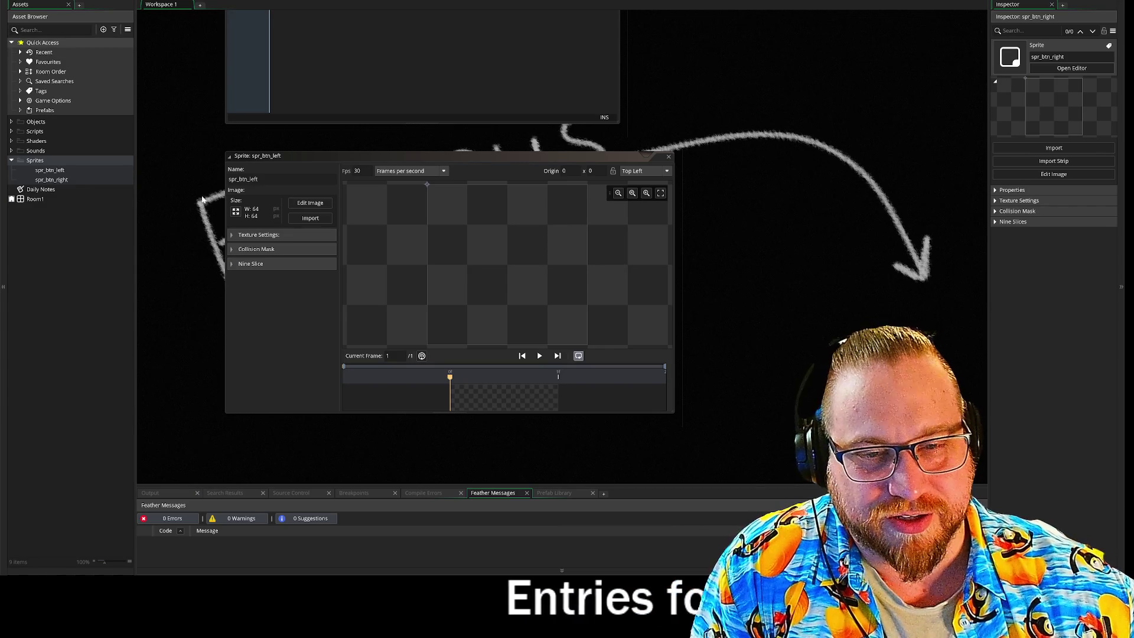
- Open spr_btn_left's image editor with red and the filled Rectangle tool selected
left_click(311, 203)
mouse_move(203, 239)
left_mouse_down()
mouse_move(152, 222)
mouse_move(142, 245)
left_mouse_up()
scroll(366, 169, "down", 1)
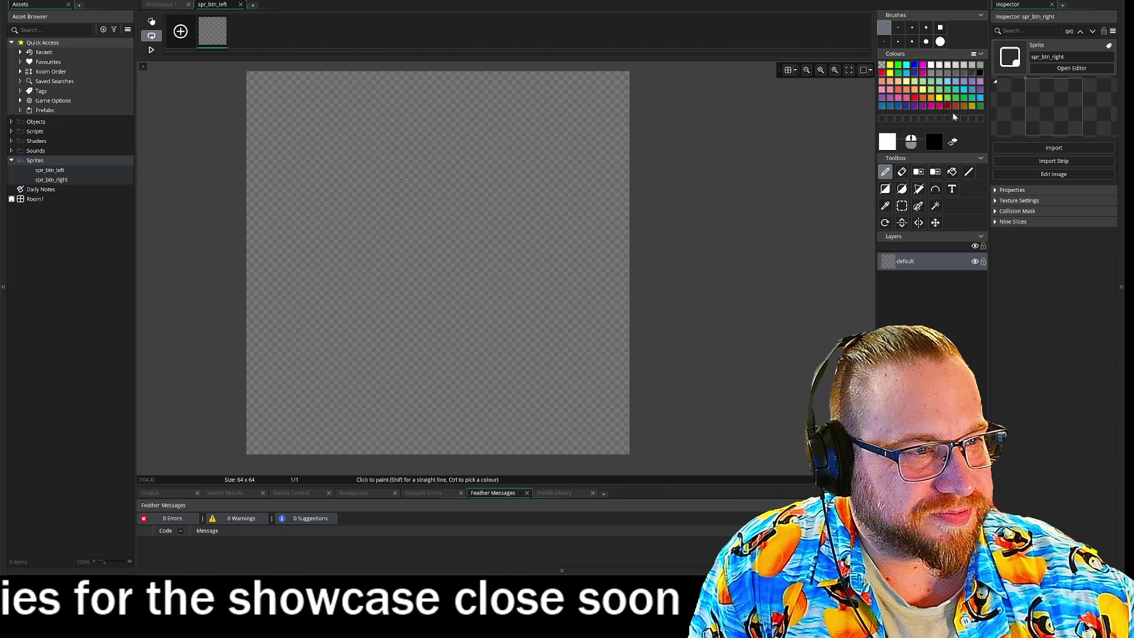
left_click(882, 72)
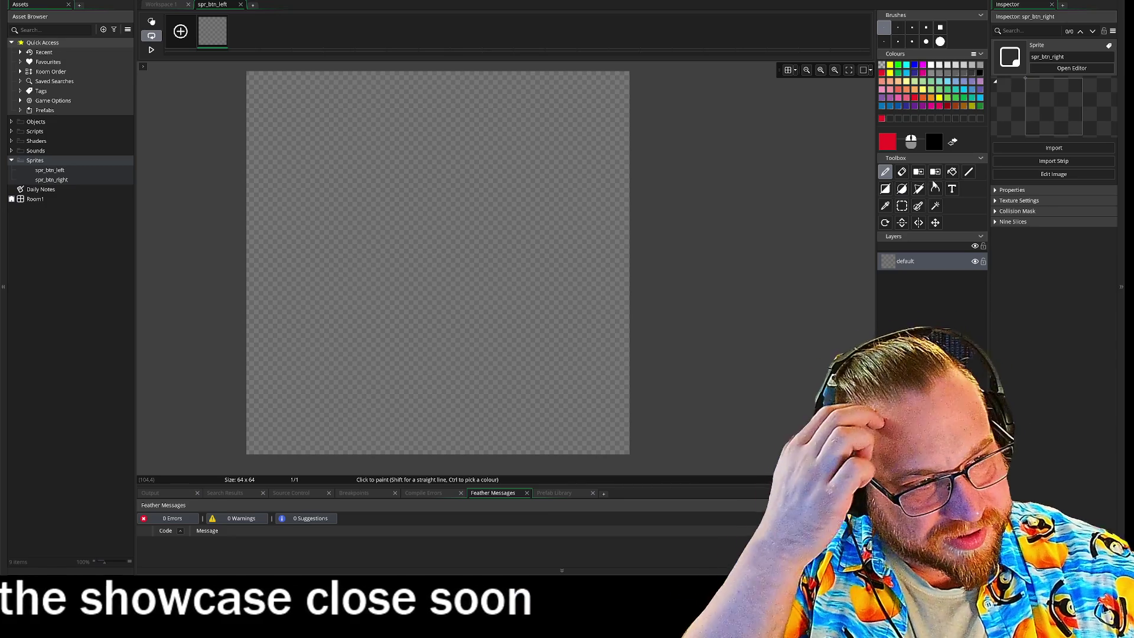
left_click(887, 190)
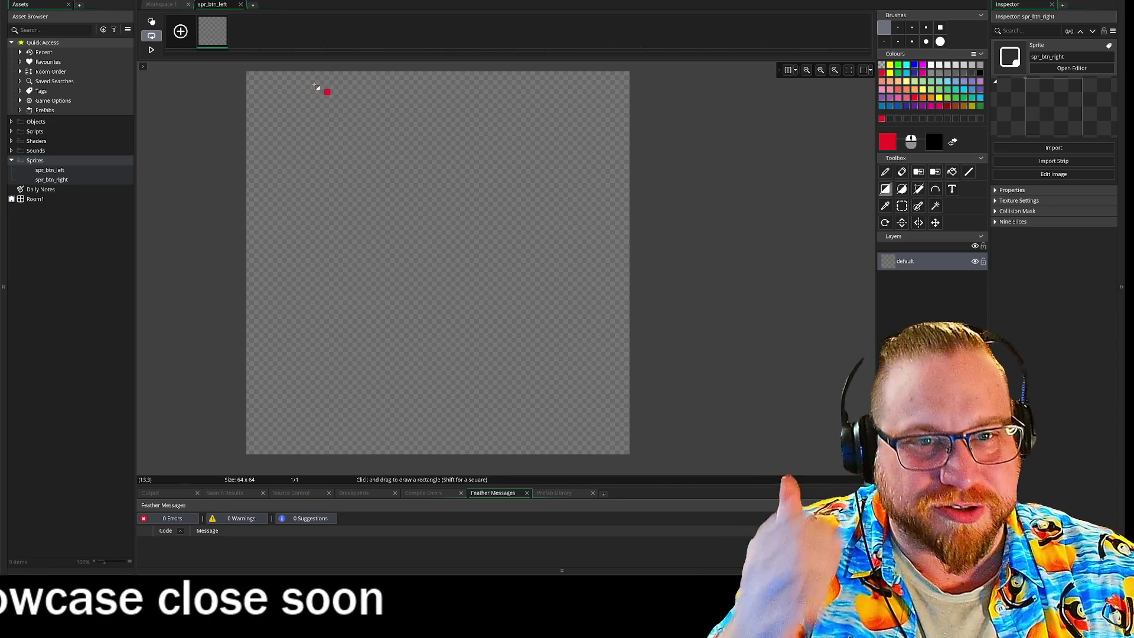
- Cover the whole 64×64 canvas with red rectangles, then select a darker red
left_click_drag(253, 77, 275, 106)
mouse_move(311, 151)
left_mouse_down()
mouse_move(591, 352)
mouse_move(598, 413)
mouse_move(622, 440)
mouse_move(614, 433)
left_mouse_up()
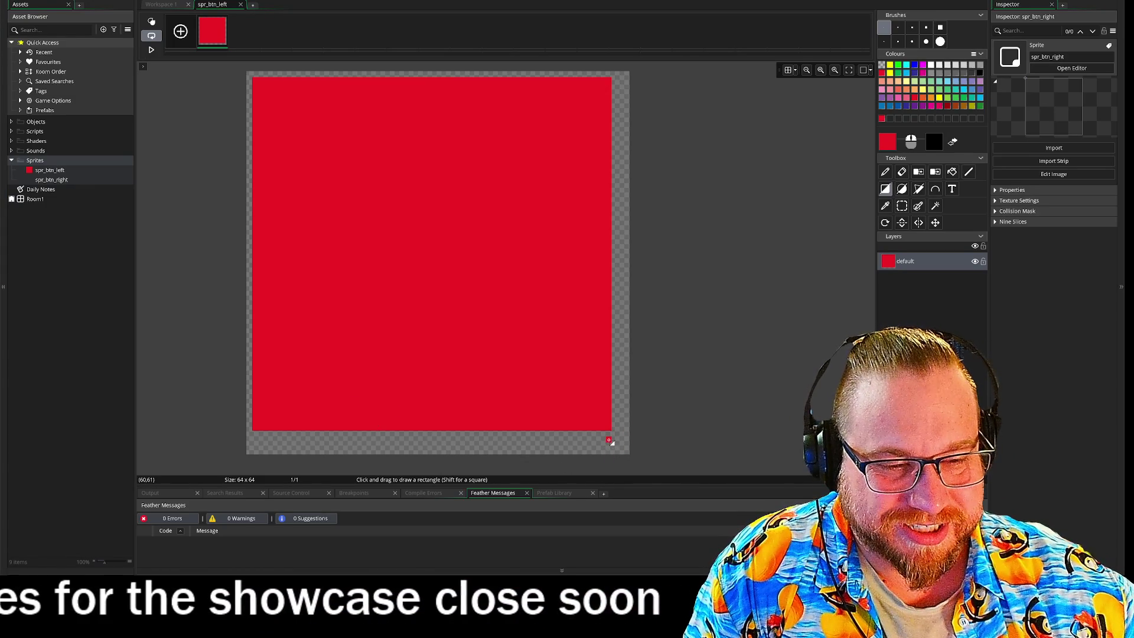
left_click_drag(612, 438, 258, 431)
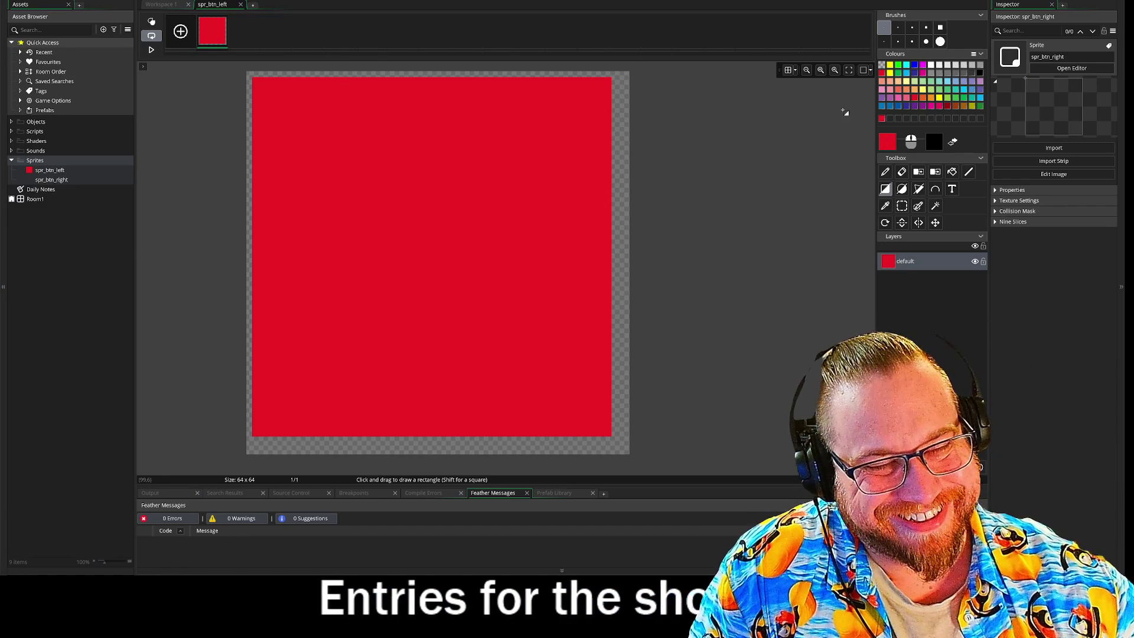
left_click_drag(618, 81, 623, 436)
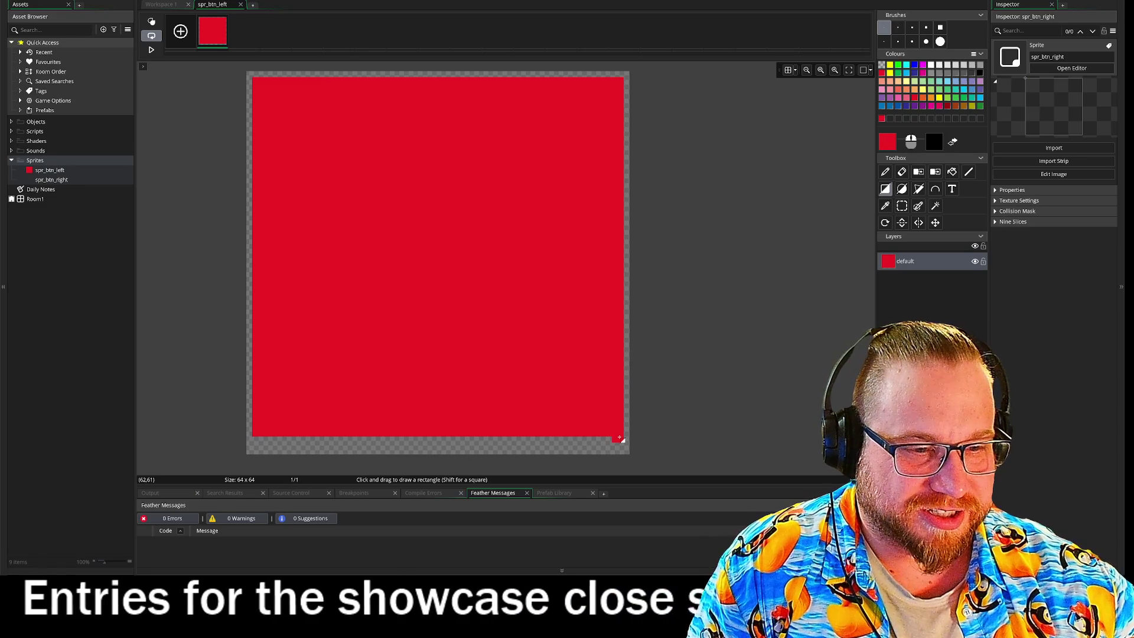
left_click(947, 106)
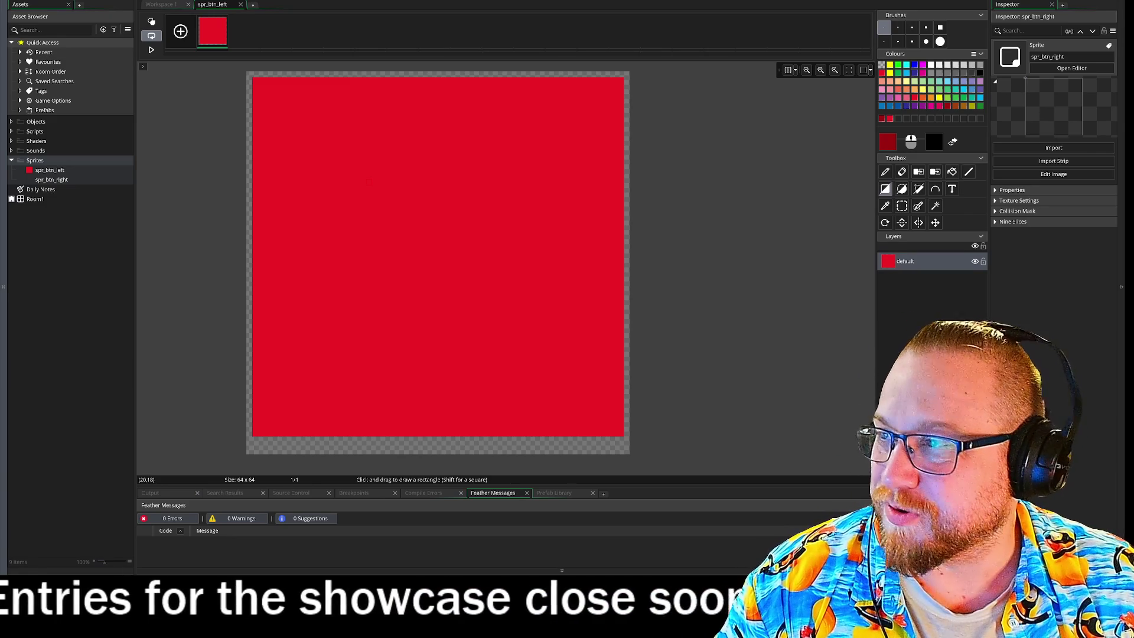
- Switch to the browser window showing a Reddit post
key("alt+Tab")
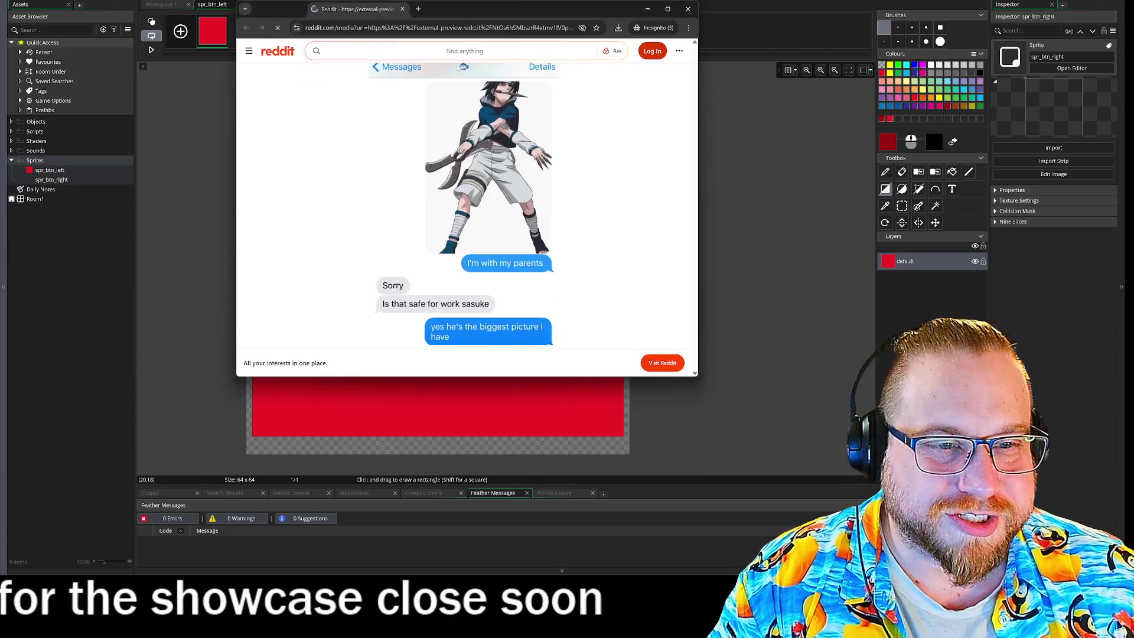
- Enlarge the browser window to read the Reddit post, then close it
mouse_move(697, 376)
left_mouse_down()
mouse_move(749, 481)
mouse_move(750, 514)
left_mouse_up()
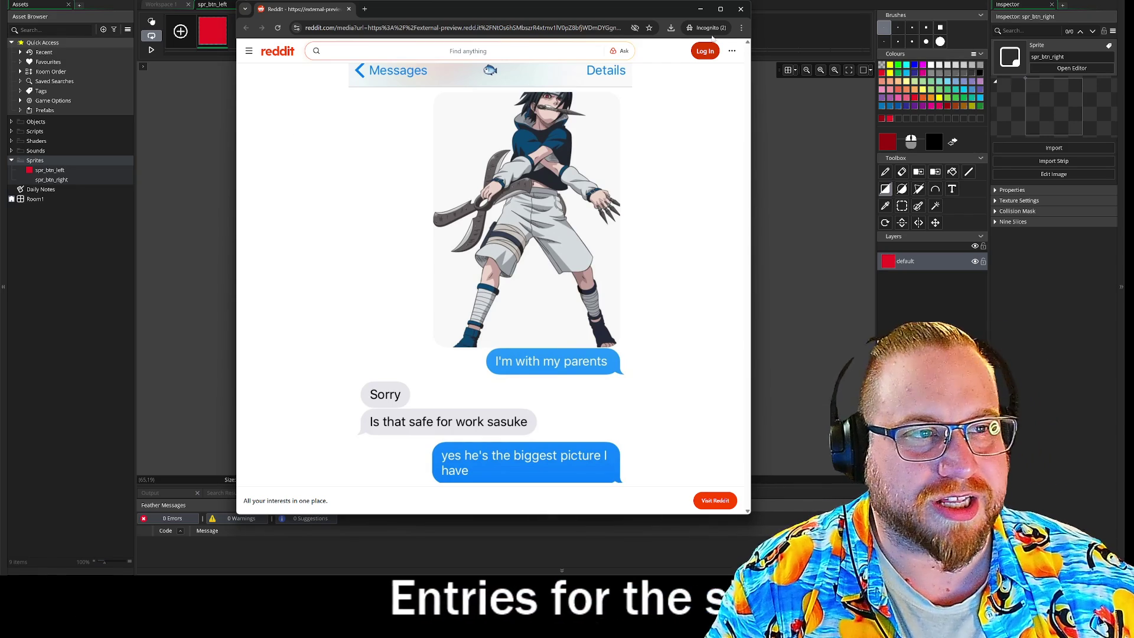
key("ctrl+w")
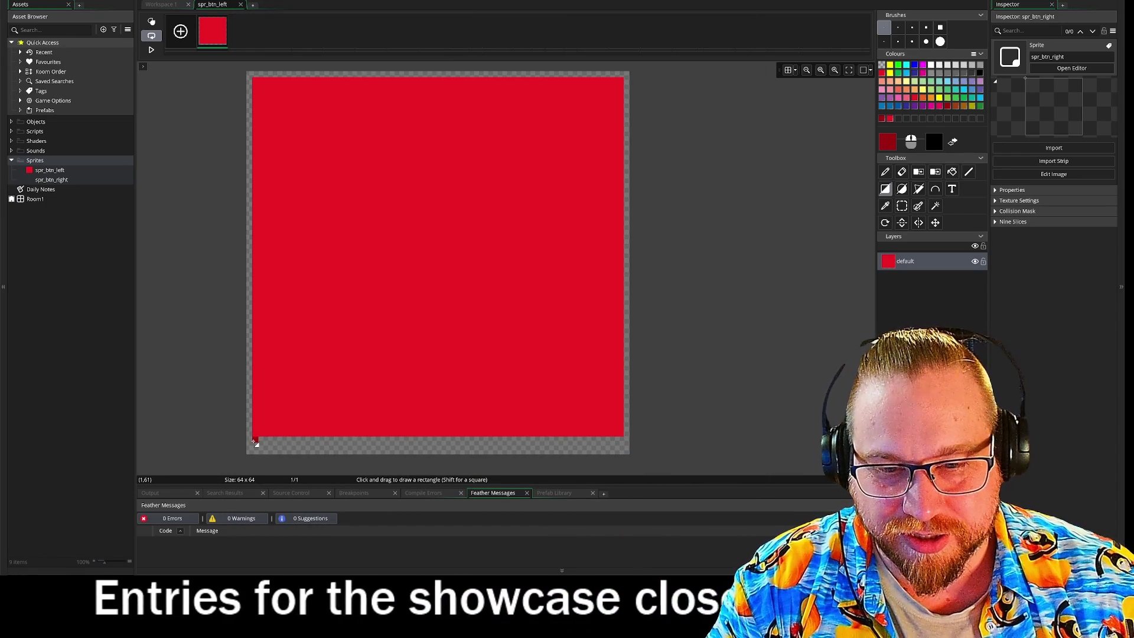
- Draw a thin dark red strip along the canvas bottom and close the image editor
mouse_move(254, 440)
left_mouse_down()
mouse_move(539, 467)
mouse_move(626, 467)
mouse_move(625, 447)
left_mouse_up()
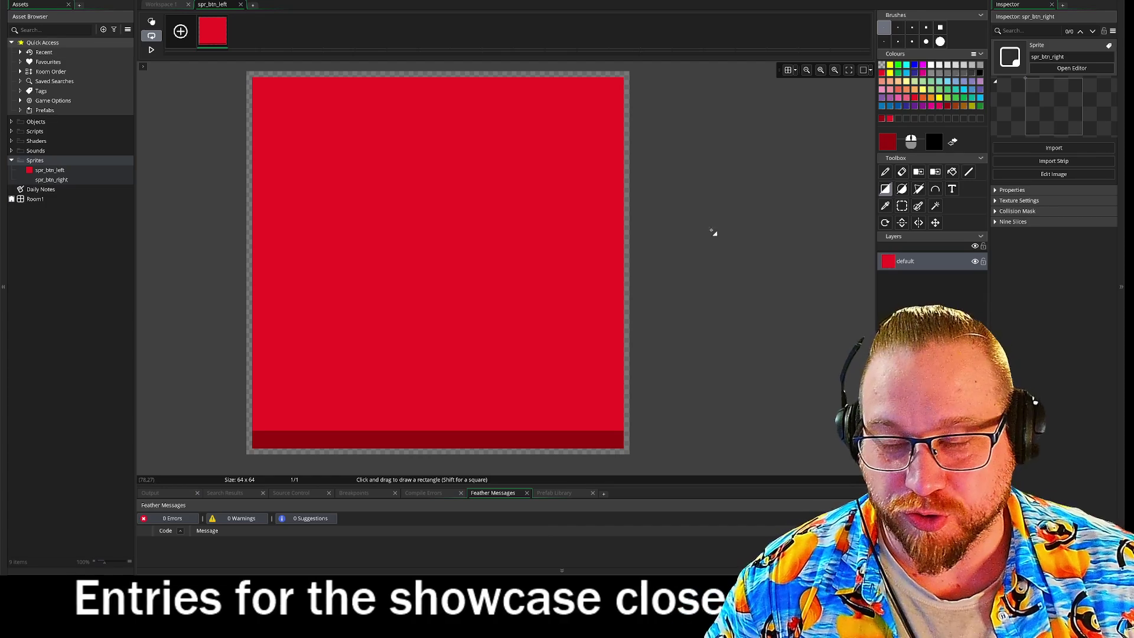
left_click(241, 4)
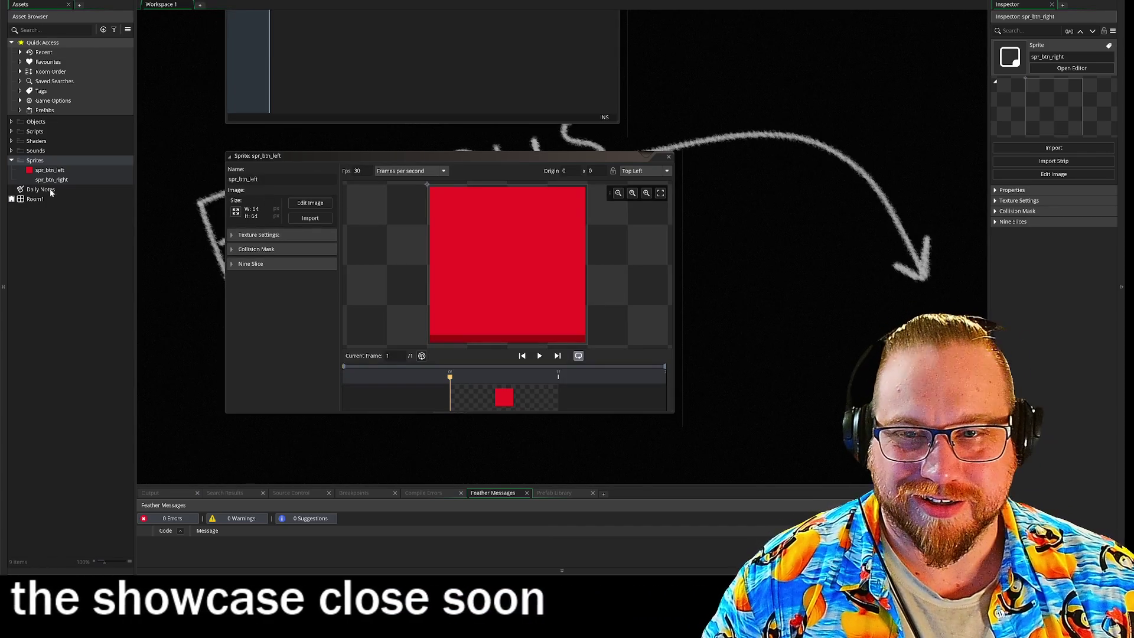
- Open the empty 64×64 spr_btn_right sprite from the Asset Browser
right_click(57, 182)
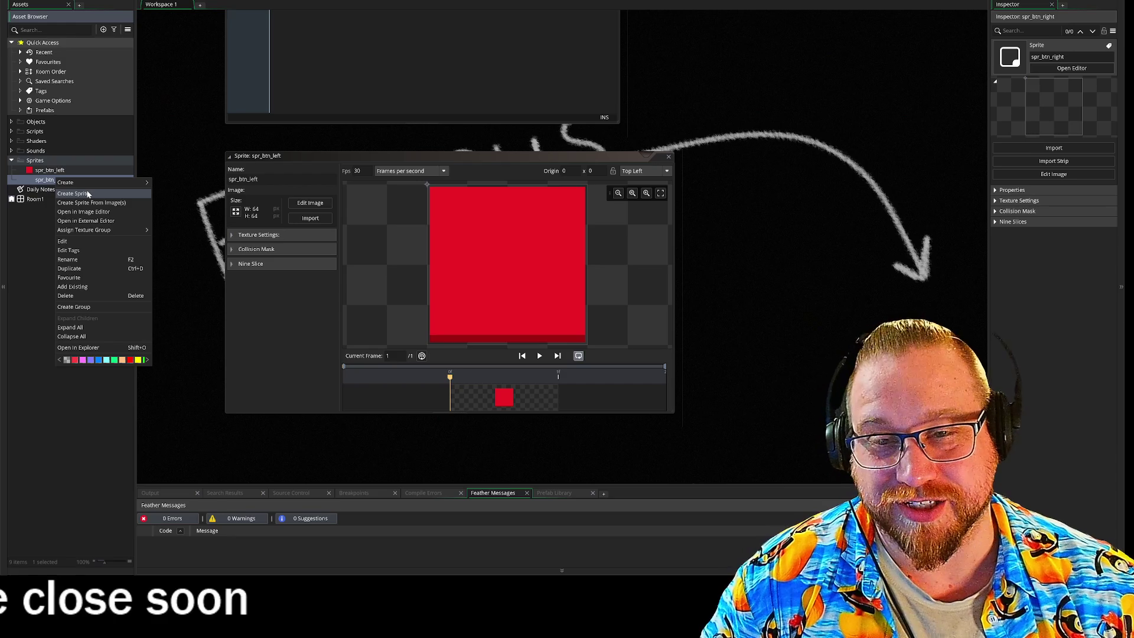
double_click(49, 180)
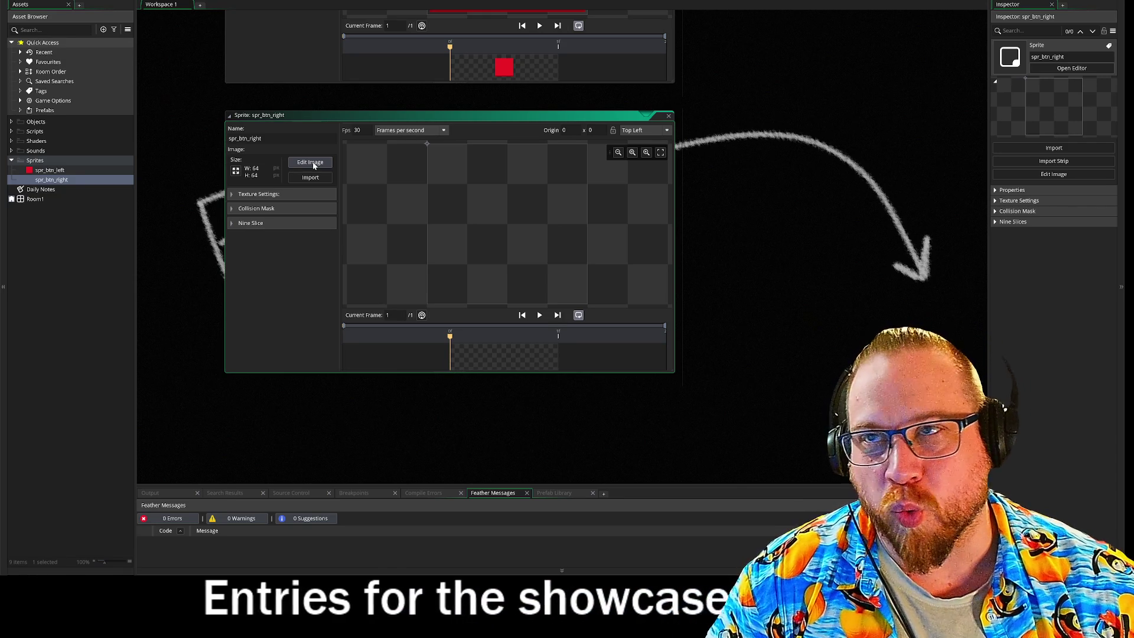
- Fill nearly all of spr_btn_right's canvas with a blue rectangle
left_click(314, 165)
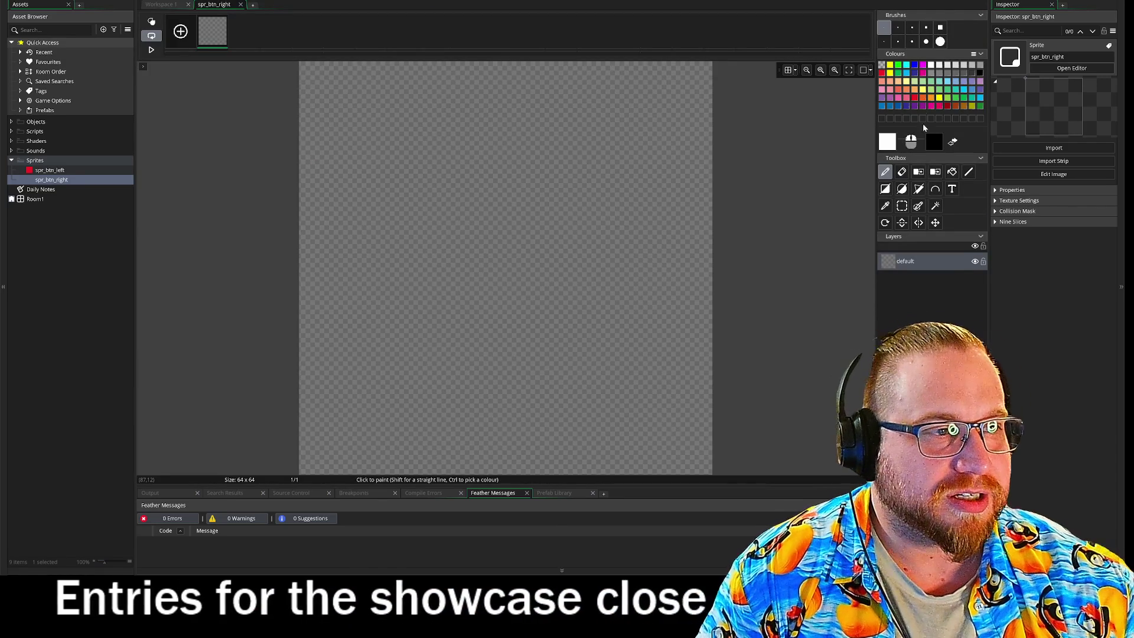
left_click(541, 161)
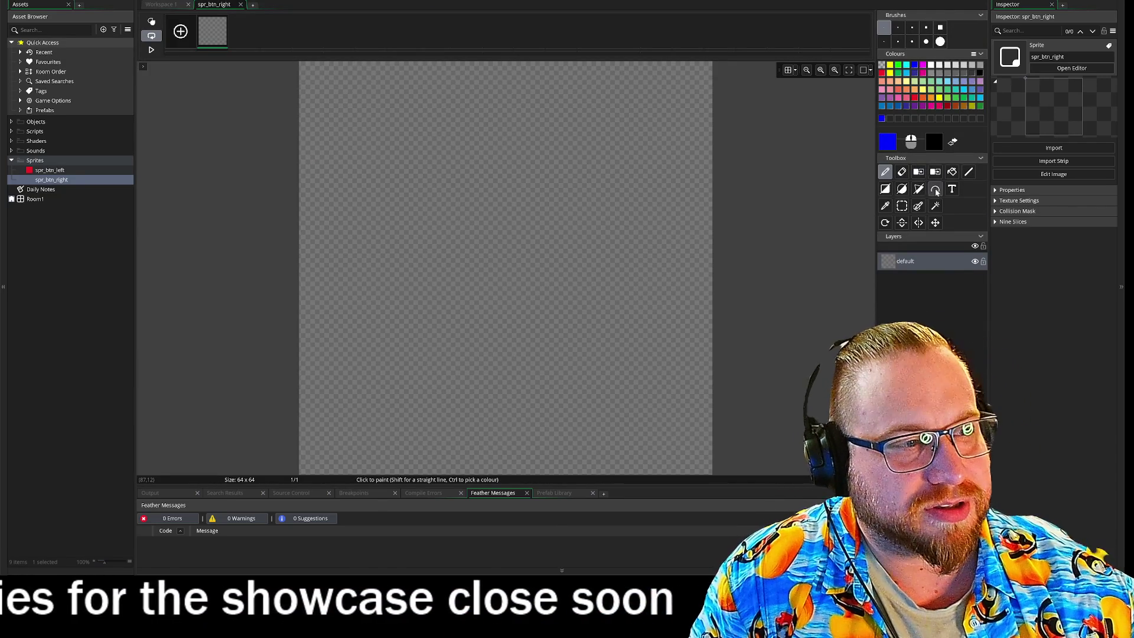
left_click(885, 189)
mouse_move(309, 69)
left_mouse_down()
mouse_move(702, 458)
mouse_move(705, 442)
left_mouse_up()
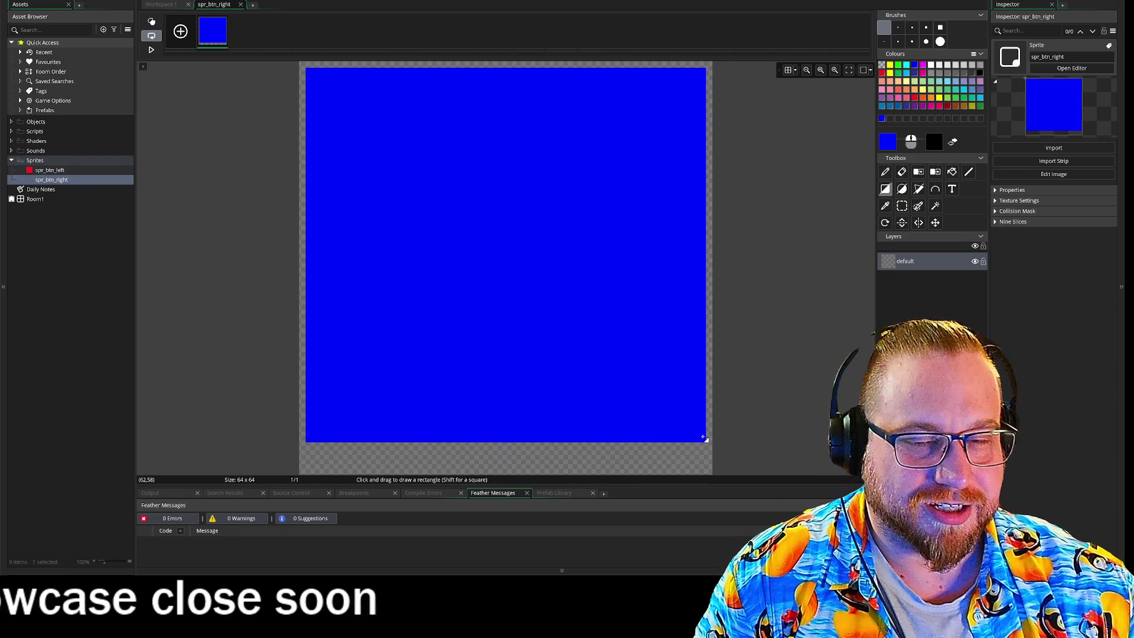
- Compare against the red spr_btn_left sprite, then resume editing spr_btn_right's pixels
left_click(48, 170)
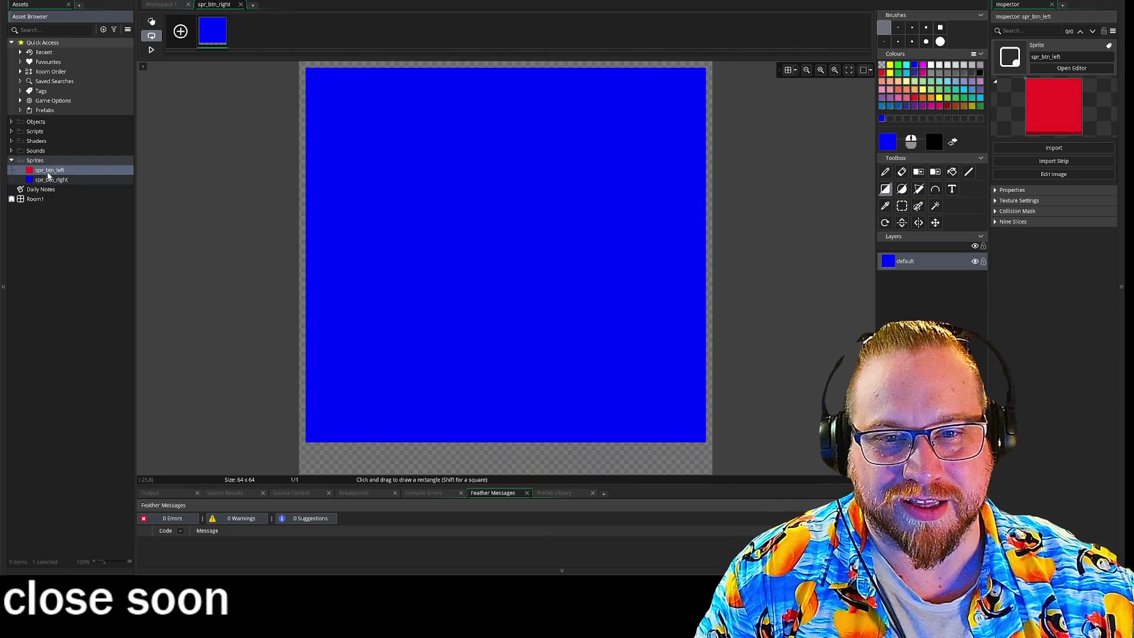
double_click(50, 170)
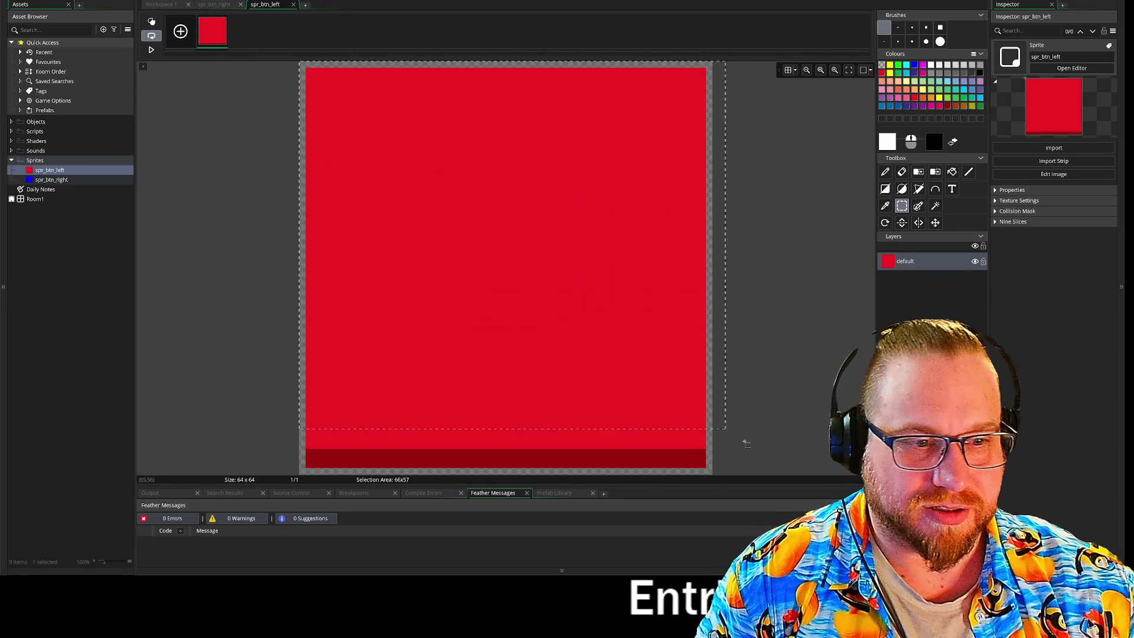
double_click(52, 180)
left_click(310, 168)
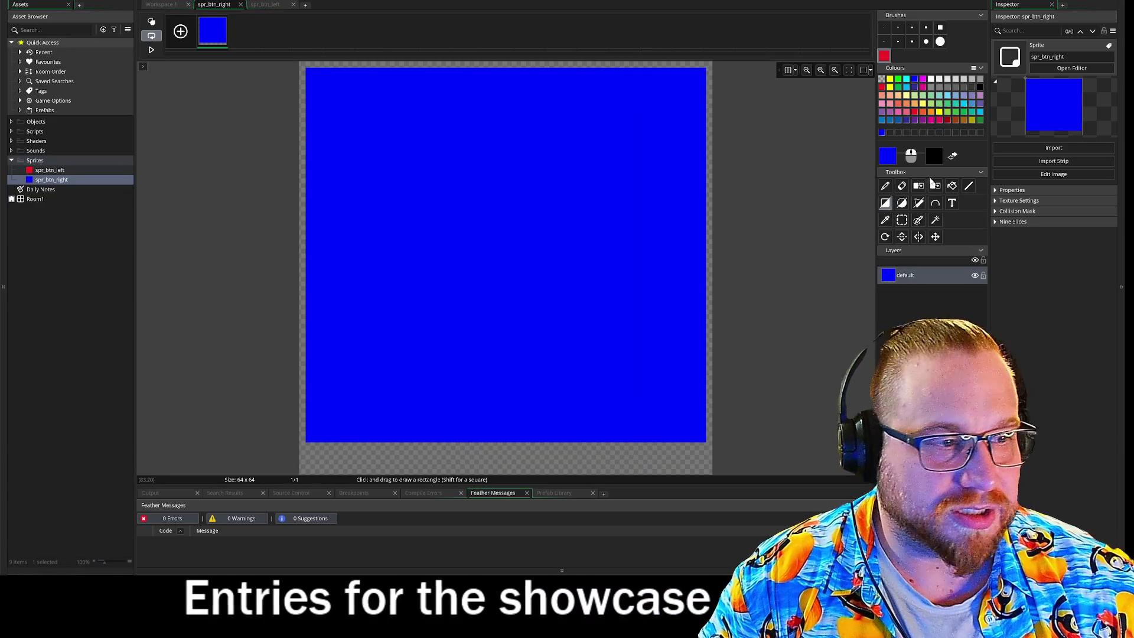
- Redraw the blue body leaving a bottom strip, fill it dark indigo, then open the colour chooser
left_click(886, 185)
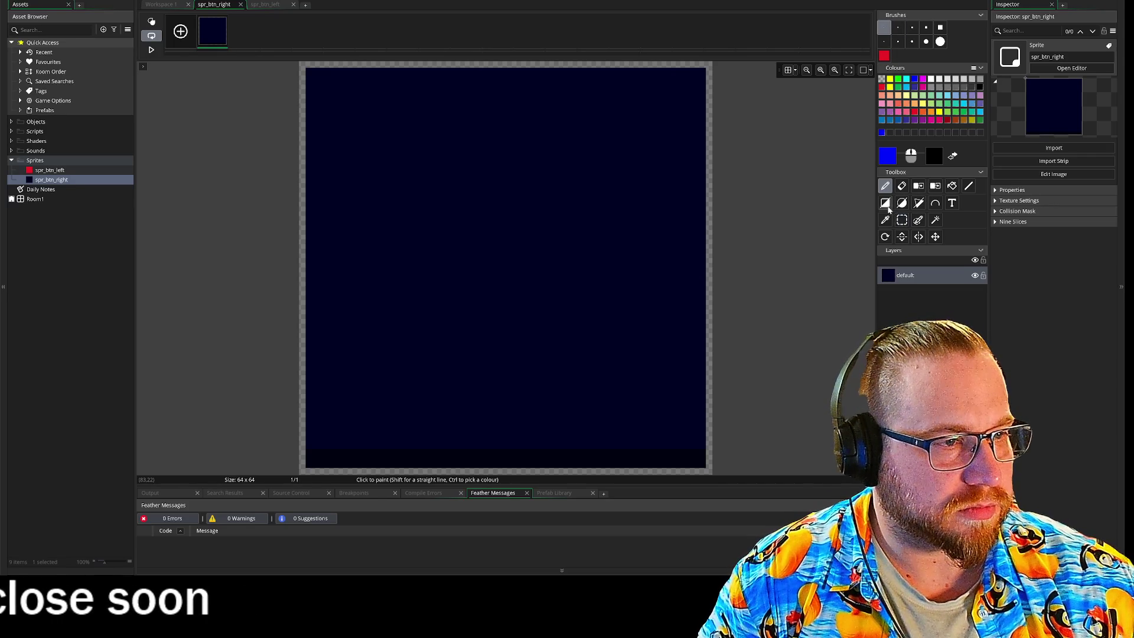
mouse_move(311, 73)
left_mouse_down()
mouse_move(590, 410)
mouse_move(698, 441)
left_mouse_up()
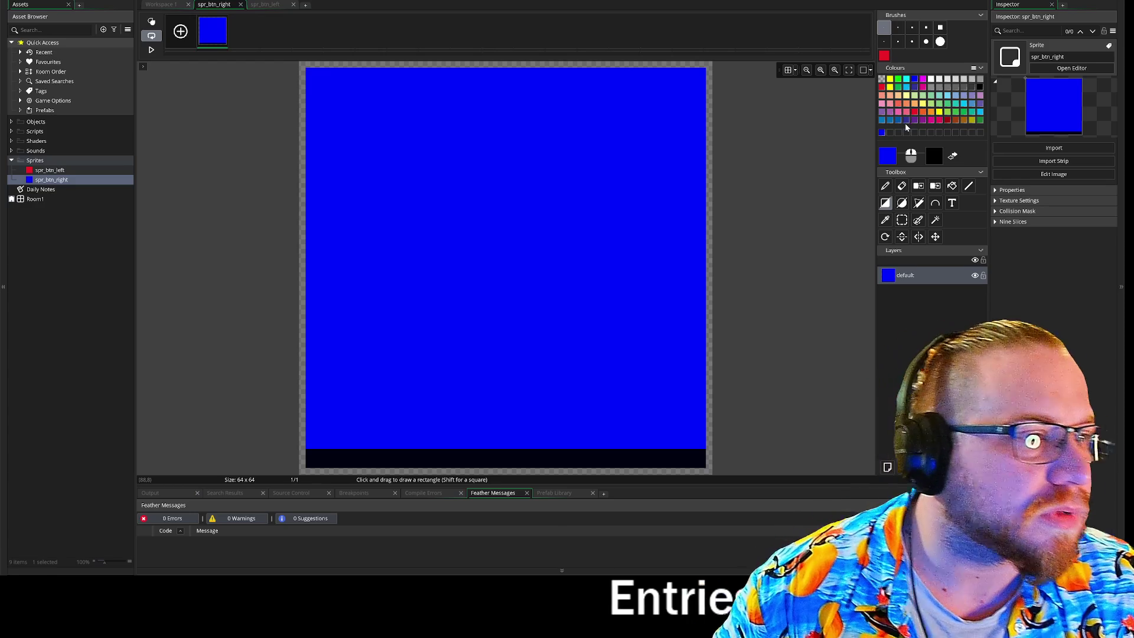
left_click(907, 122)
left_click(952, 185)
left_click(531, 452)
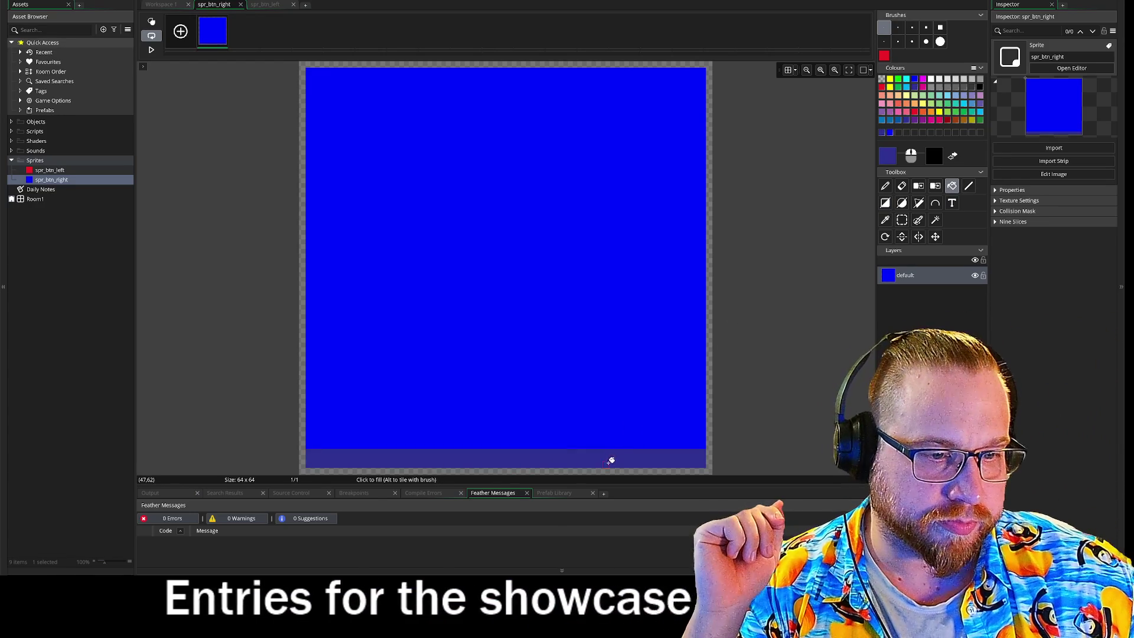
left_click(890, 133)
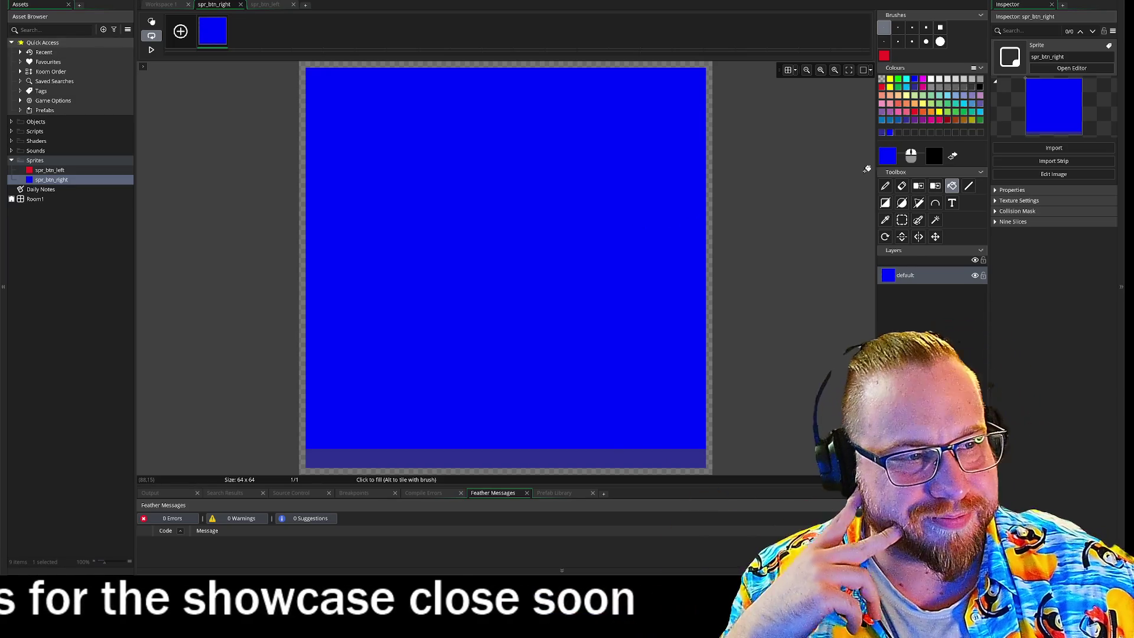
left_click(888, 156)
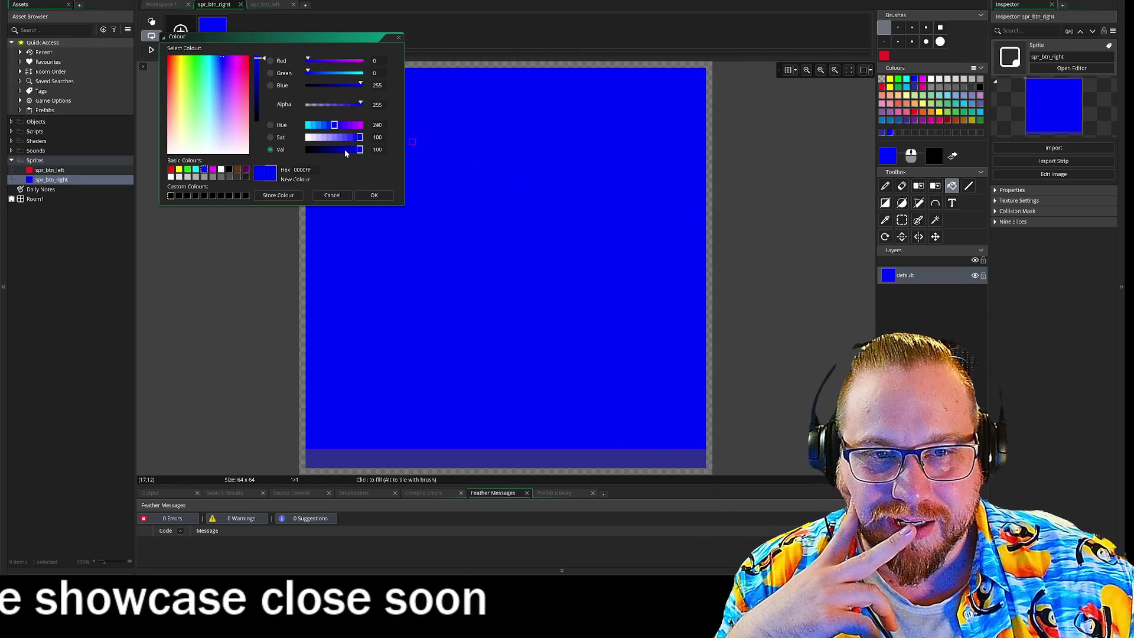
- Confirm the deeper navy colour for the bottom strip and close the colour picker
left_click(374, 195)
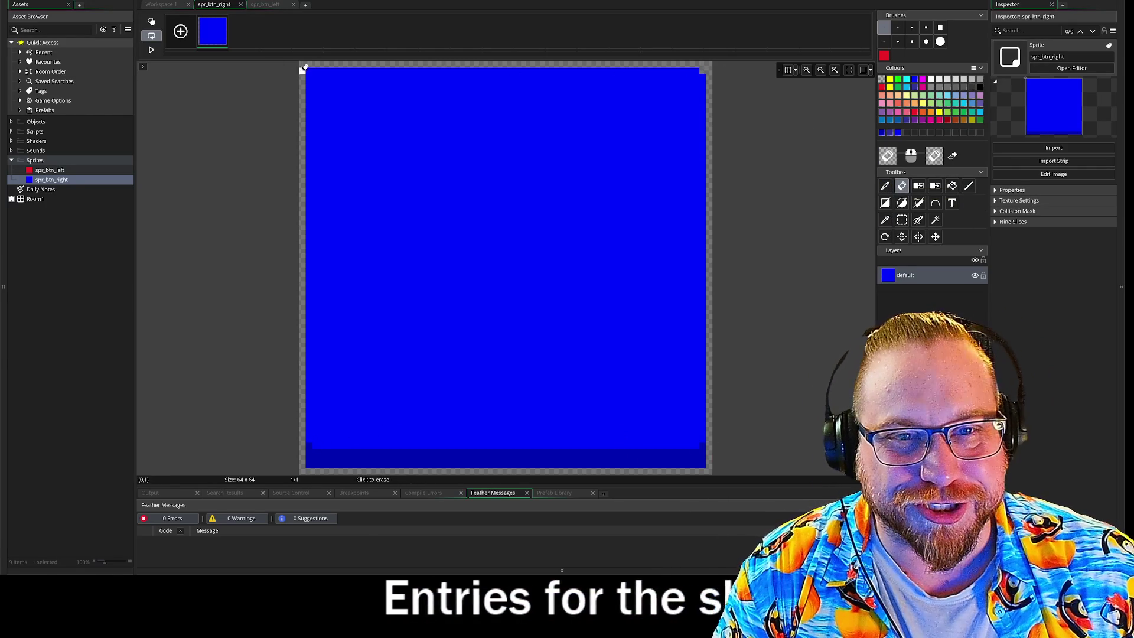
- Erase the blue sprite's bottom-left and bottom-right corner pixels, then reopen spr_btn_left
left_click(309, 461)
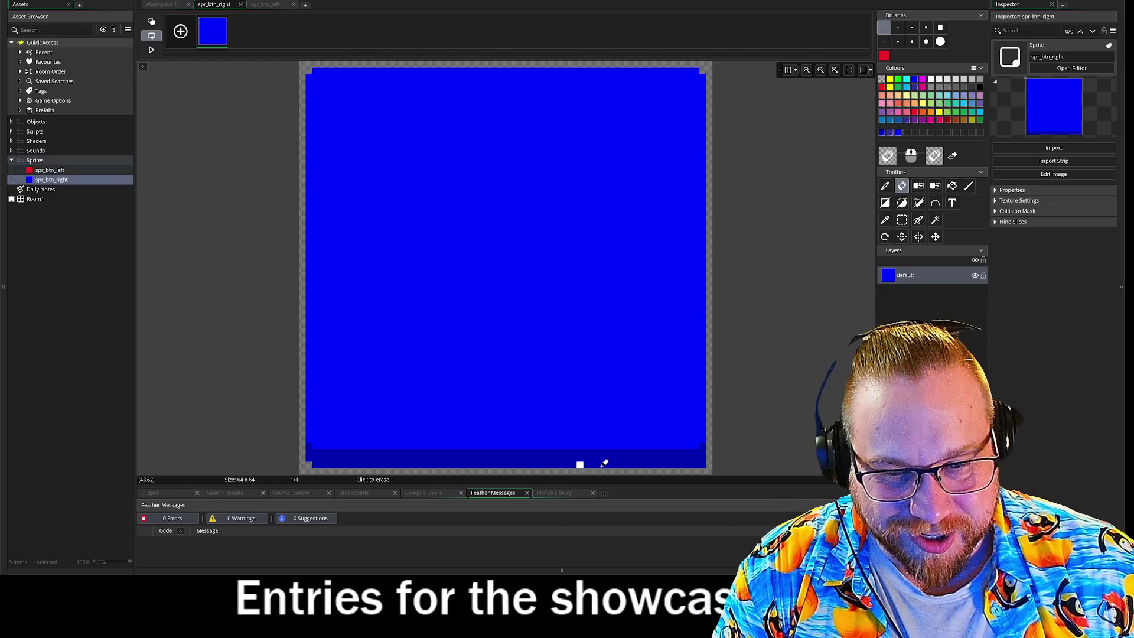
left_click(703, 464)
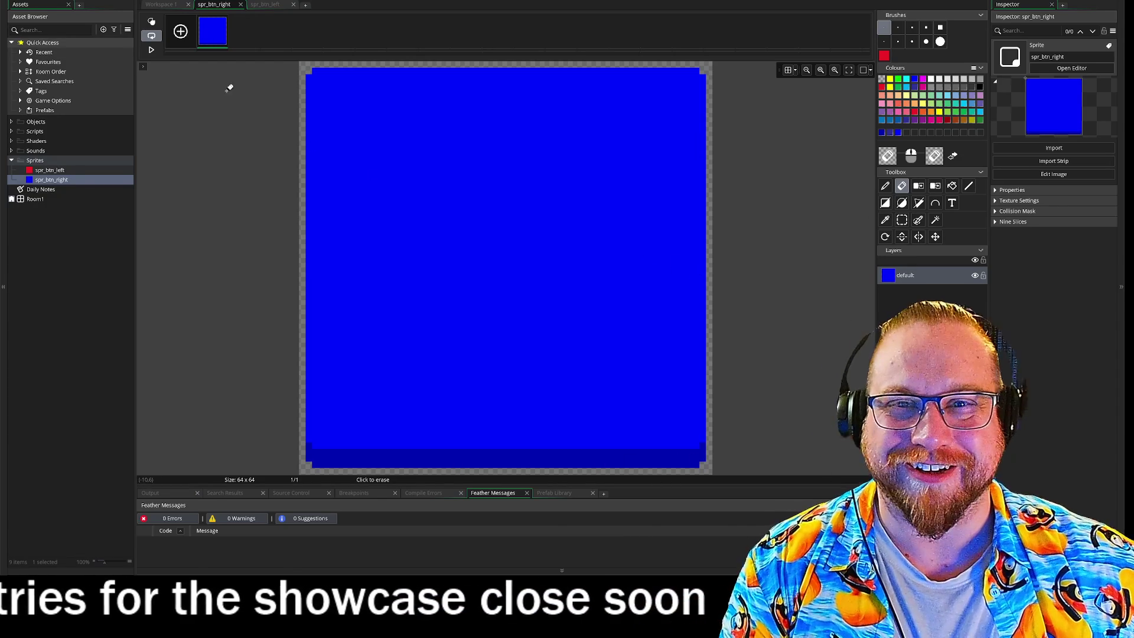
double_click(51, 170)
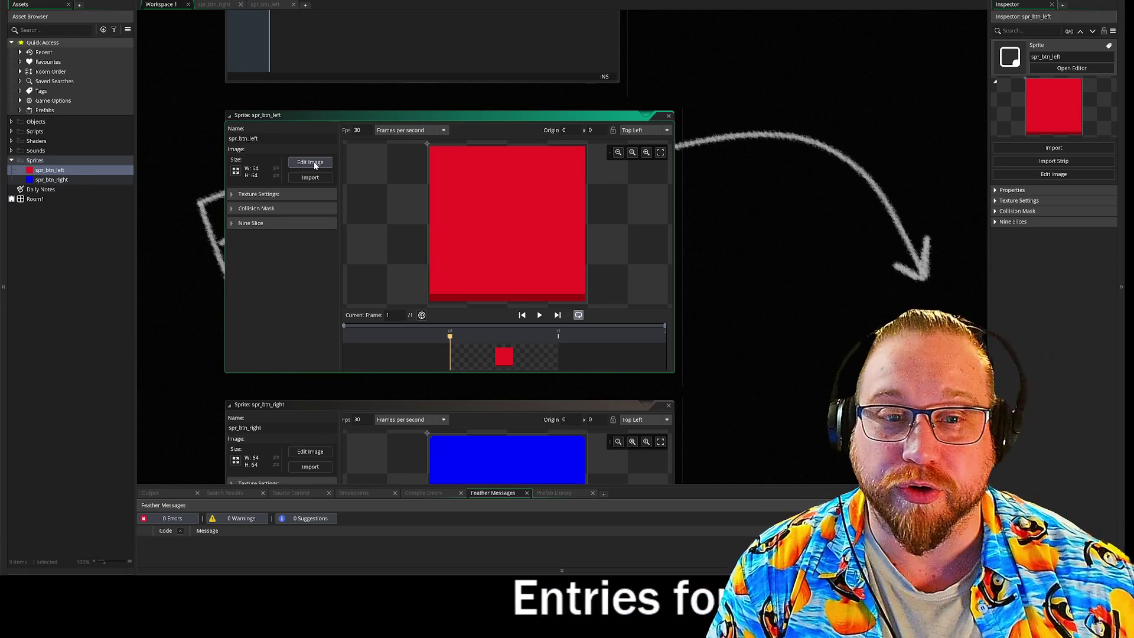
- Erase the red sprite's corner pixels using a 1px eraser
left_click(314, 163)
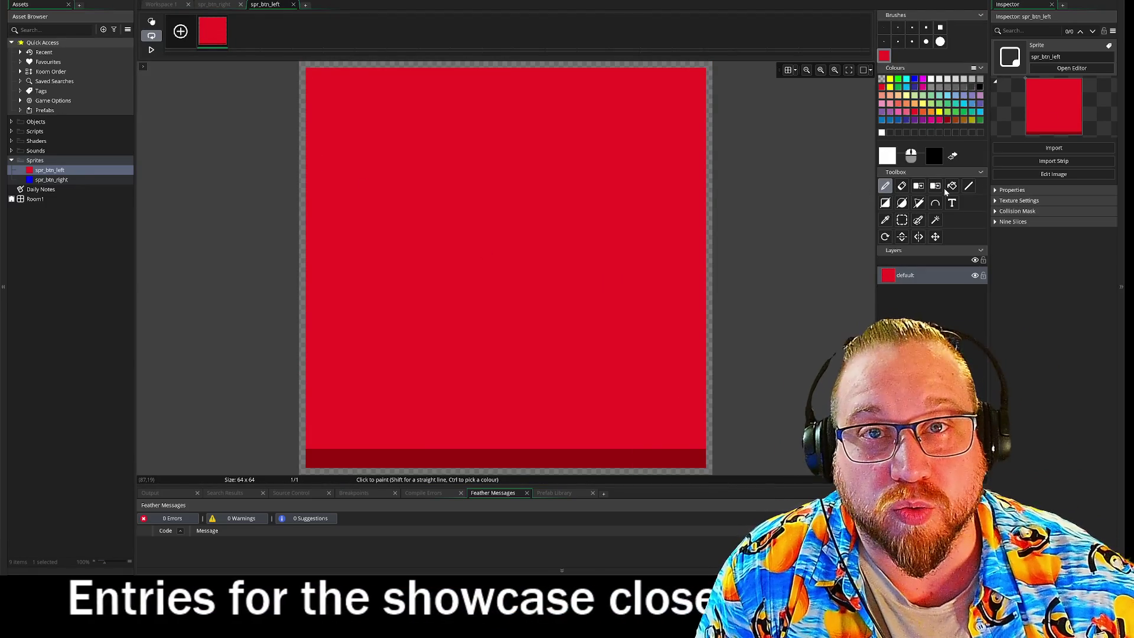
left_click(902, 185)
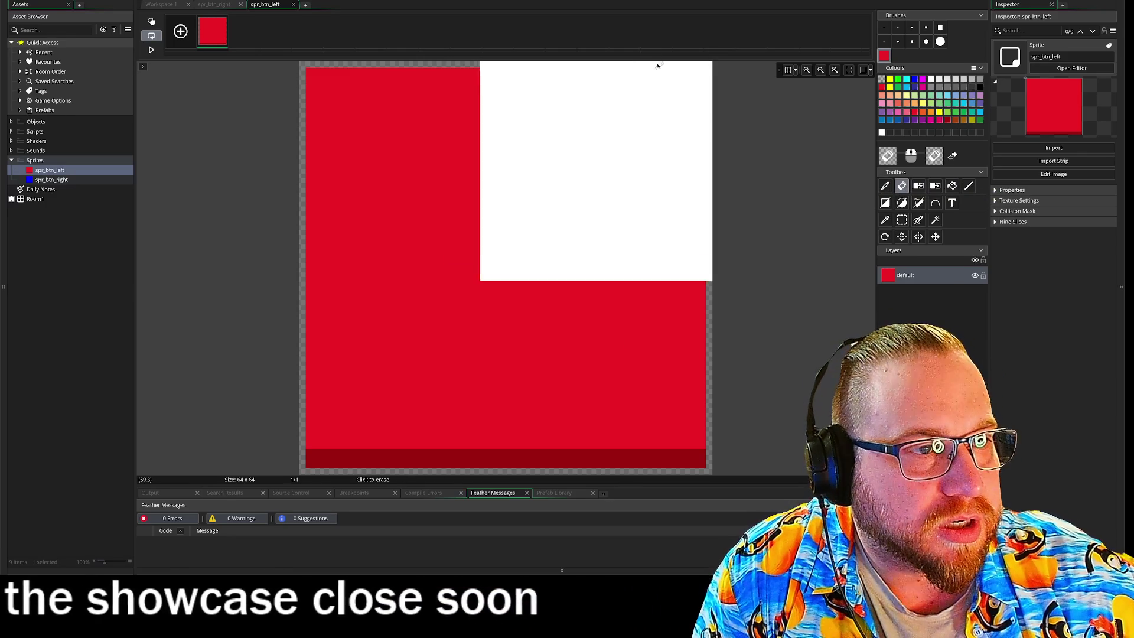
left_click(885, 27)
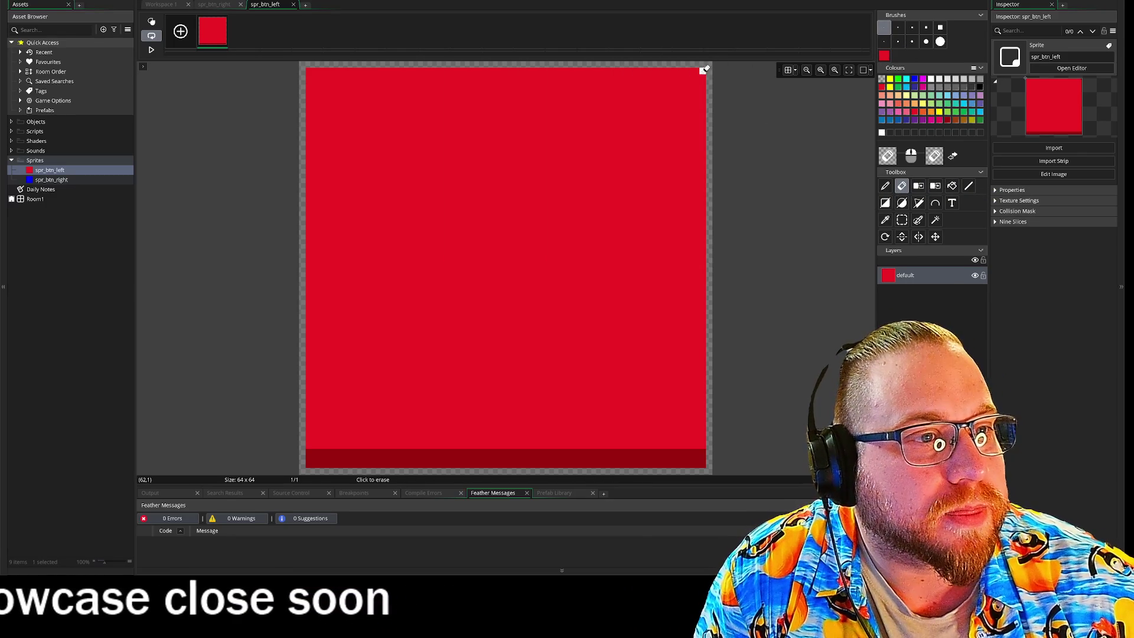
left_click(309, 71)
left_click(309, 465)
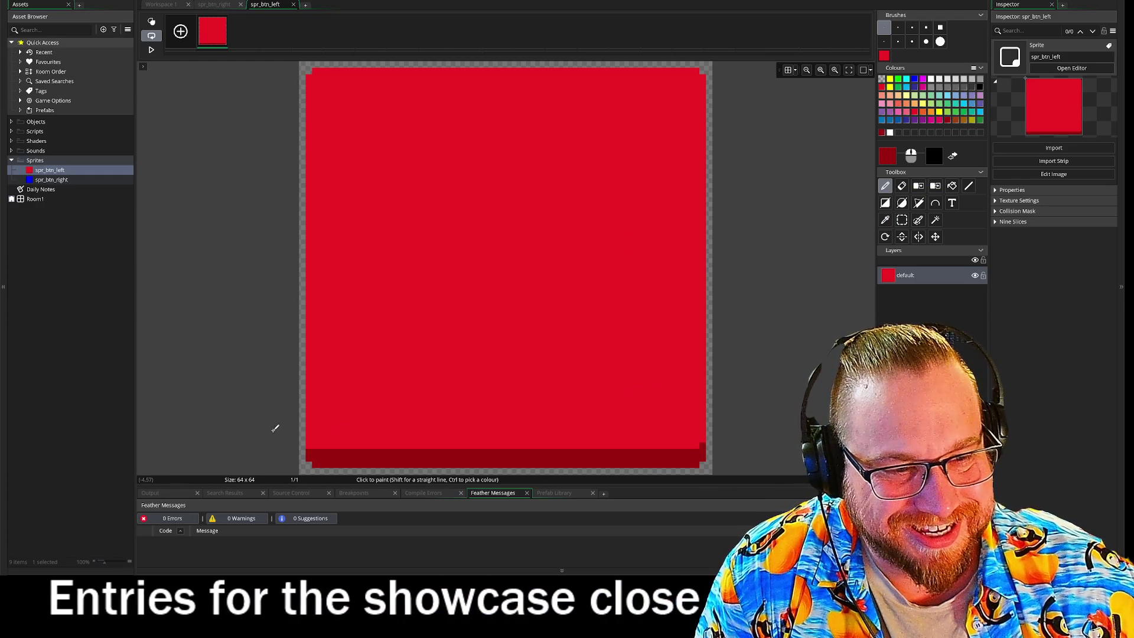
- Add a dark red pixel at the bottom-left edge, then check both button sprites
left_click(316, 446)
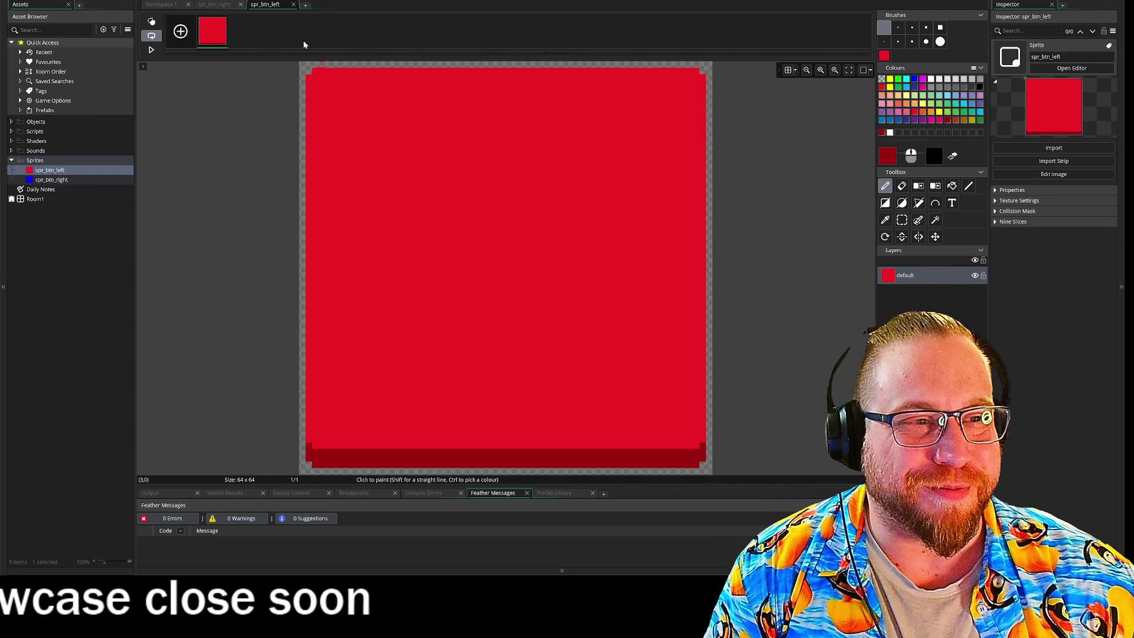
left_click(220, 6)
left_click(266, 5)
- Return to Workspace 1 and close the spr_btn_left sprite window
left_click(168, 5)
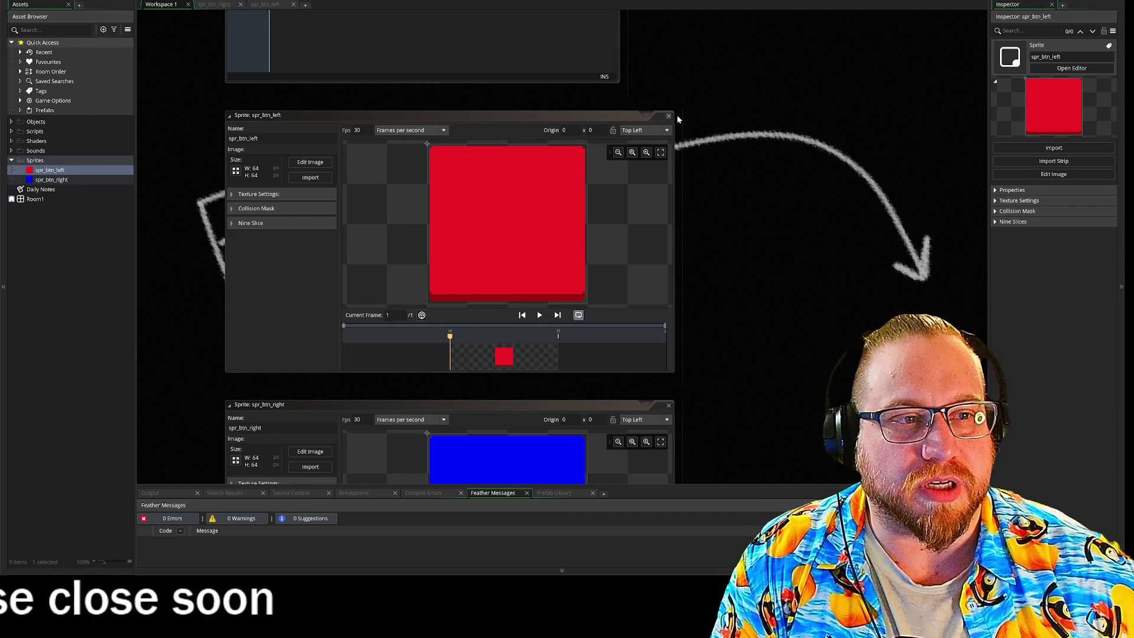
left_click(669, 116)
- Close the spr_btn_right sprite window, the Daily Notes window and the spr_btn_right editor tab
left_click(668, 405)
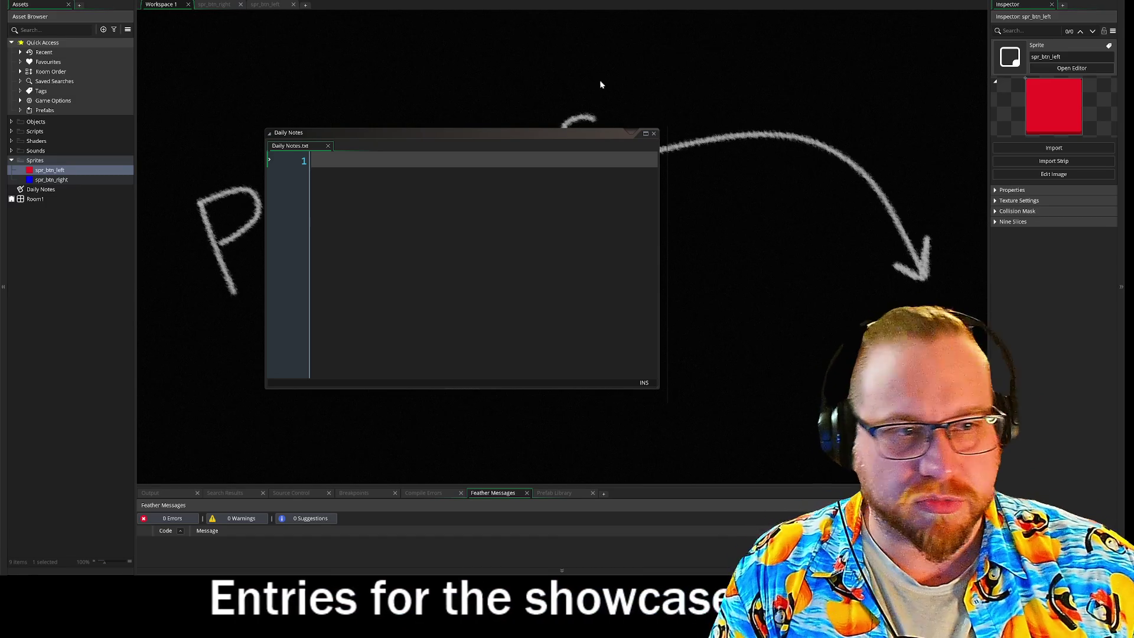
left_click(656, 133)
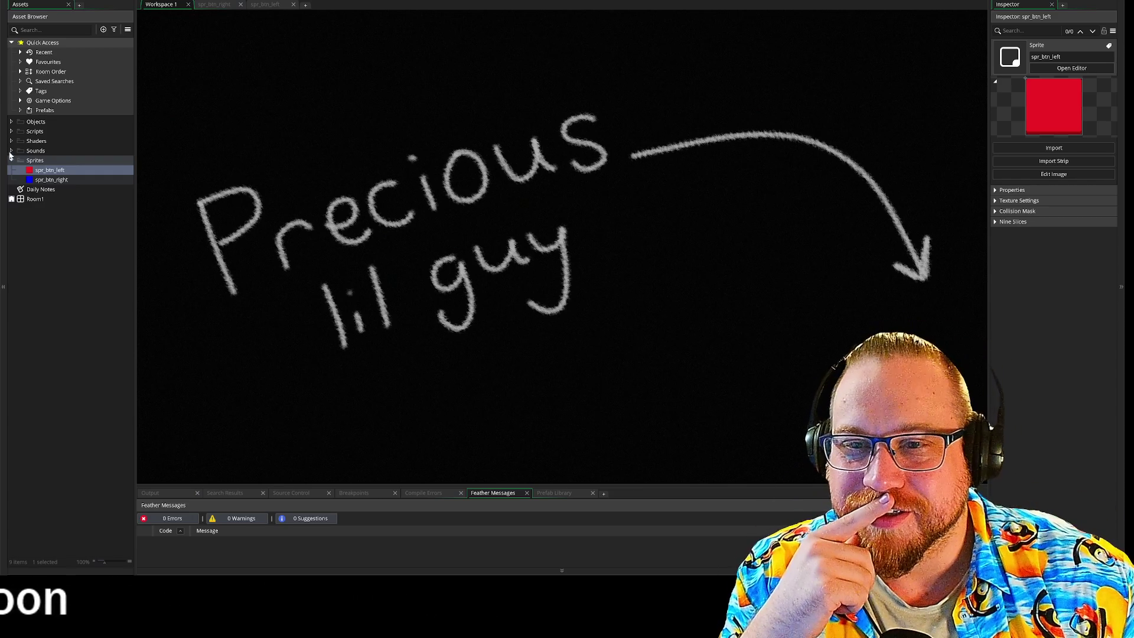
left_click(214, 4)
left_click(241, 5)
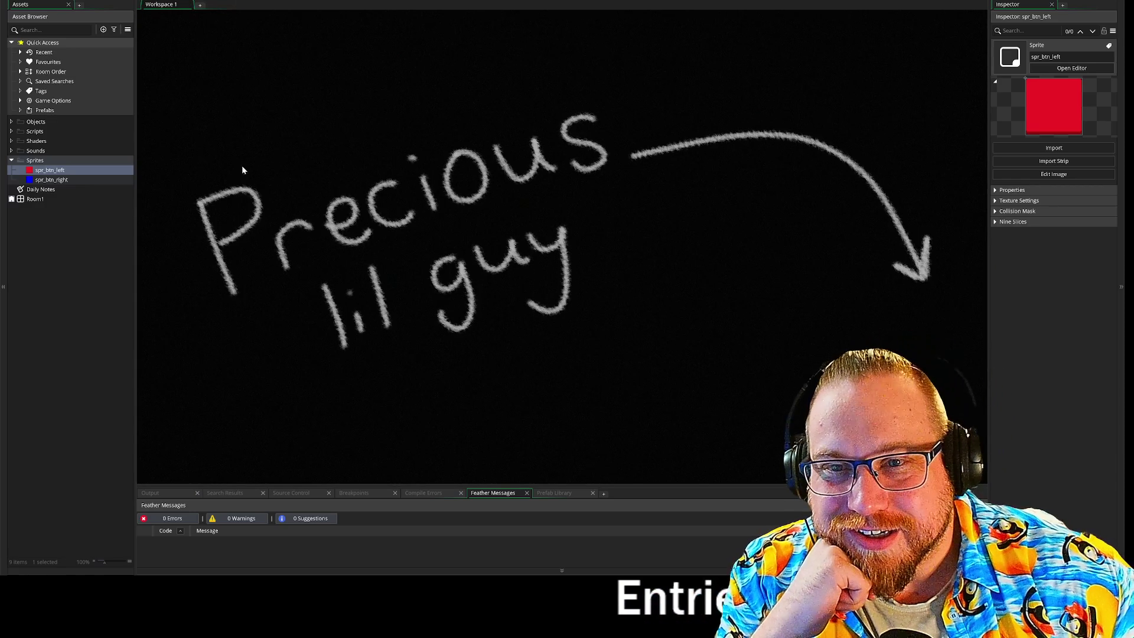
- Rename Room1 to rm_main from its Asset Browser context menu
right_click(29, 200)
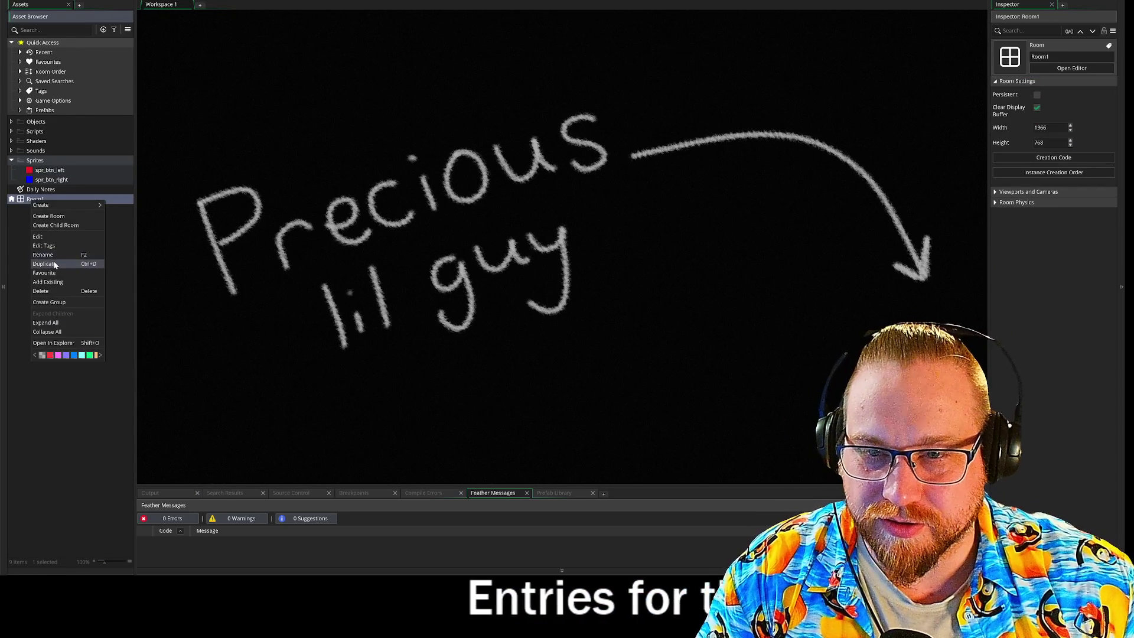
left_click(56, 256)
type("_main")
key("Return")
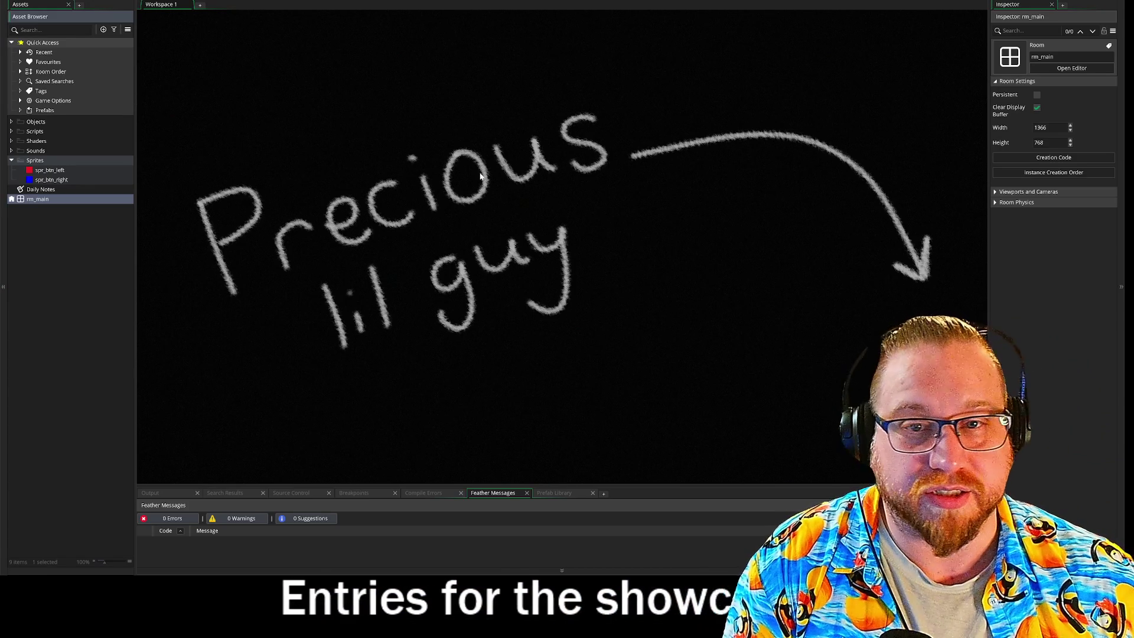
- Narrow the Assets and Inspector panels slightly, then launch FireAlpaca from the Start menu
left_click_drag(136, 205, 133, 205)
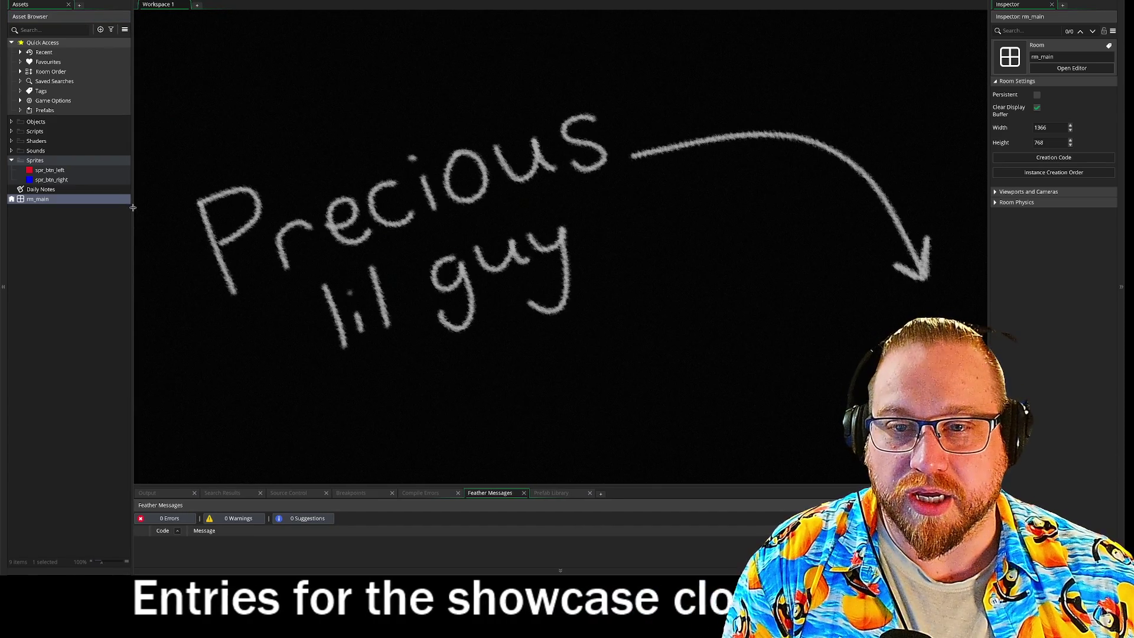
left_click_drag(989, 220, 997, 219)
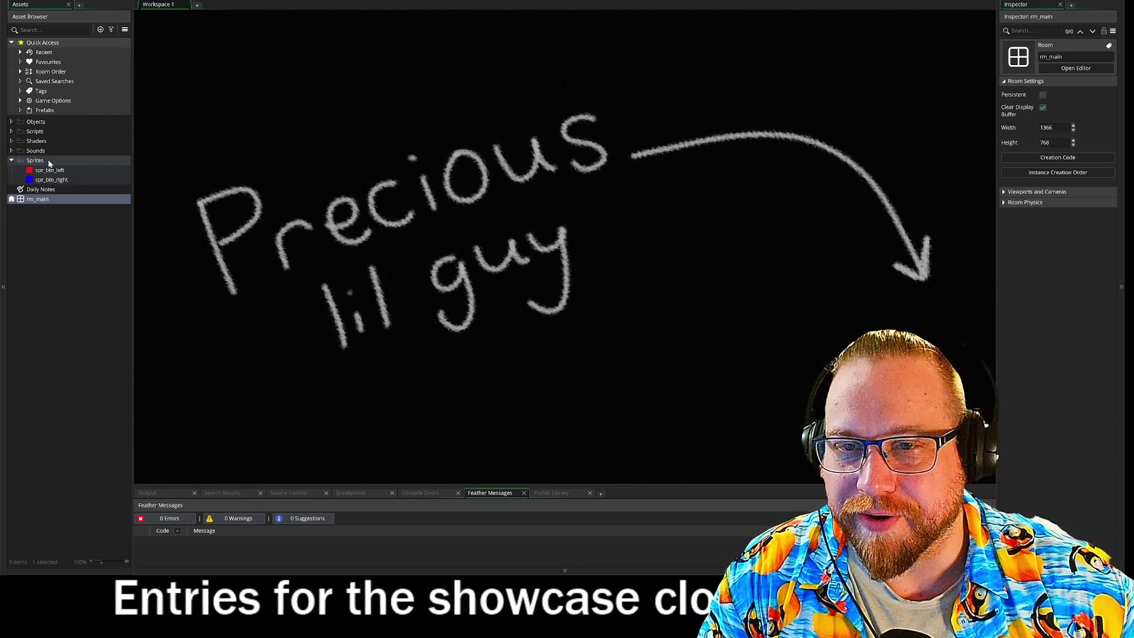
right_click(29, 123)
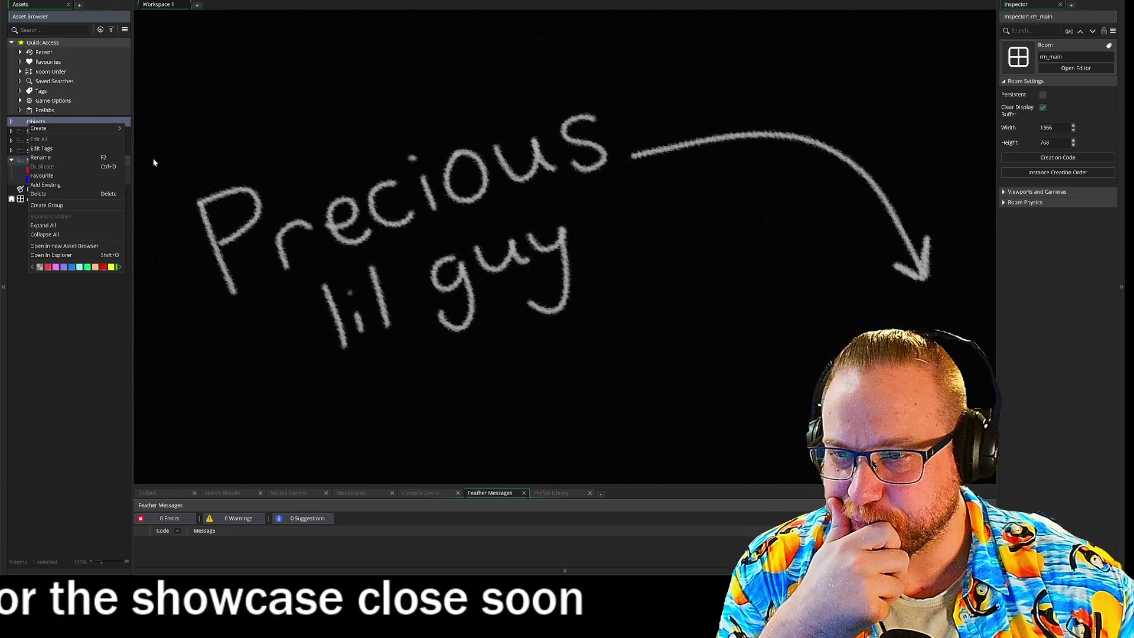
left_click(237, 148)
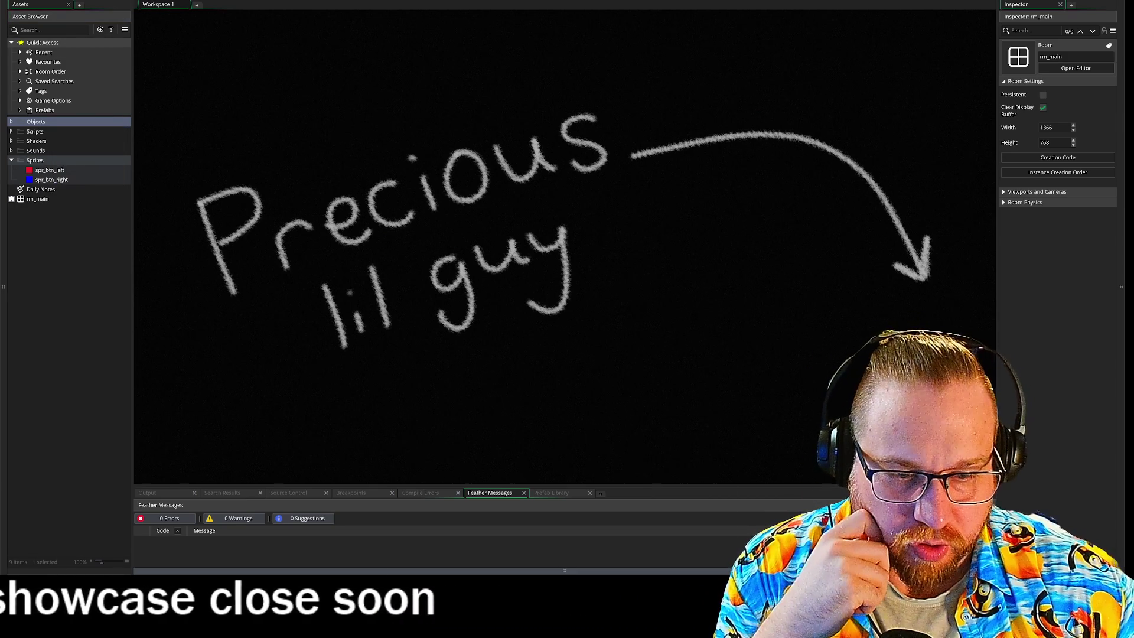
key("super")
left_click(440, 389)
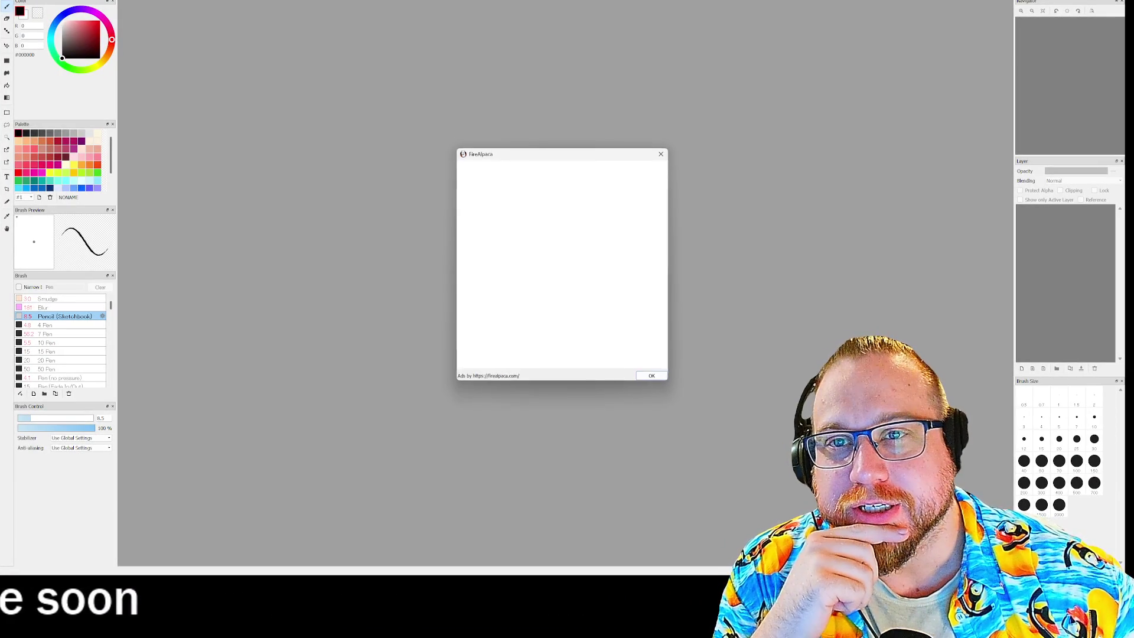
- Dismiss the startup ad and create a new 1000 × 1000 px canvas
left_click(654, 378)
key("alt+f")
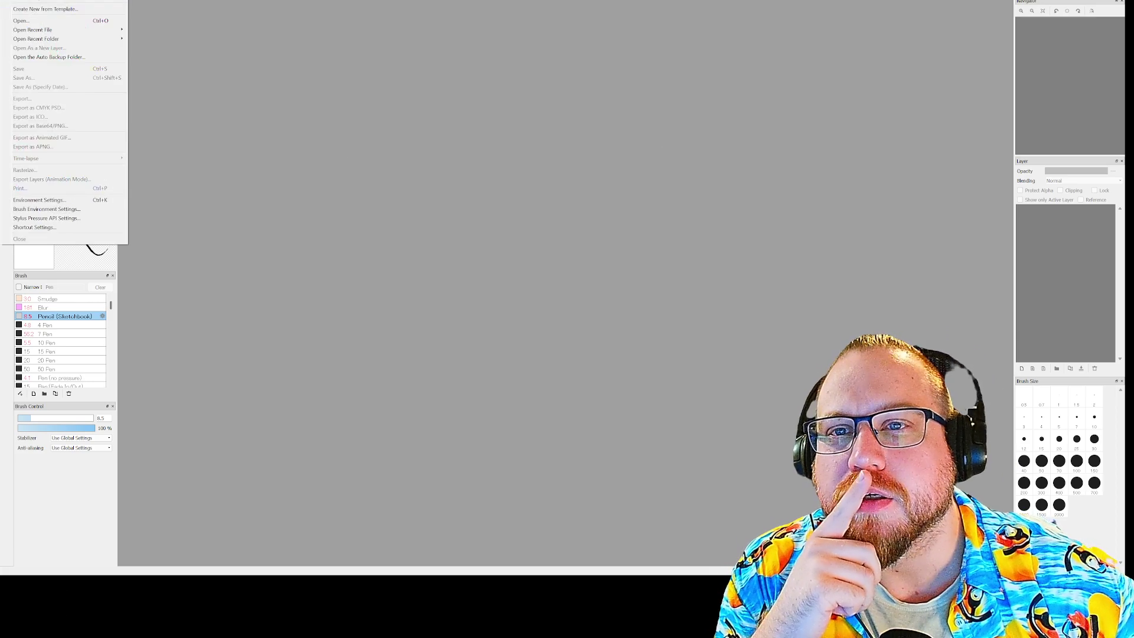
key("n")
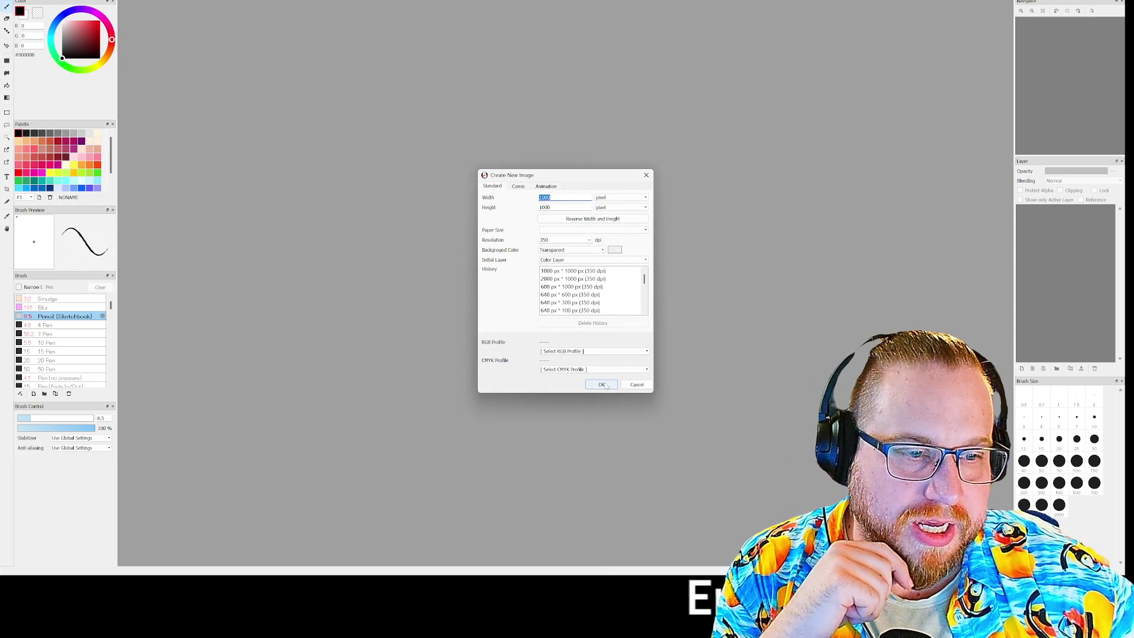
left_click(602, 385)
- Bucket-fill the whole canvas with black, then switch back to the pen
left_click(7, 86)
left_click(677, 273)
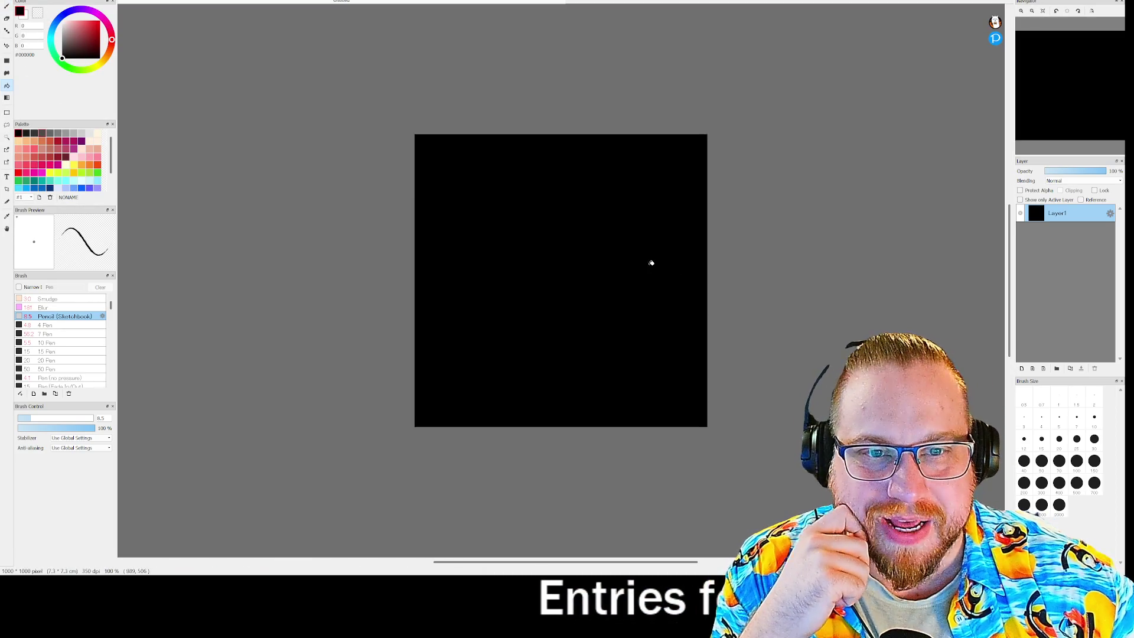
key("b")
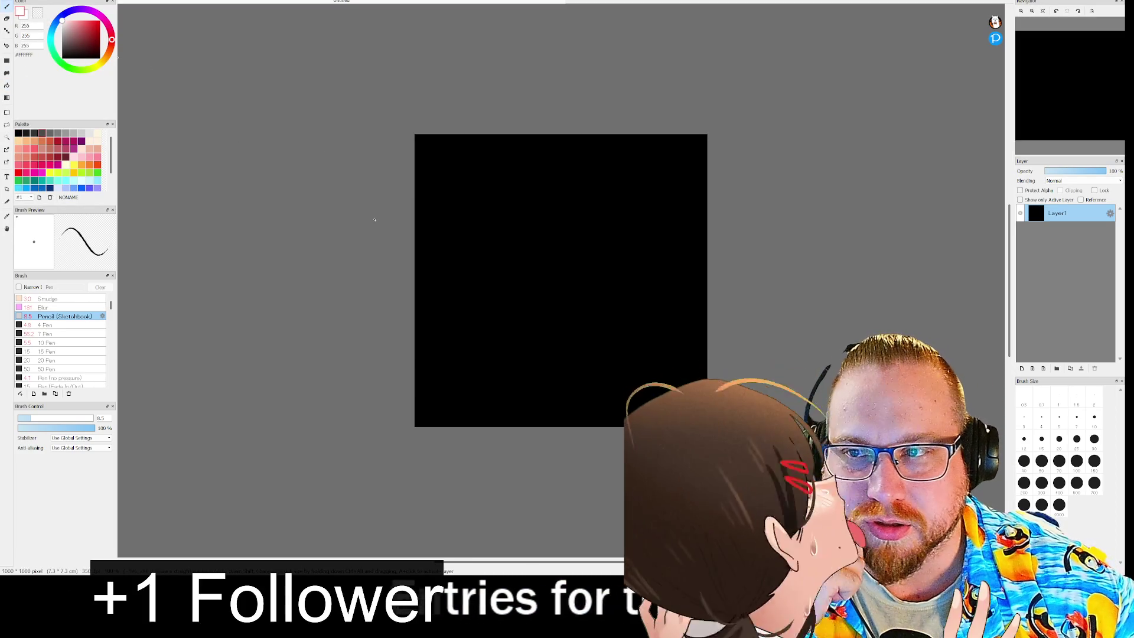
scroll(482, 242, "down", 3)
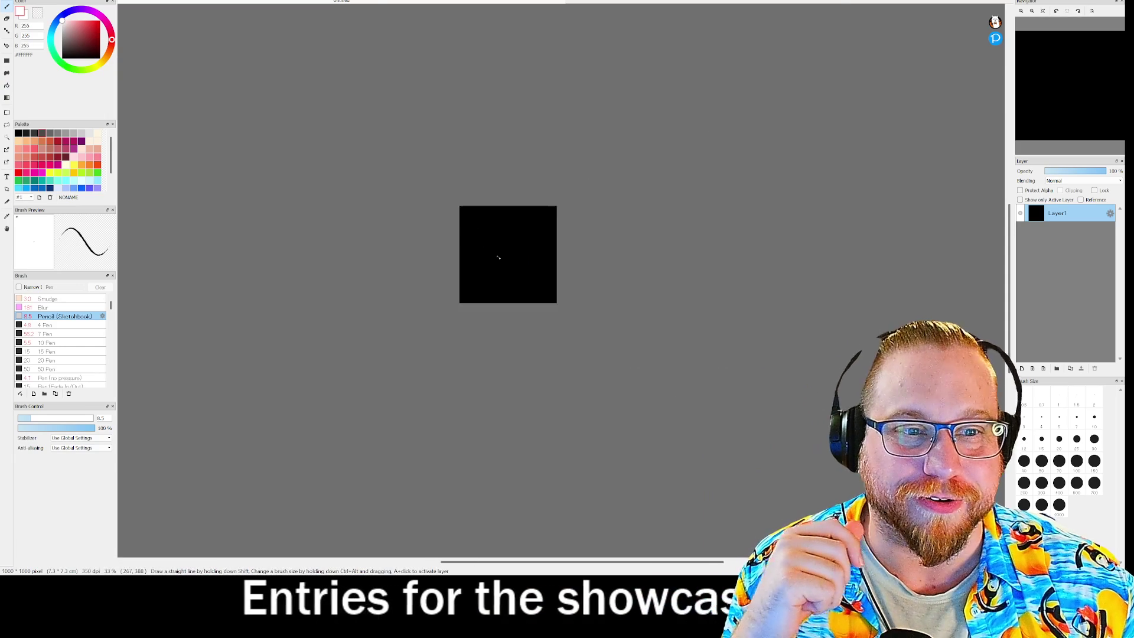
- Sketch three boxes joined by a branching line, with a stem up to a box above
scroll(498, 253, "up", 6)
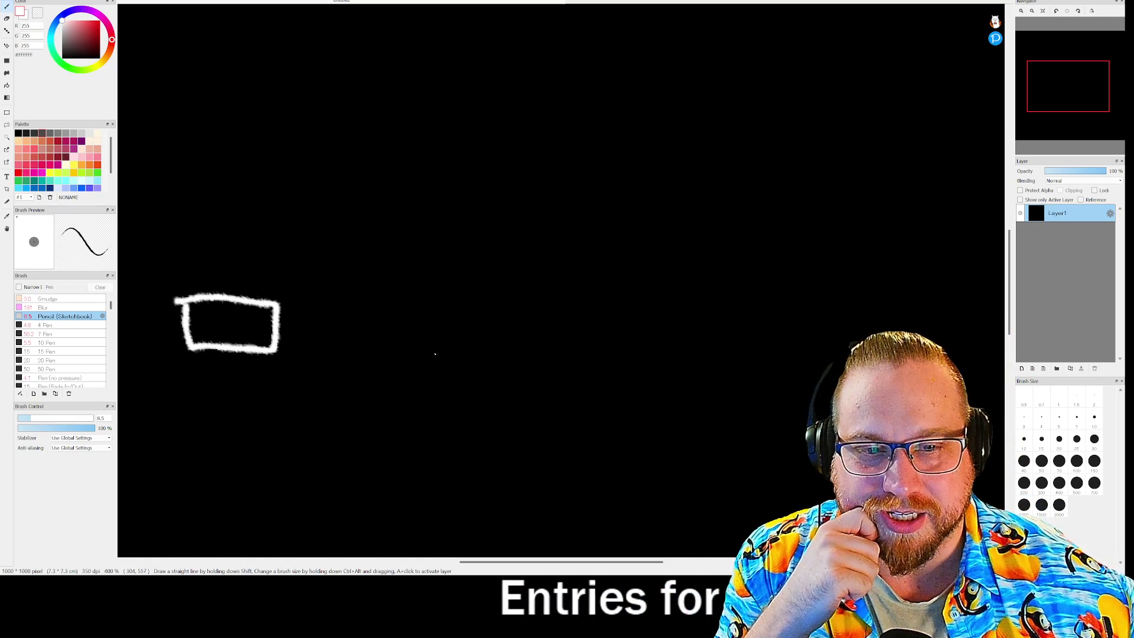
left_click_drag(436, 343, 364, 302)
mouse_move(516, 313)
left_mouse_down()
mouse_move(573, 357)
mouse_move(527, 314)
left_mouse_up()
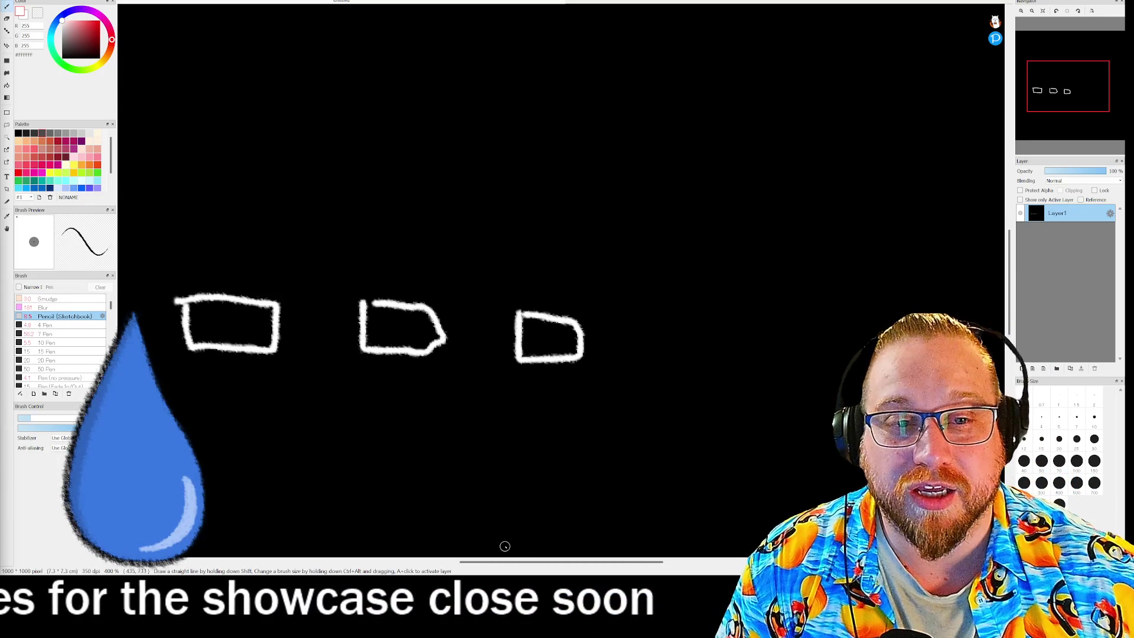
mouse_move(235, 294)
left_mouse_down()
mouse_move(238, 240)
mouse_move(557, 260)
mouse_move(559, 315)
left_mouse_up()
left_click_drag(401, 300, 403, 244)
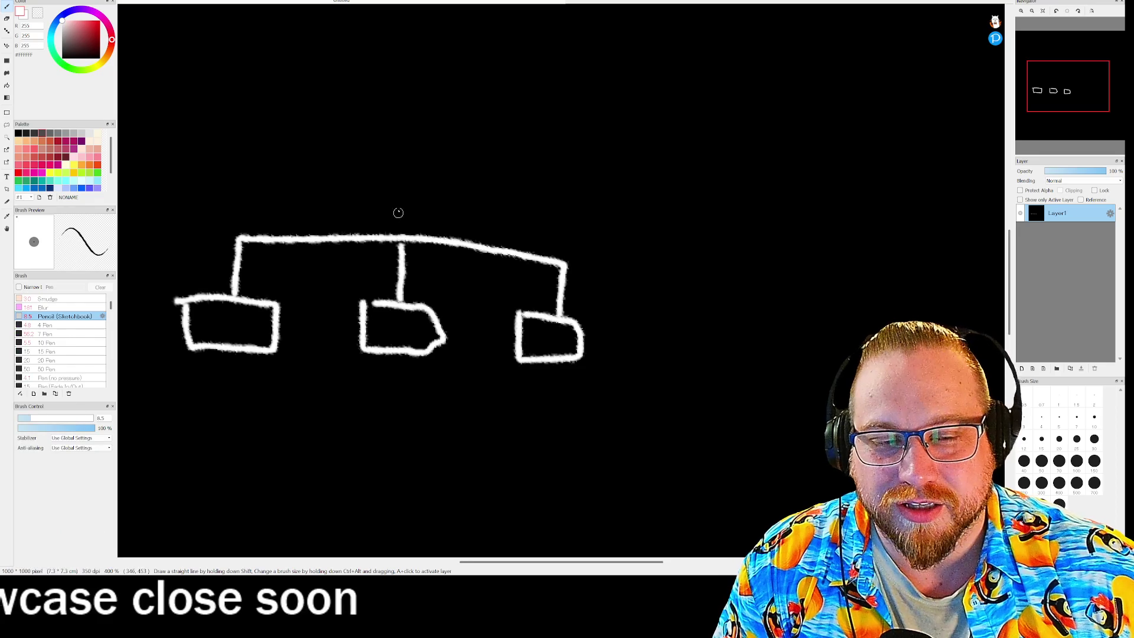
left_click_drag(379, 158, 442, 190)
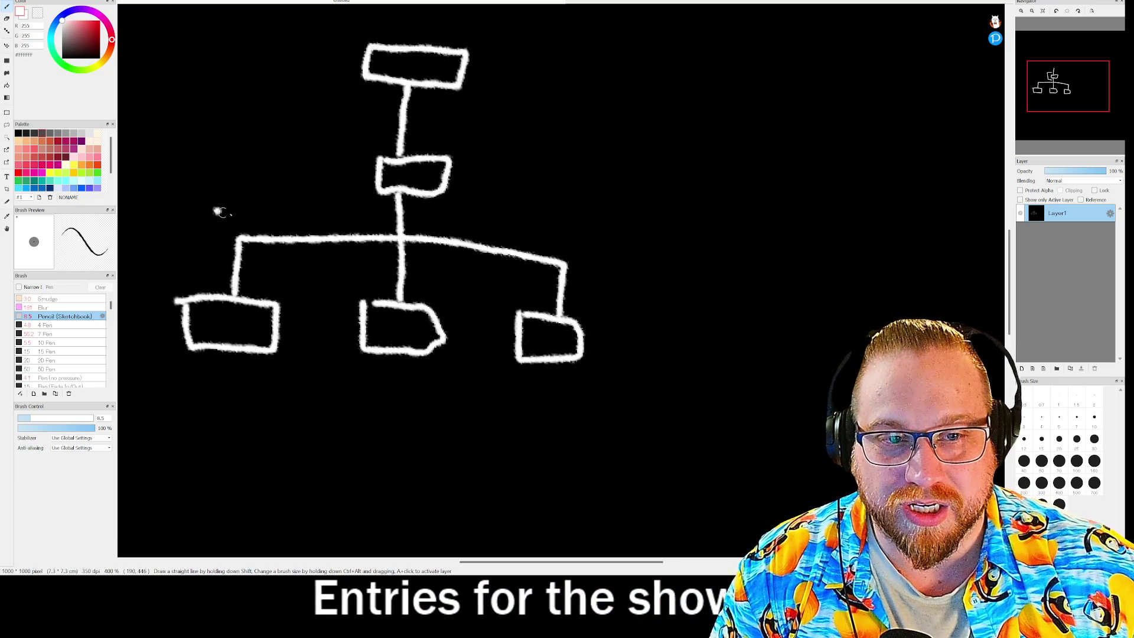
- Draw two long horizontal lines across the diagram and a double-headed arrow between them
left_click_drag(215, 212, 653, 238)
left_click_drag(207, 106, 624, 123)
mouse_move(512, 177)
left_mouse_down()
mouse_move(507, 137)
mouse_move(531, 148)
mouse_move(519, 210)
mouse_move(538, 178)
left_mouse_up()
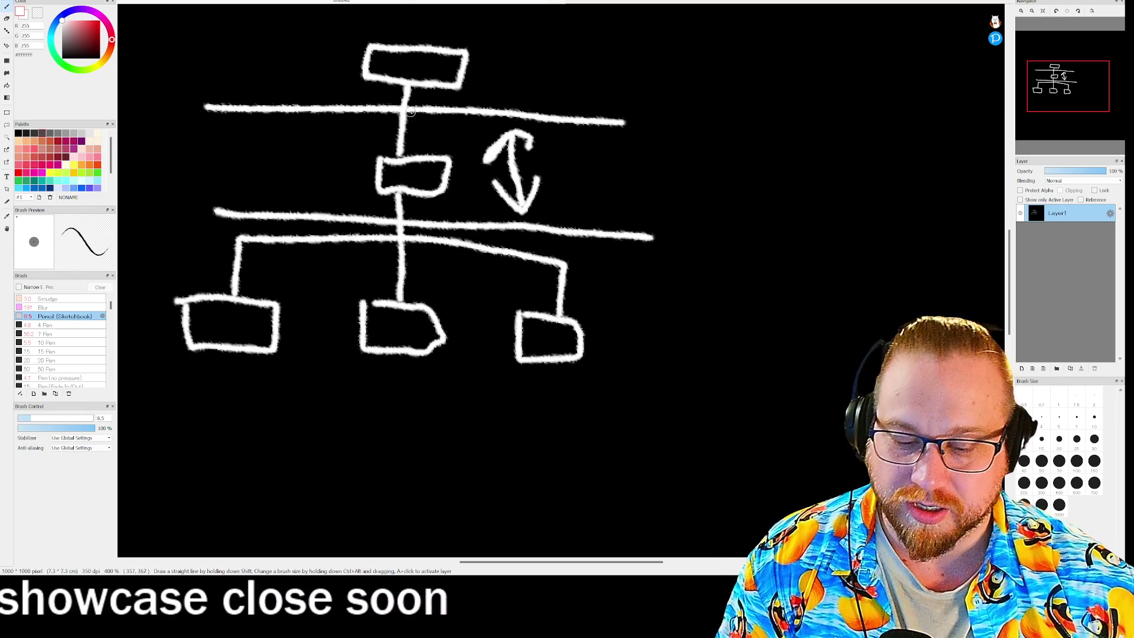
- Undo the sketched strokes with Ctrl+Z until the canvas is plain black again
key("ctrl+z")
key("ctrl+z")
key("ctrl+z")
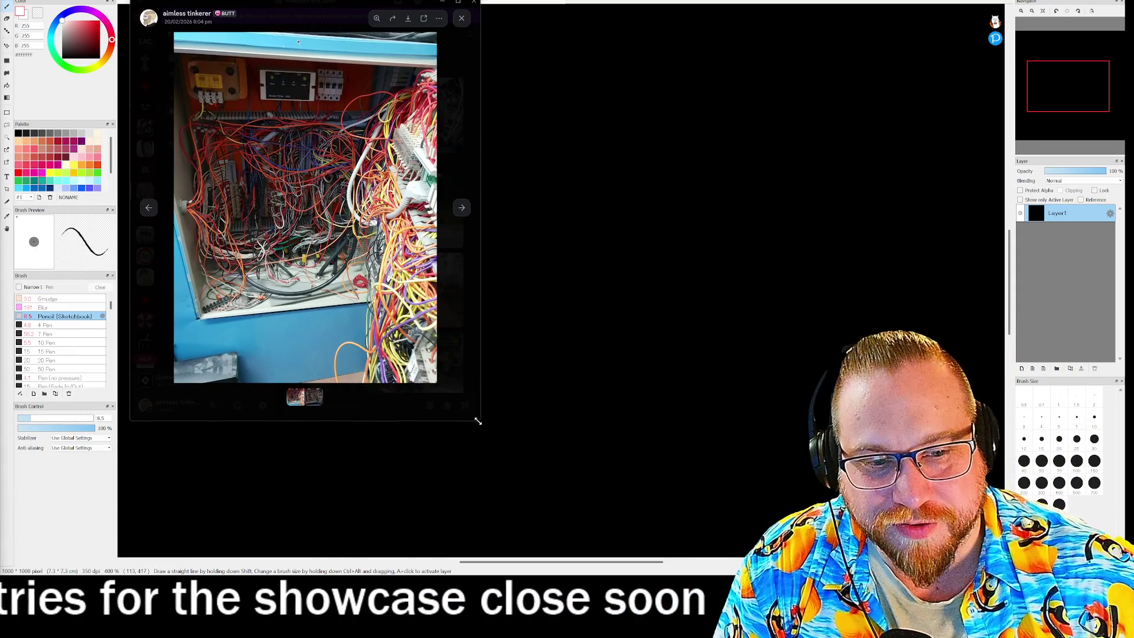
left_click_drag(477, 419, 678, 558)
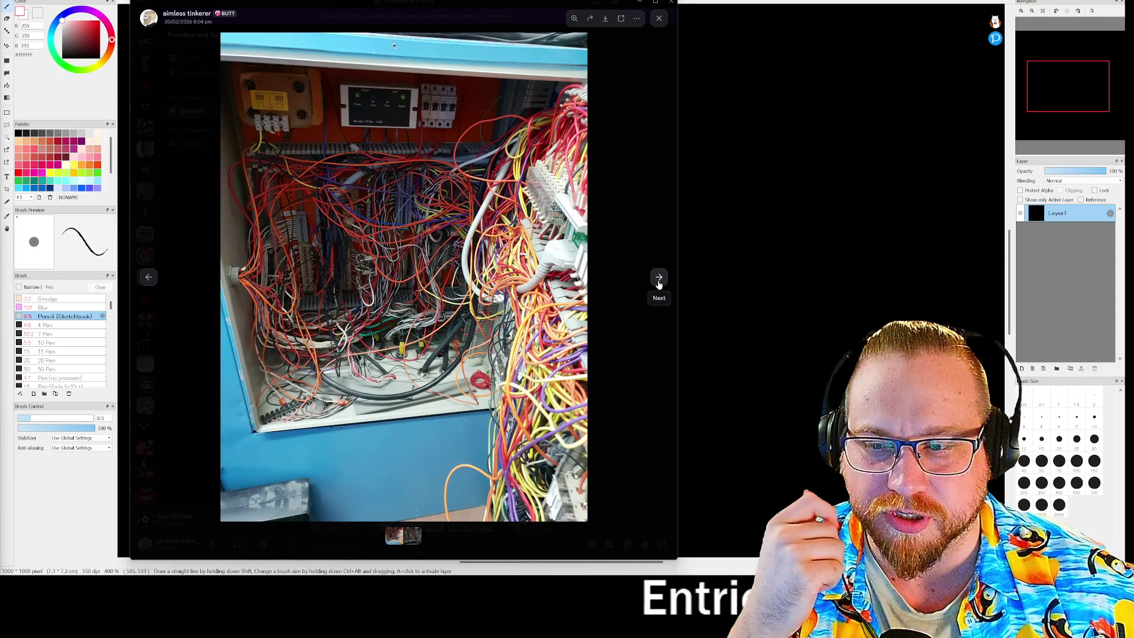
left_click(659, 278)
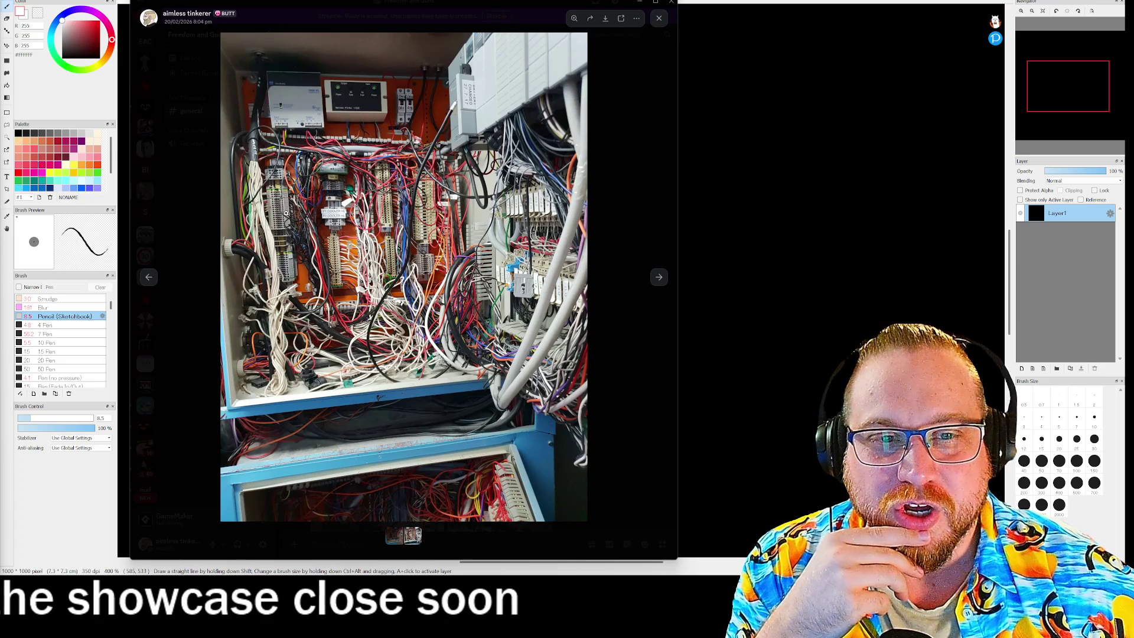
left_click(355, 190)
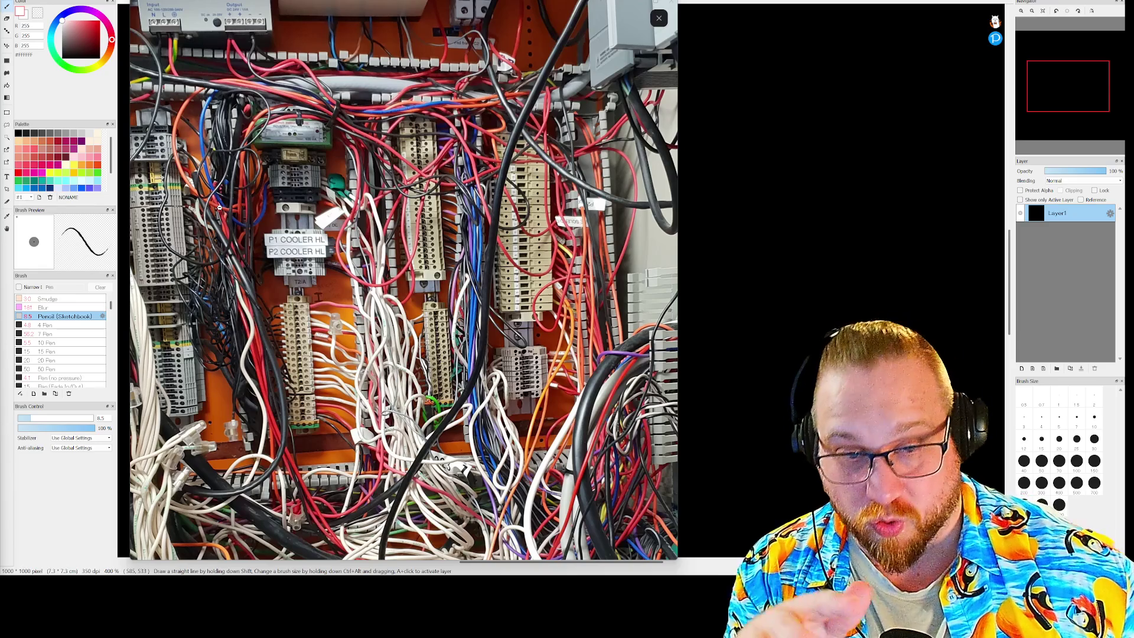
left_click(438, 273)
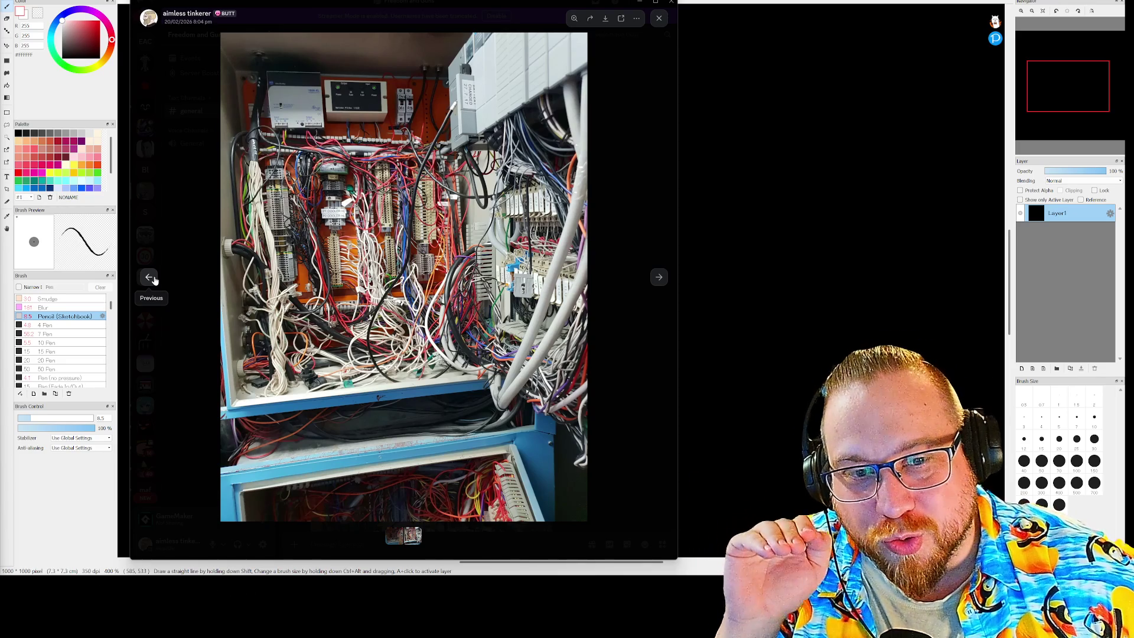
left_click(152, 279)
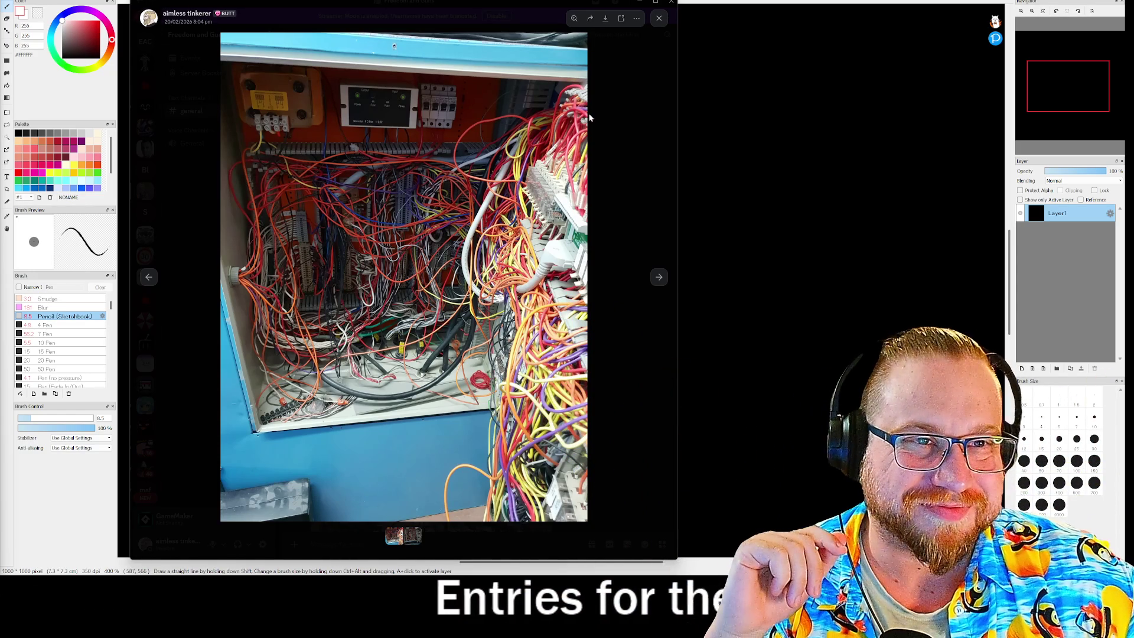
key("alt+Tab")
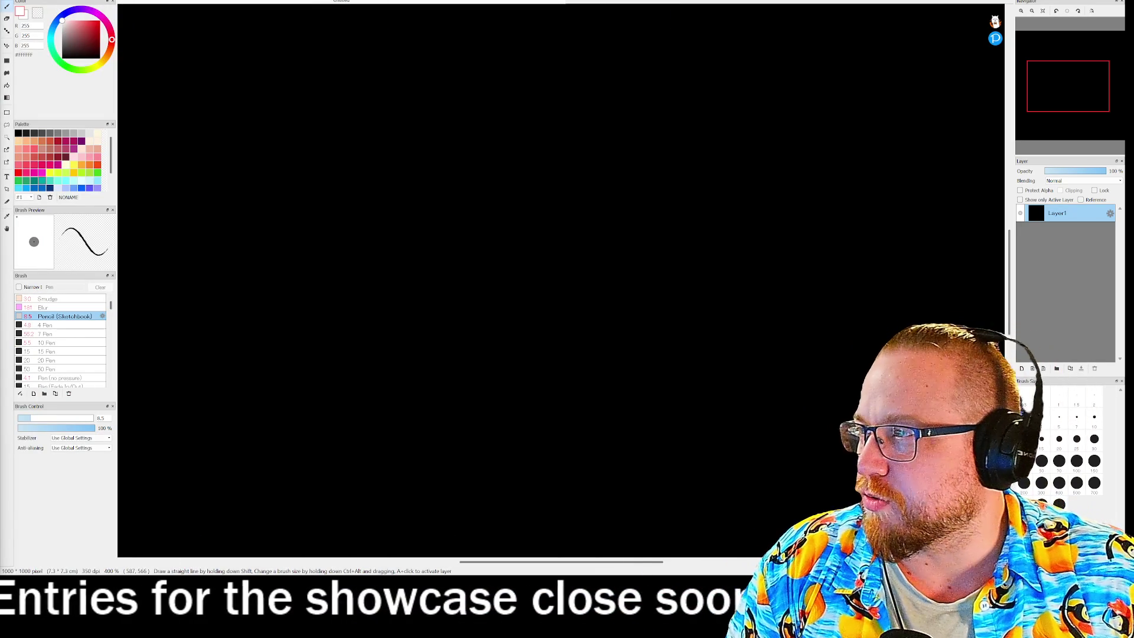
- Zoom into the car photo in the image viewer and back out, then dismiss it
key("alt+Tab")
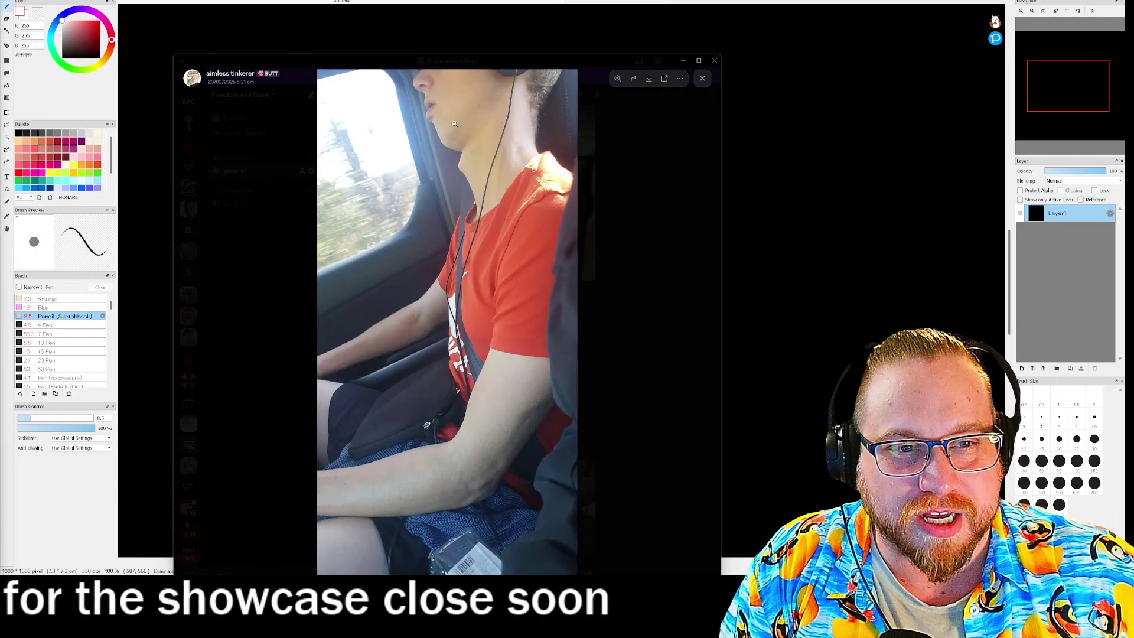
left_click(557, 211)
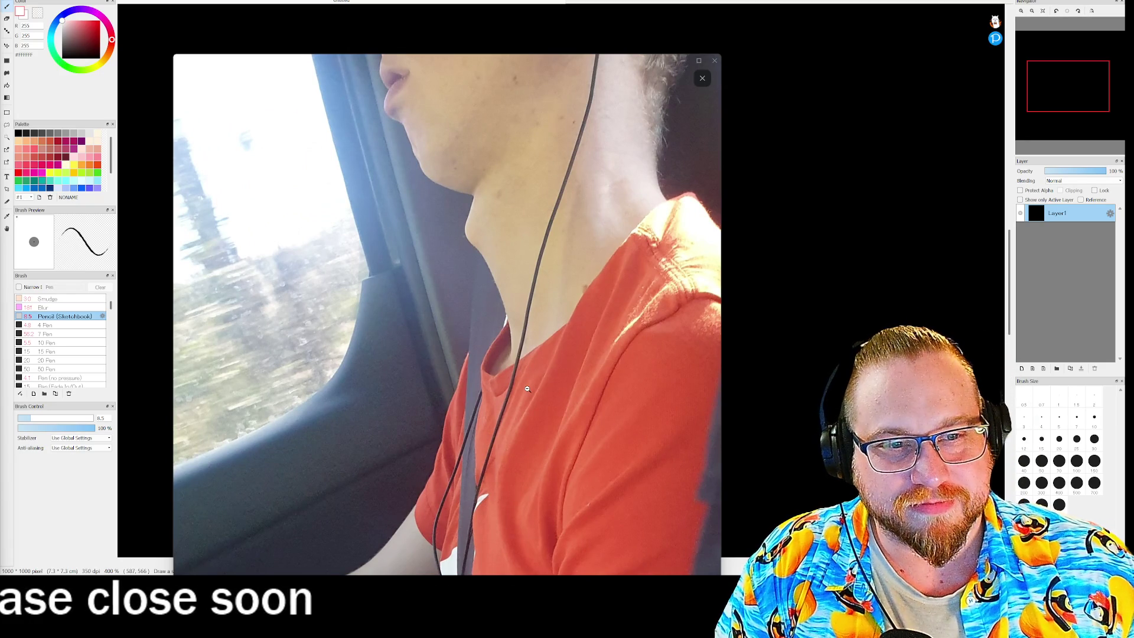
left_click(536, 250)
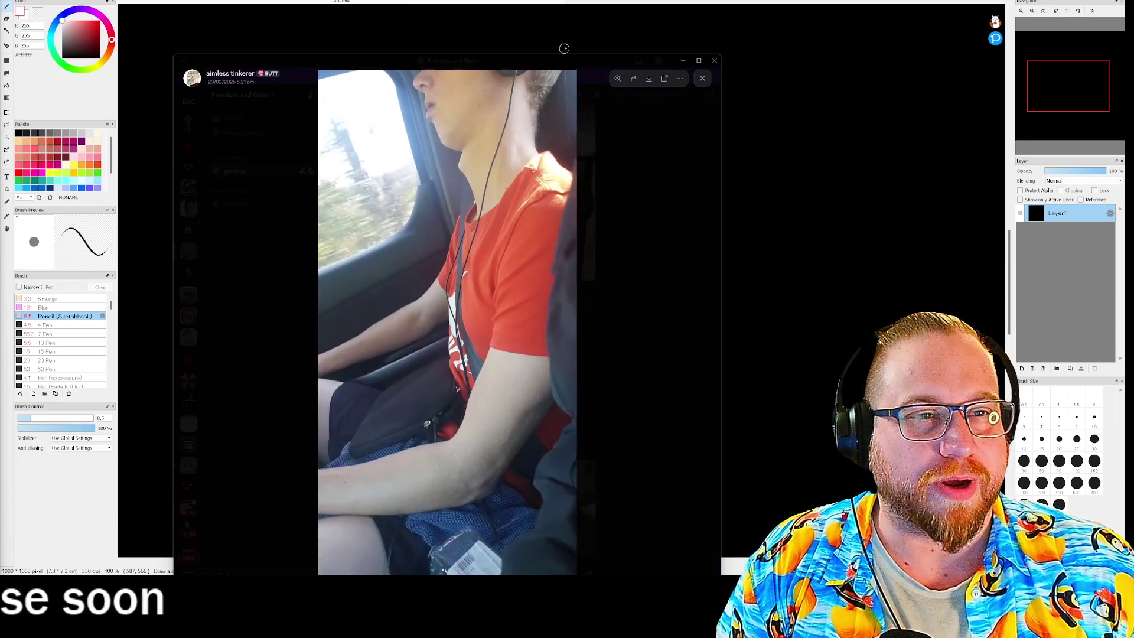
key("alt+Tab")
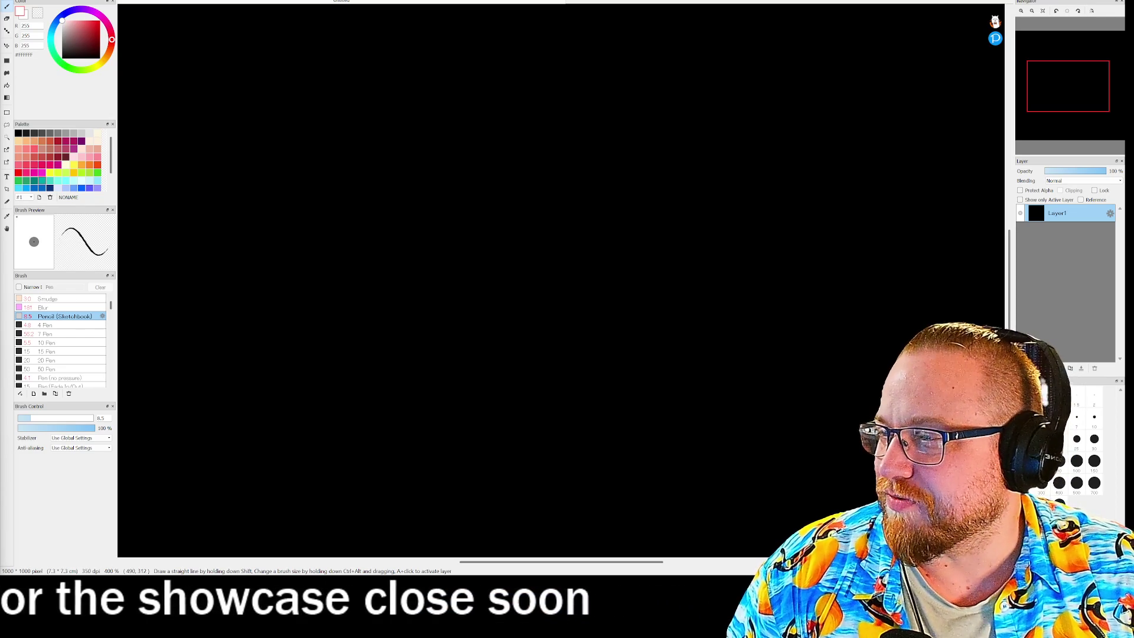
- In #general, play the Found a long boy video, then the No retention video full screen
key("alt+Tab")
left_click(487, 202)
left_click(522, 324)
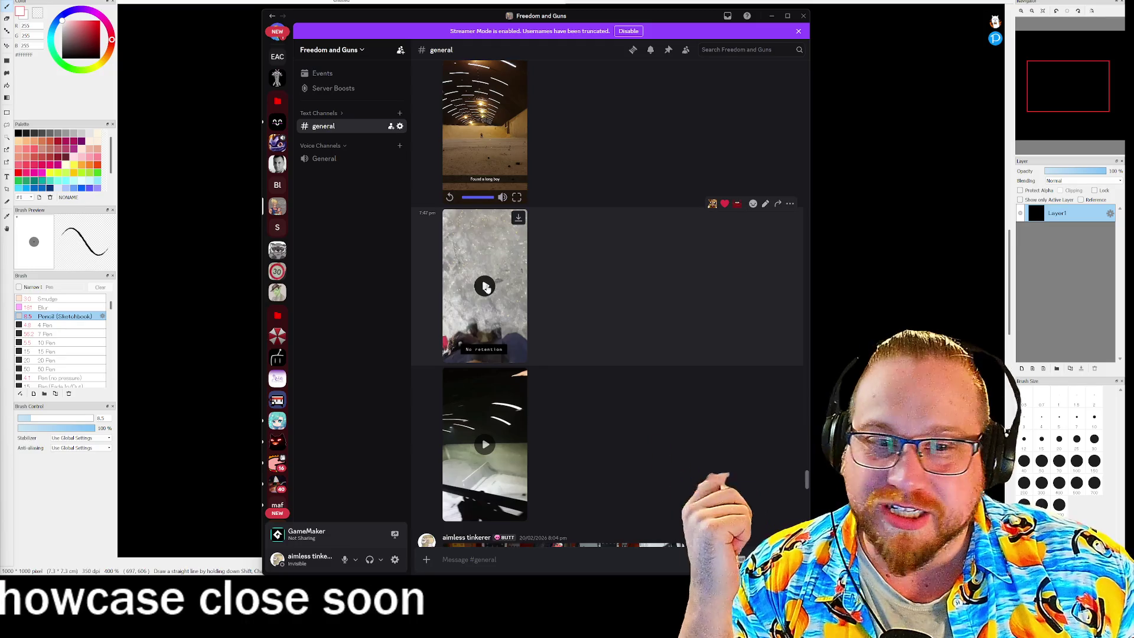
left_click(520, 356)
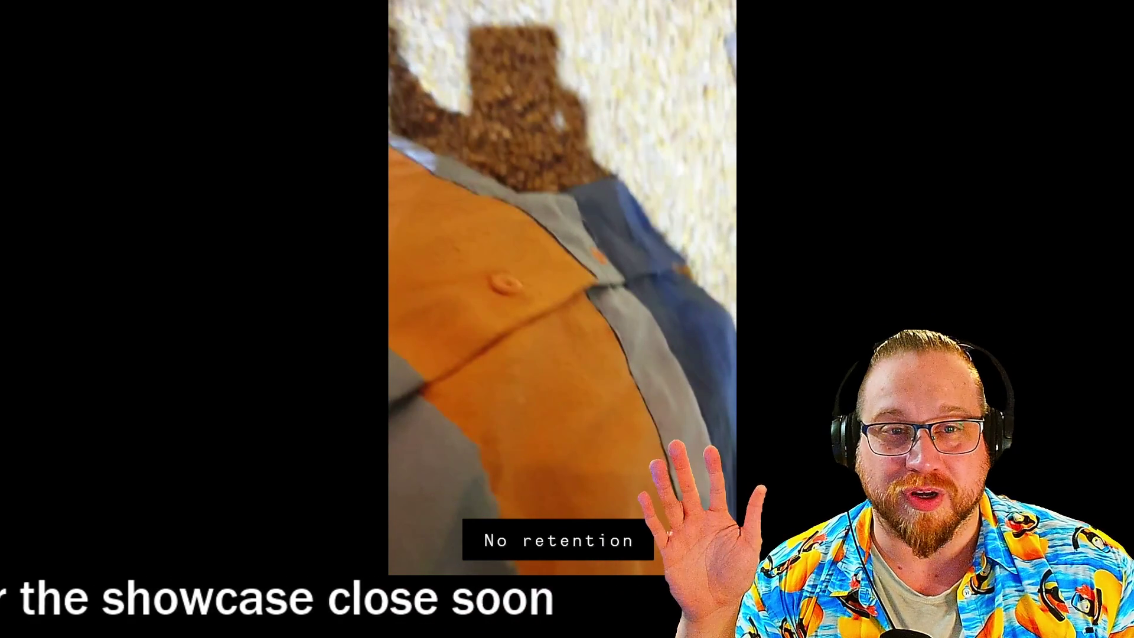
- Exit full screen, browse the #general posts, and play the dark night-time video full screen
key("Escape")
scroll(673, 306, "up", 2)
scroll(668, 306, "up", 10)
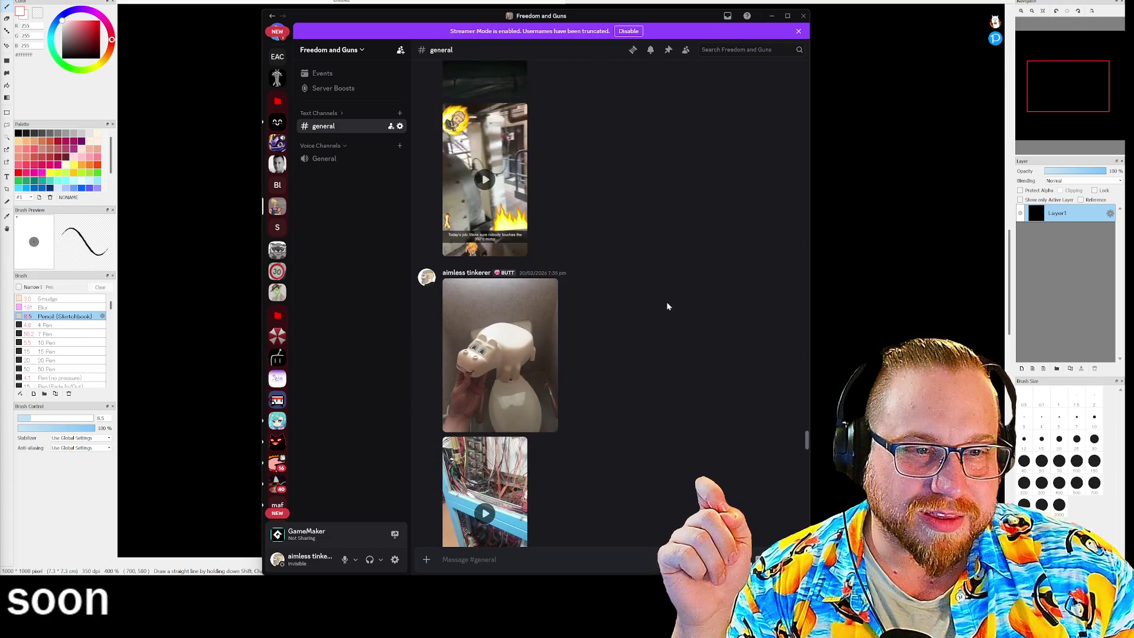
scroll(668, 306, "up", 10)
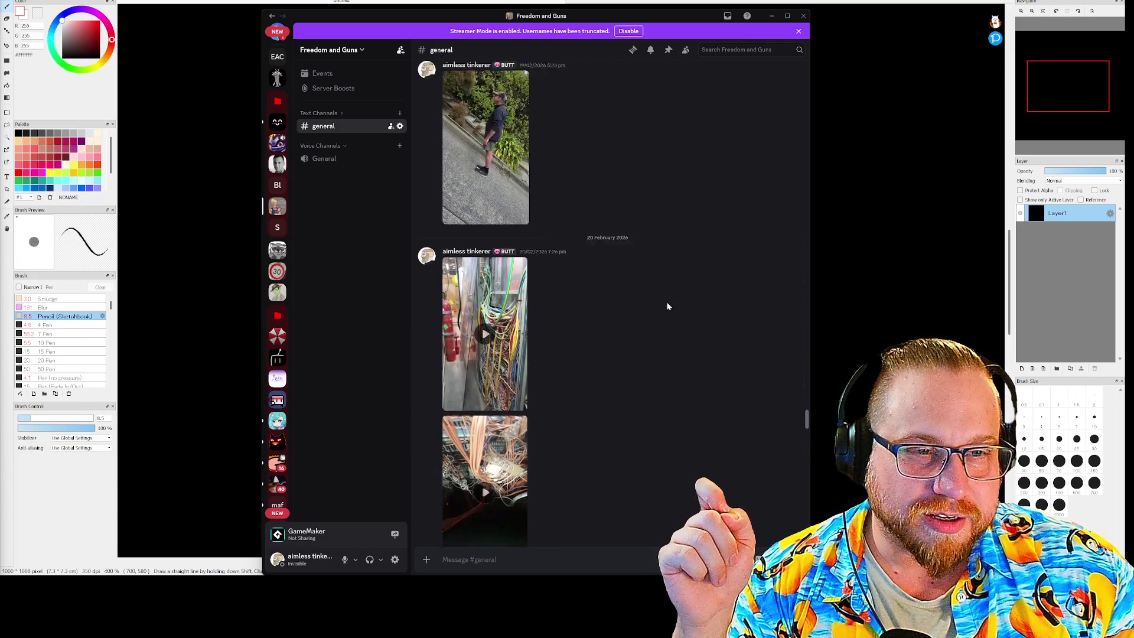
scroll(668, 306, "up", 2)
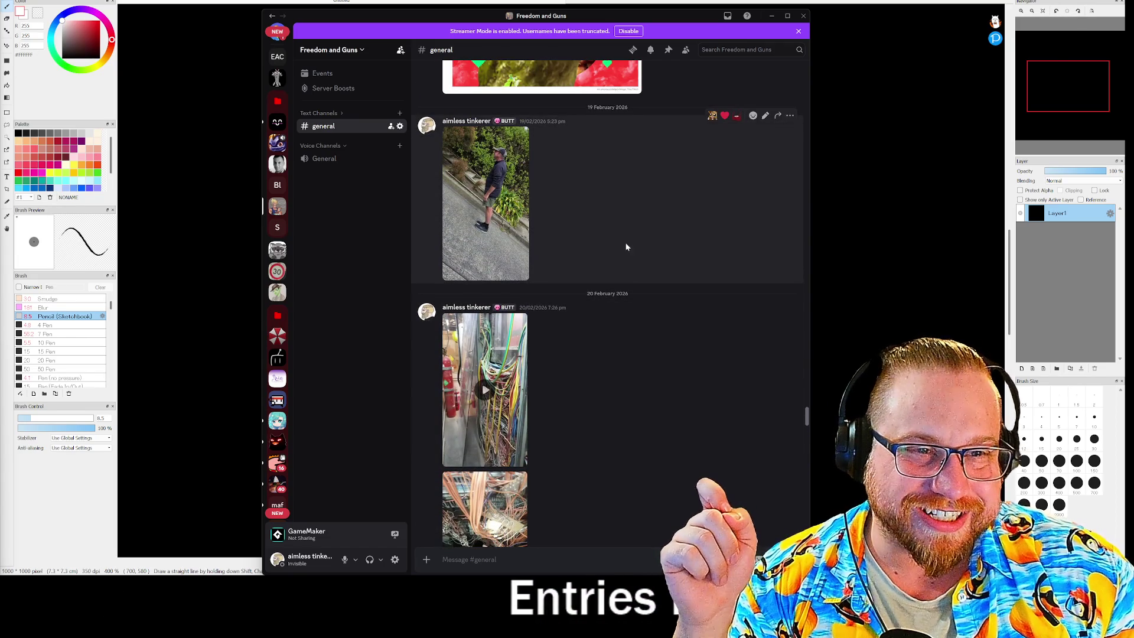
scroll(640, 253, "down", 15)
scroll(640, 253, "down", 5)
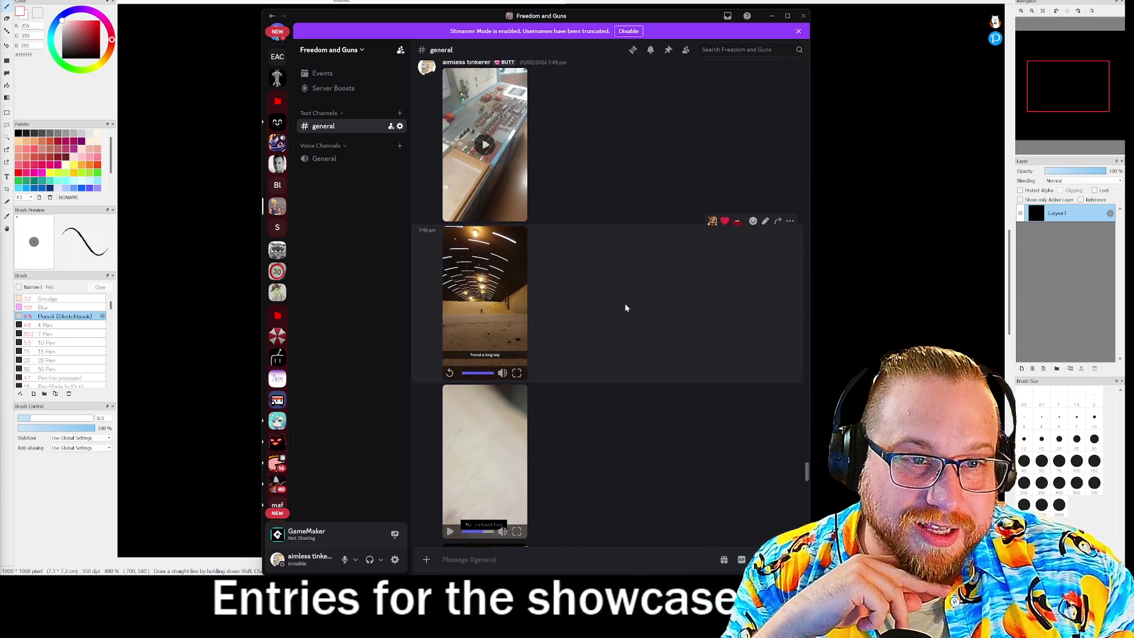
scroll(627, 308, "up", 10)
scroll(626, 307, "up", 8)
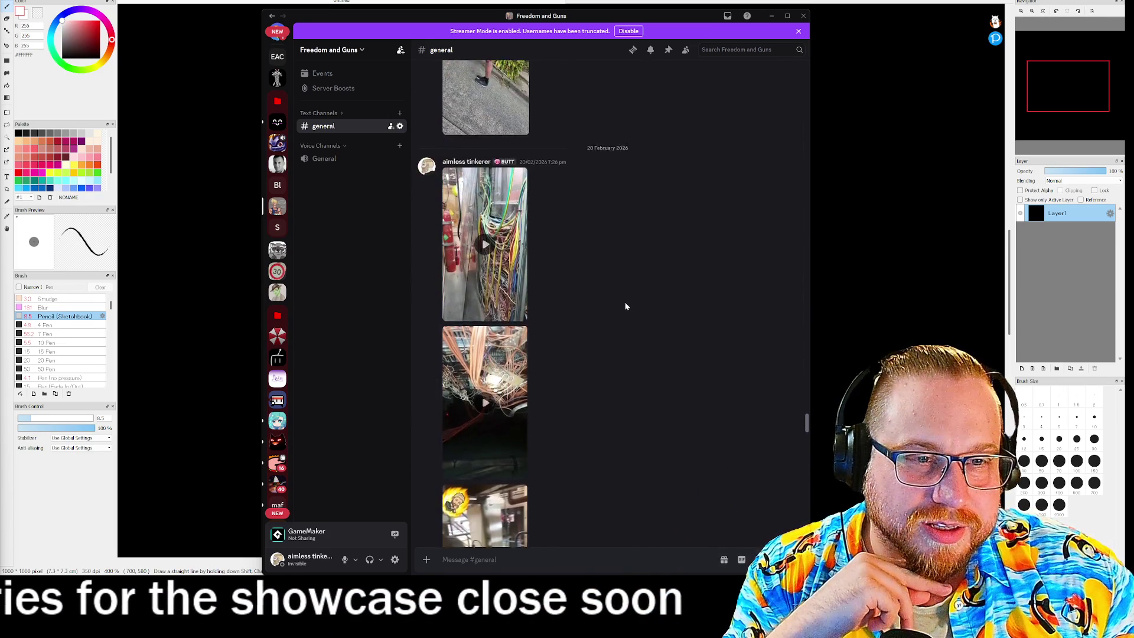
scroll(626, 306, "down", 10)
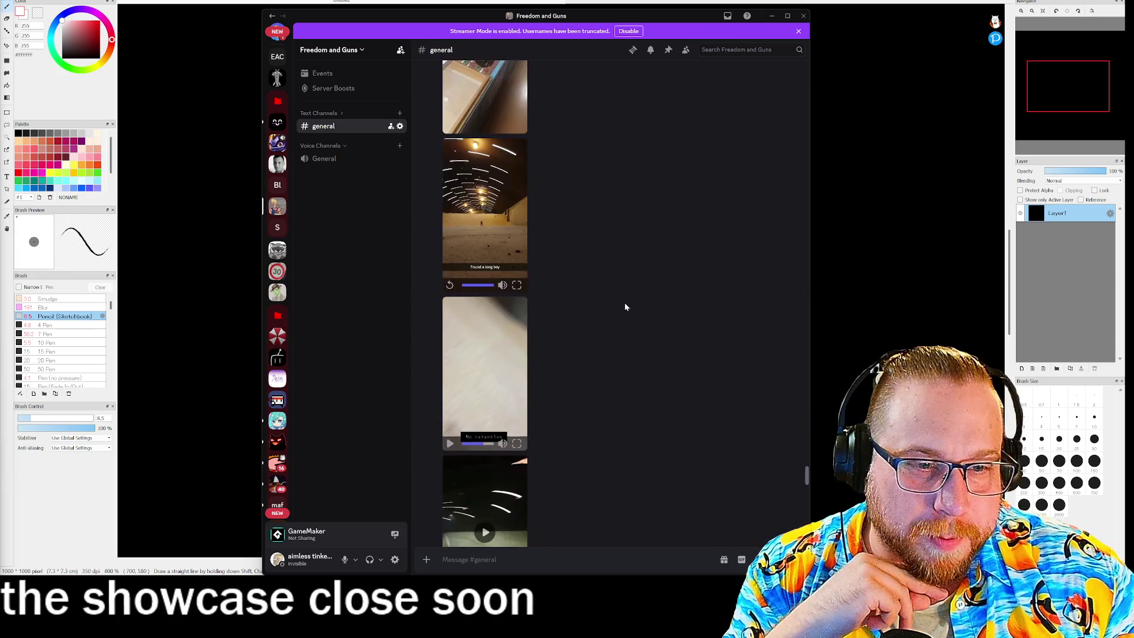
scroll(591, 347, "down", 5)
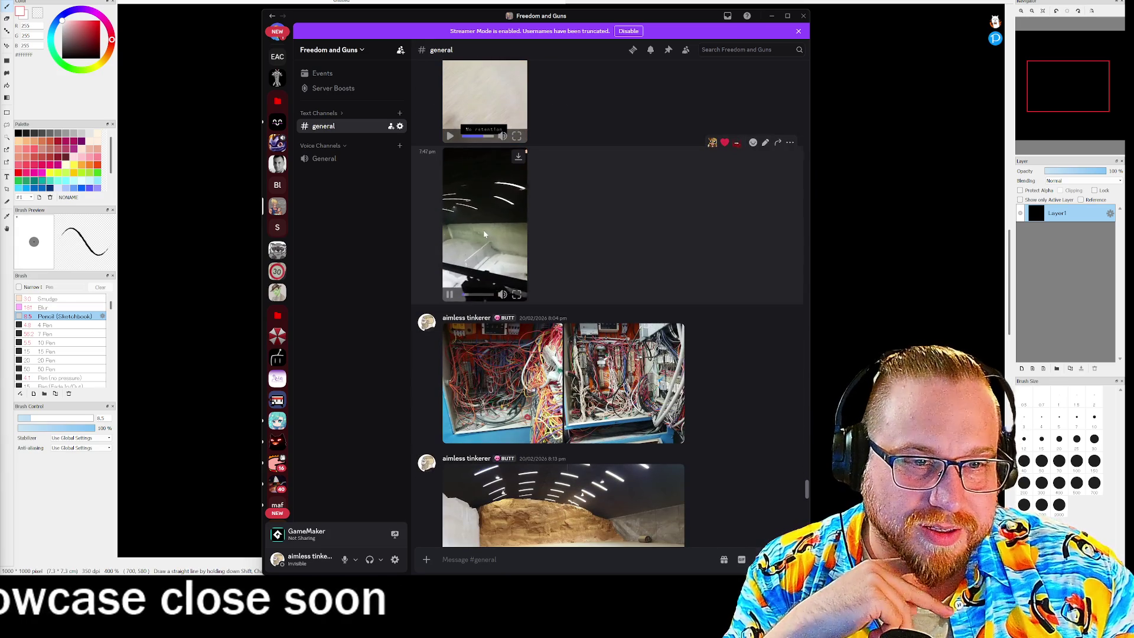
left_click(518, 297)
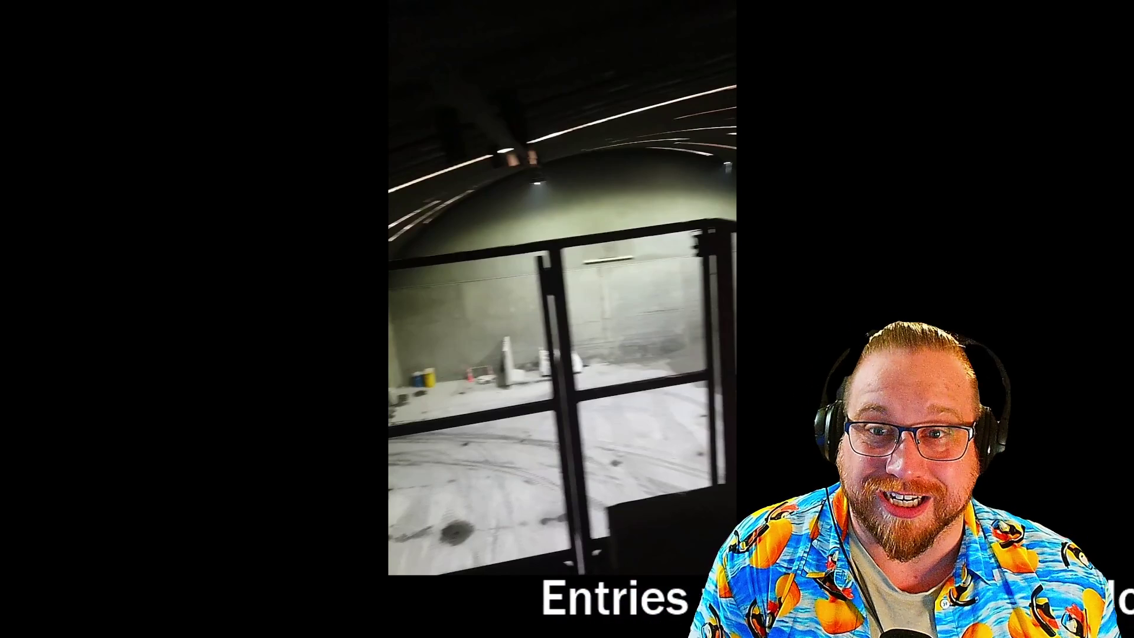
- Exit the full-screen video back to the #general message list
key("Escape")
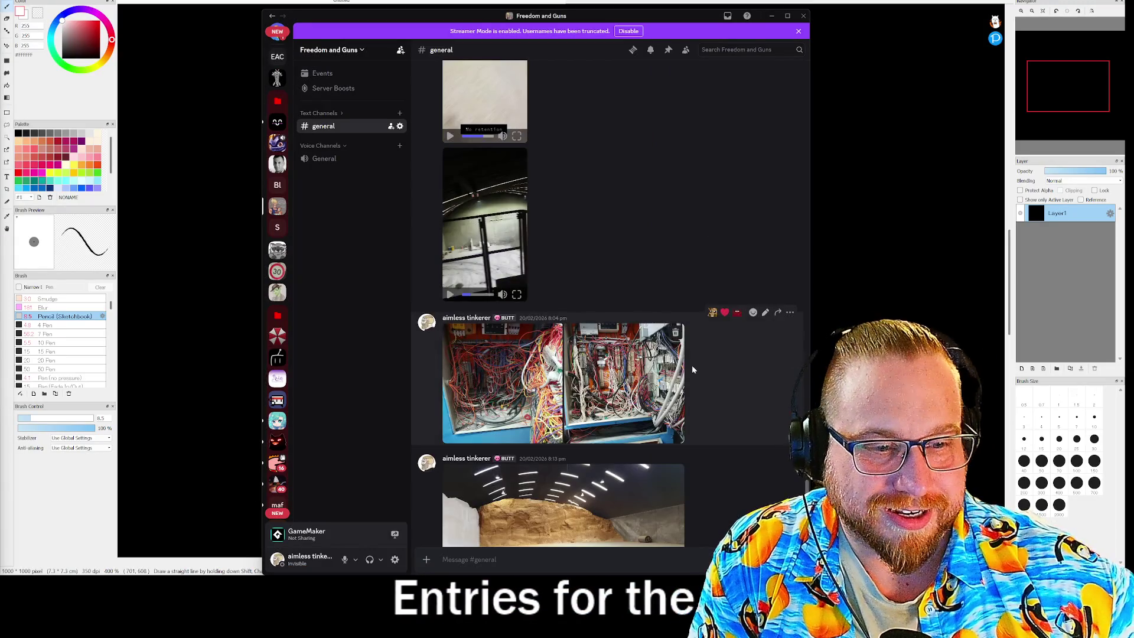
scroll(714, 390, "down", 3)
left_click(535, 351)
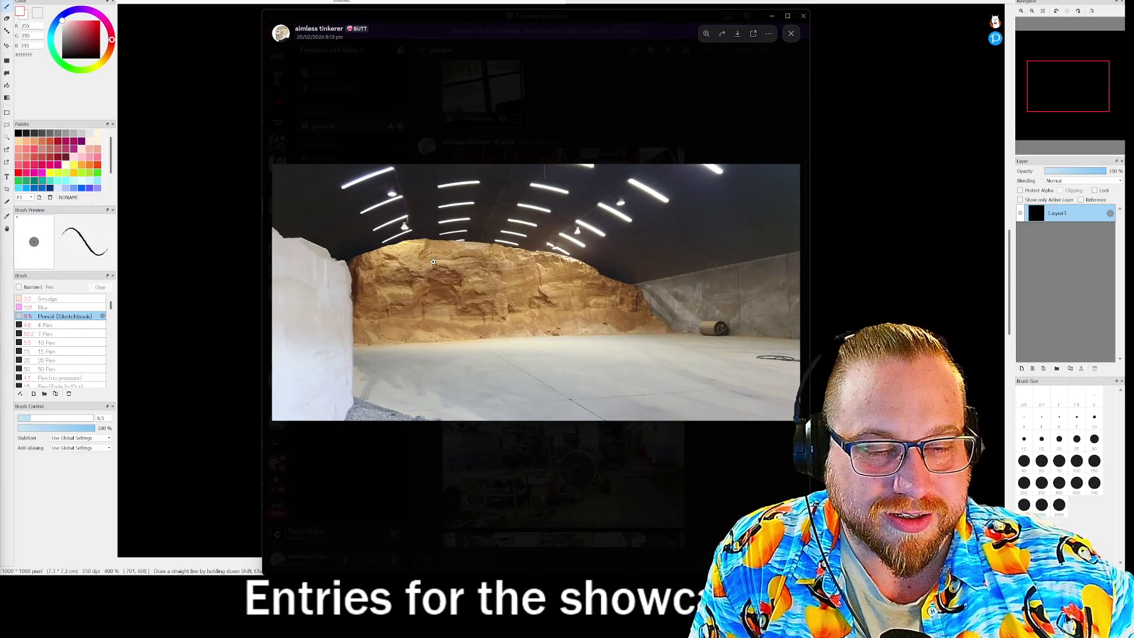
left_click(433, 262)
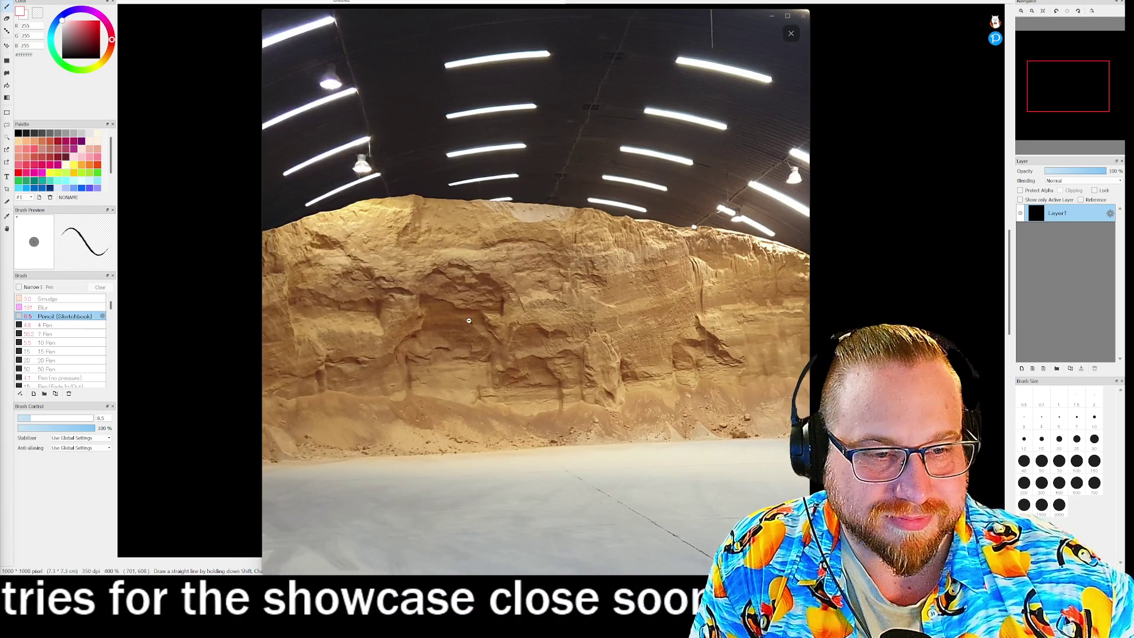
left_click(473, 320)
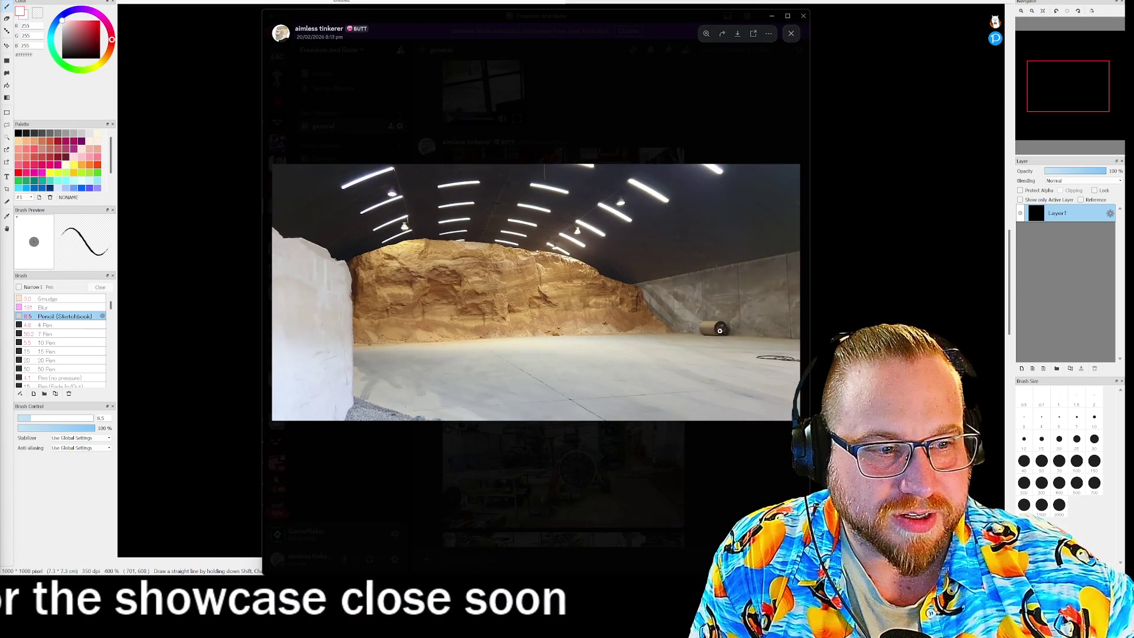
left_click(719, 331)
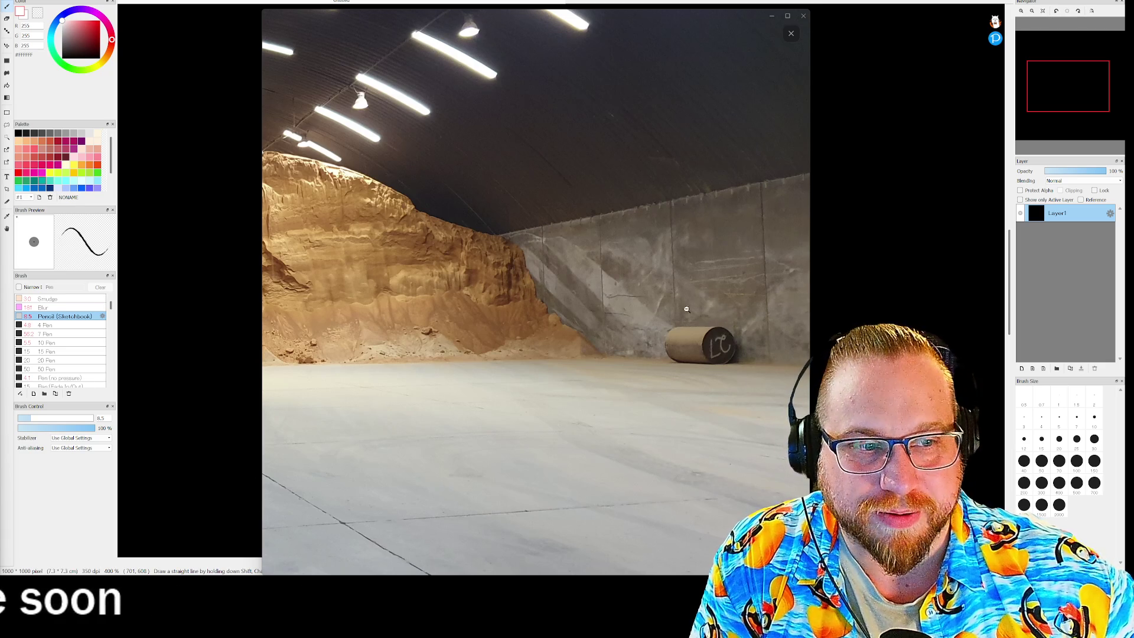
key("Right")
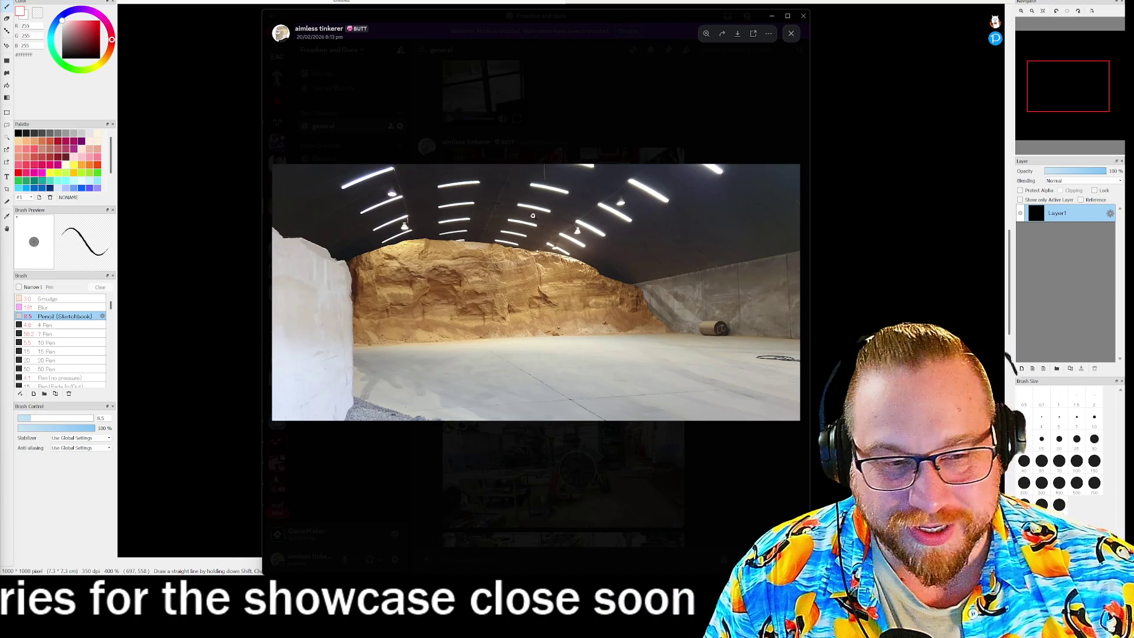
left_click(718, 144)
scroll(739, 345, "down", 5)
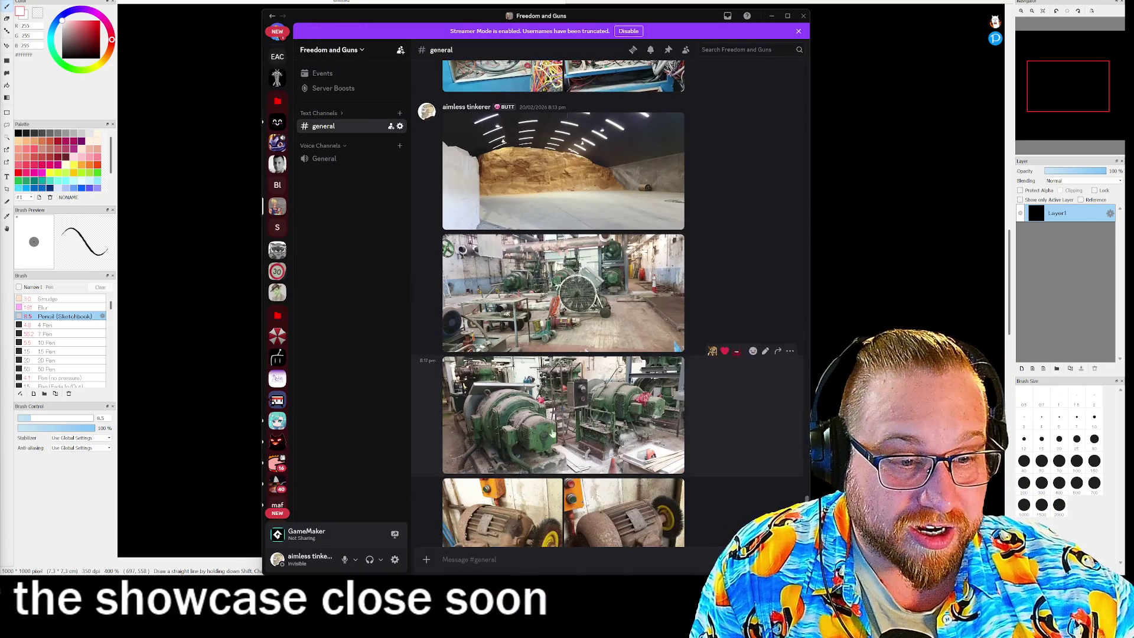
- Browse the enlarged motor photos in Discord, zooming in on the wire brush and back out
scroll(614, 436, "down", 3)
left_click(502, 360)
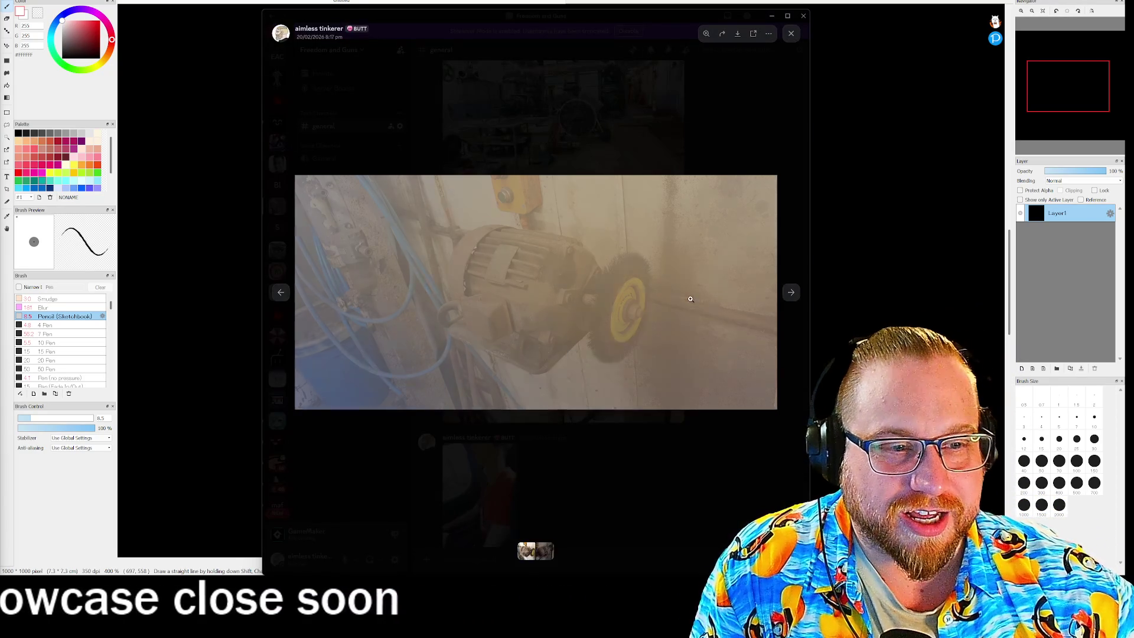
left_click(793, 294)
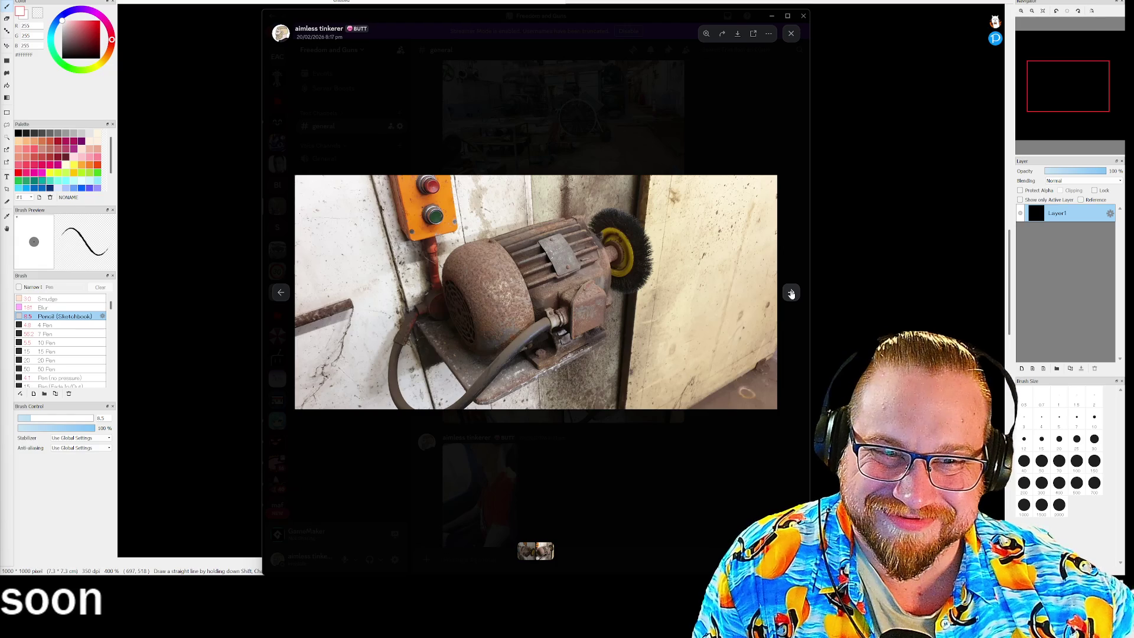
left_click(634, 263)
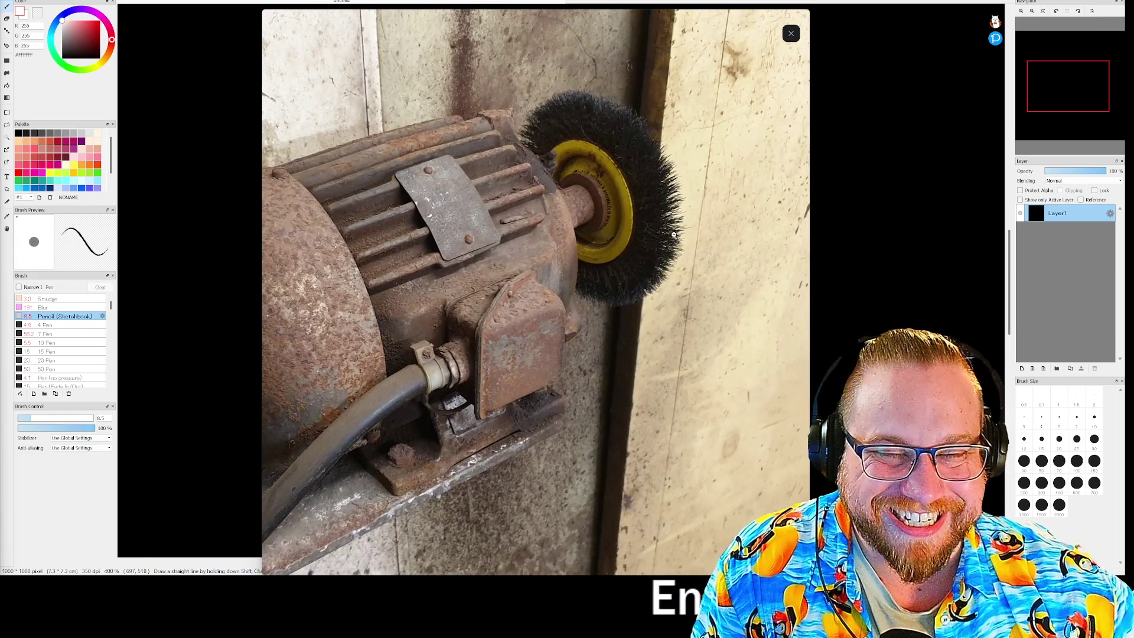
left_click(674, 234)
- Move the Discord window left and bring up the tracked-engine photo in full view
left_click(757, 144)
left_click_drag(703, 20, 0, 26)
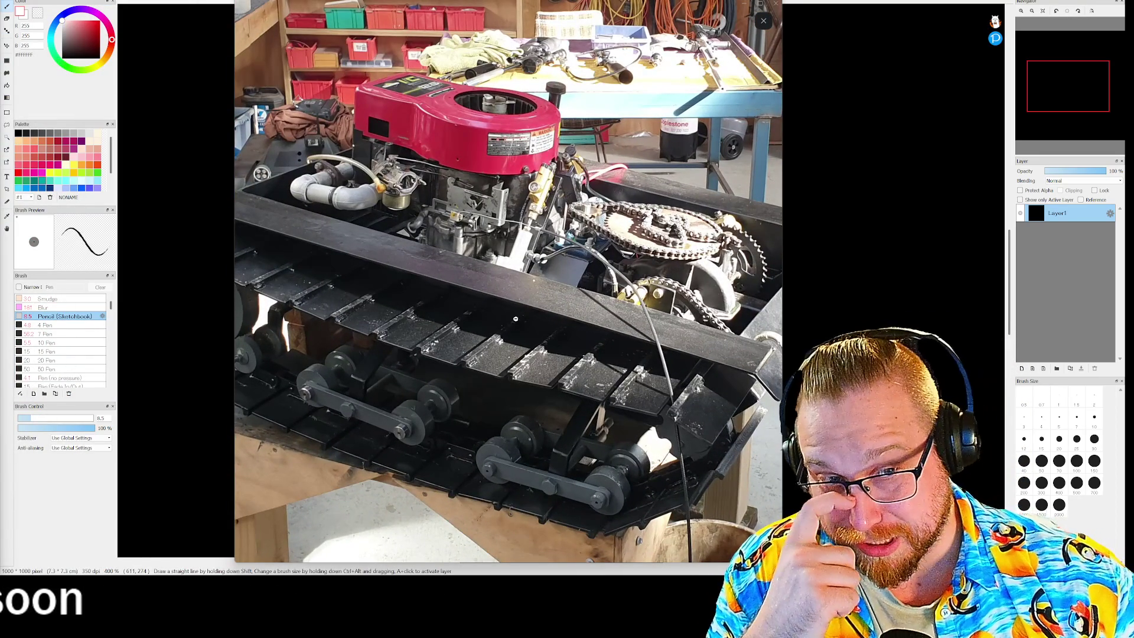
left_click(501, 267)
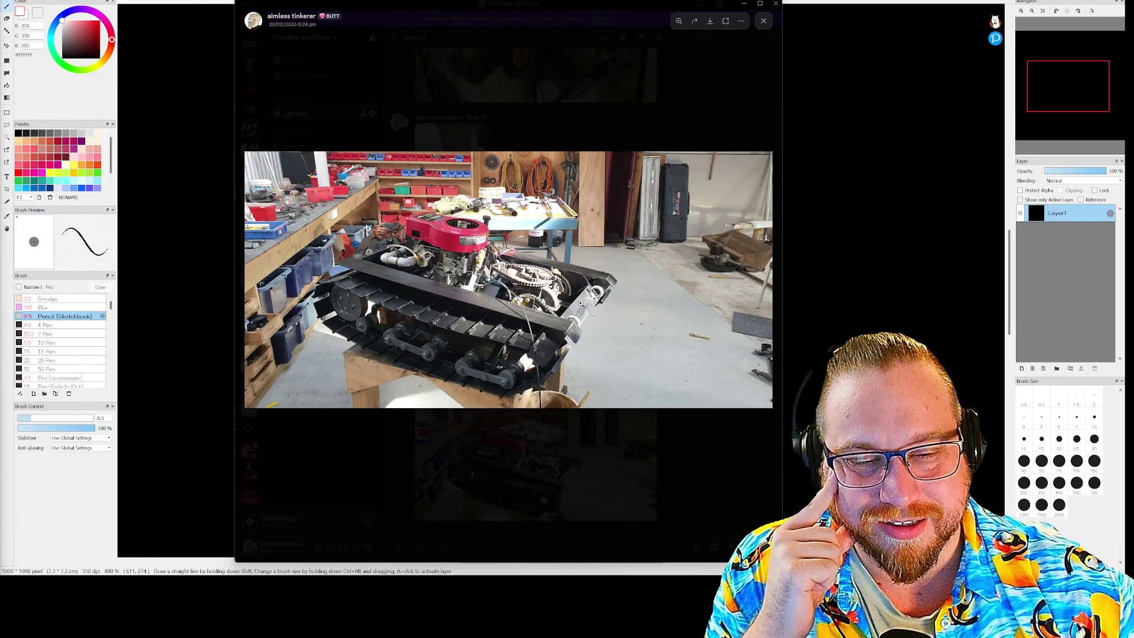
- Zoom into the engine-and-tracks close-up, then dismiss the Discord photo viewer
left_click(384, 327)
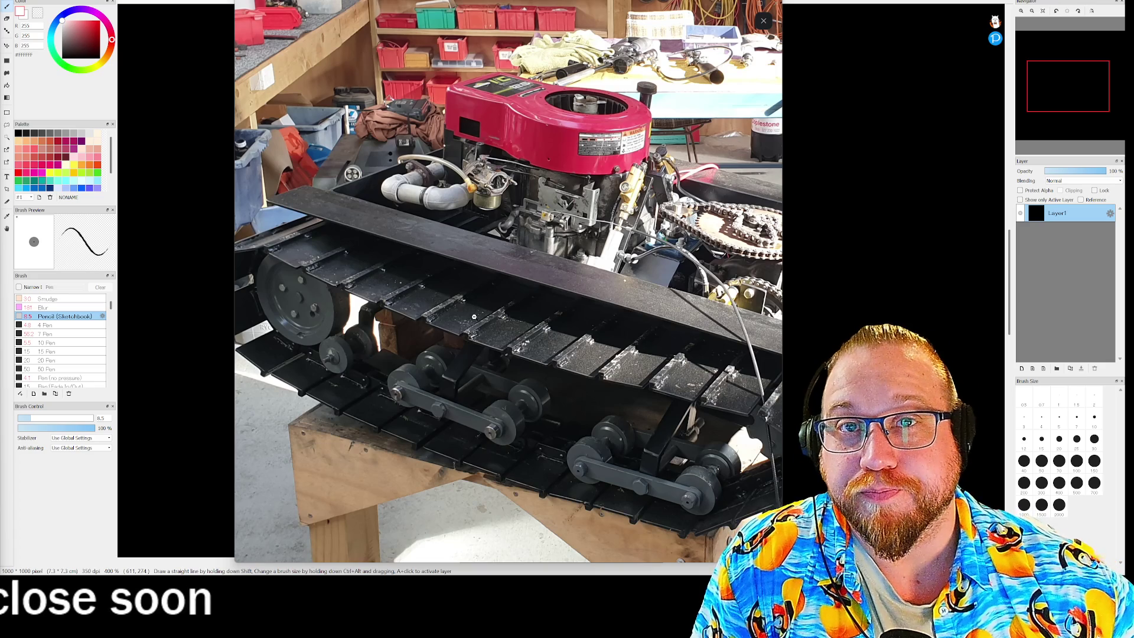
key("Escape")
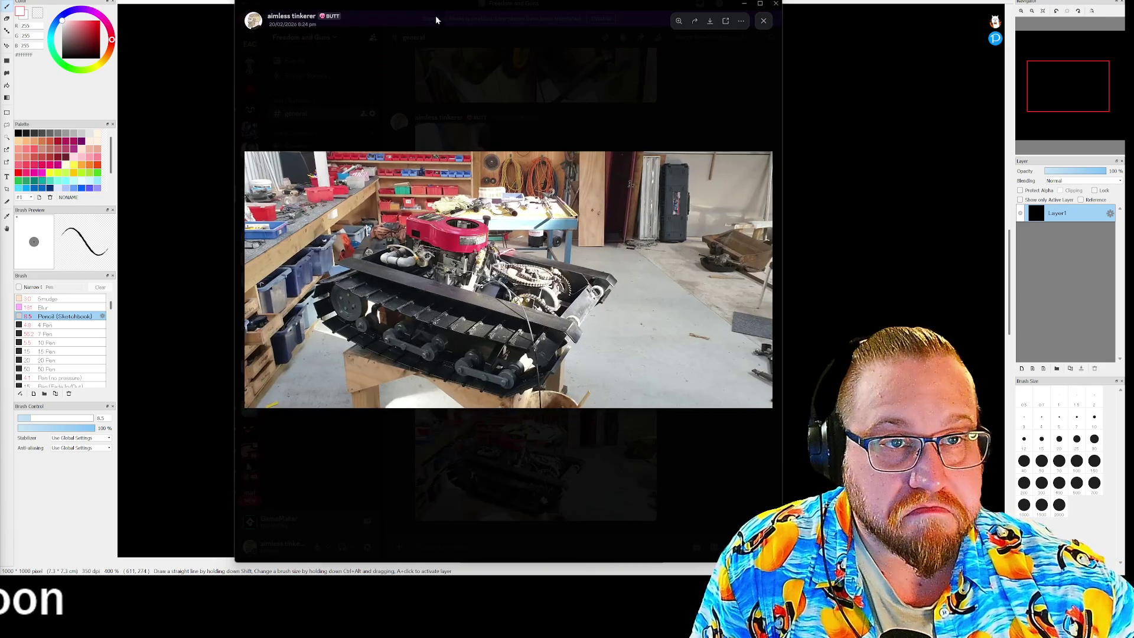
key("Escape")
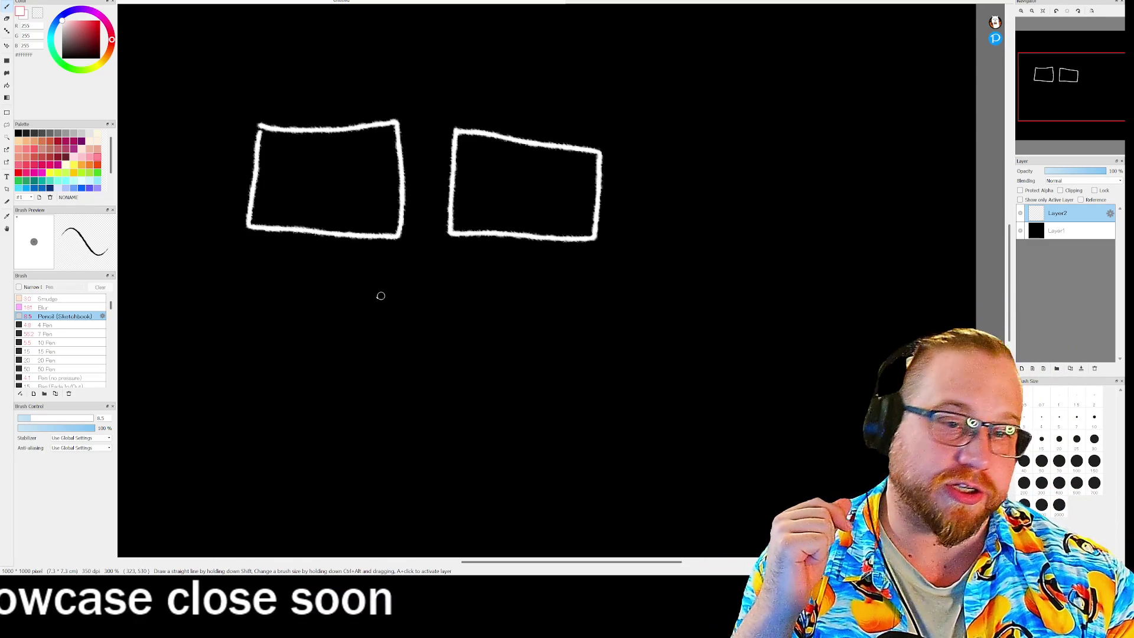
- Draw the outer frame's left and bottom edges, then open spr_btn_left in GameMaker
mouse_move(222, 118)
left_mouse_down()
mouse_move(221, 257)
mouse_move(295, 276)
left_mouse_up()
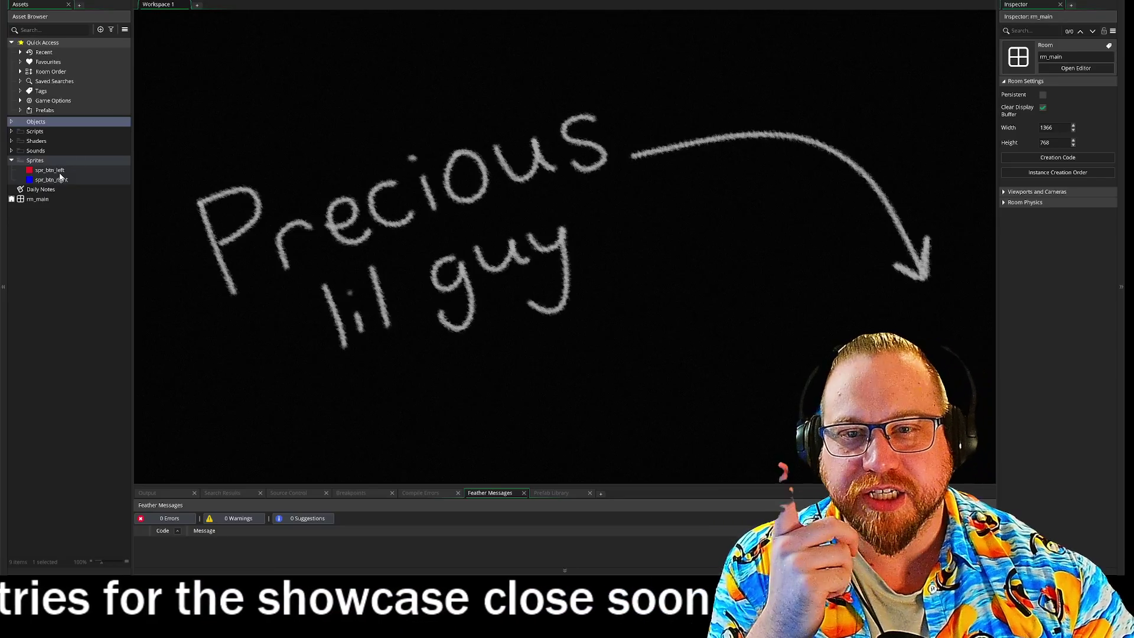
double_click(52, 170)
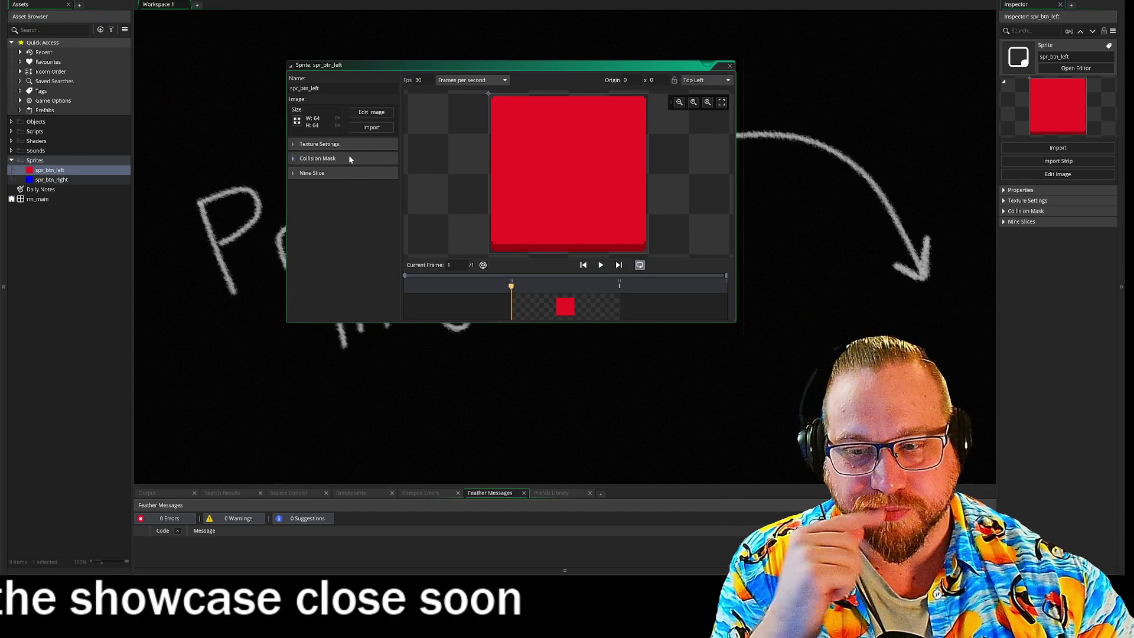
- Rename the sprite to spr_btn and delete the spr_btn_right sprite
key("BackSpace")
key("BackSpace")
key("BackSpace")
left_click(95, 232)
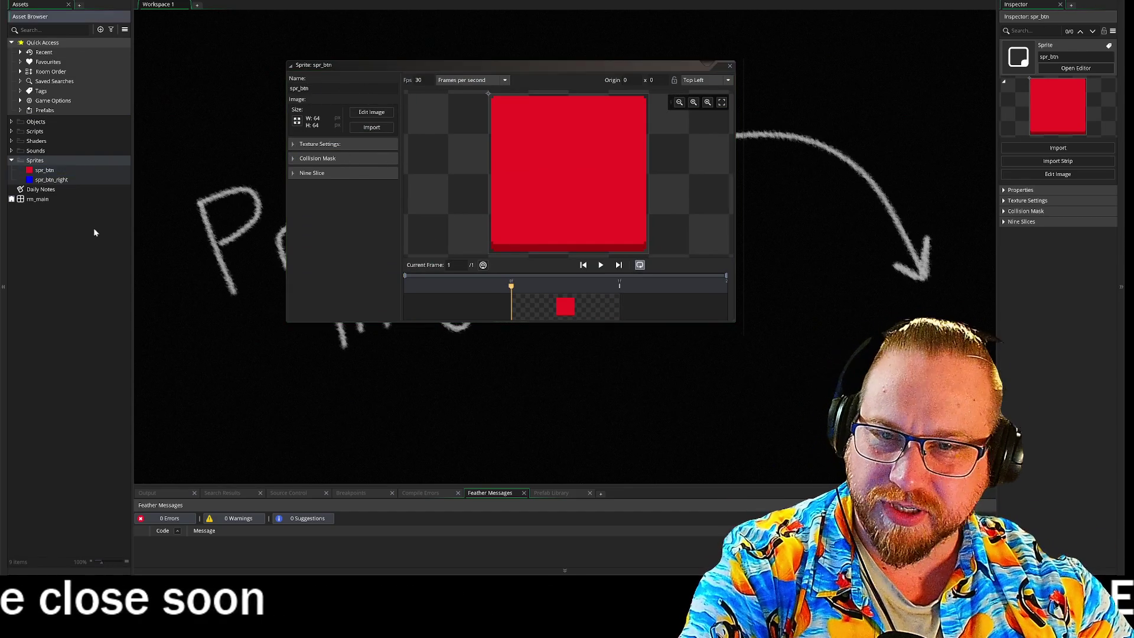
right_click(61, 181)
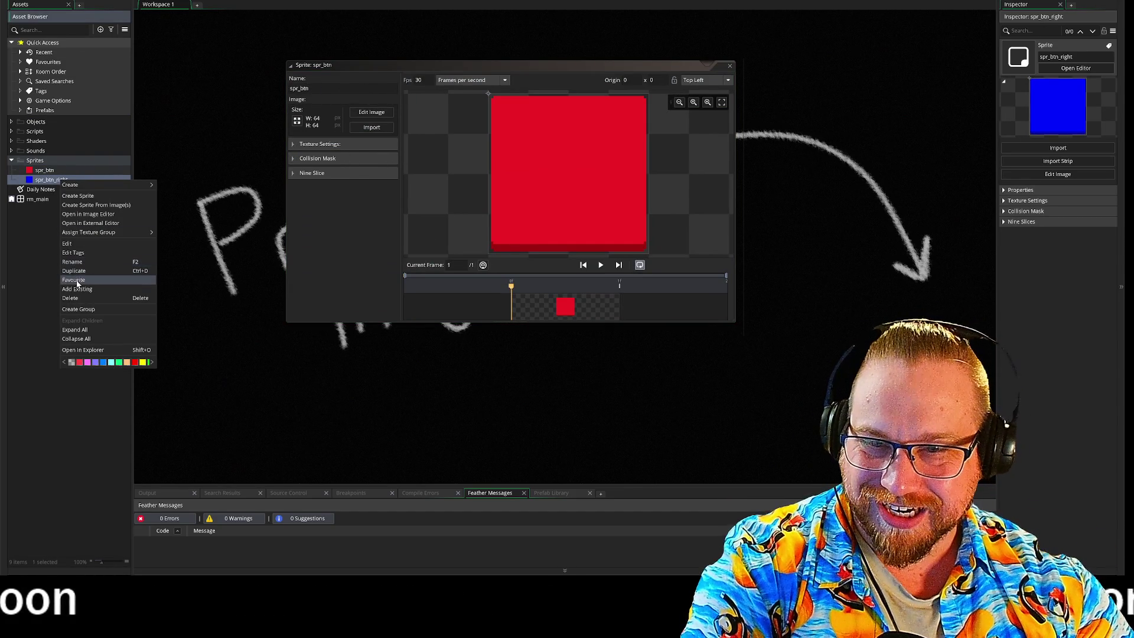
left_click(78, 299)
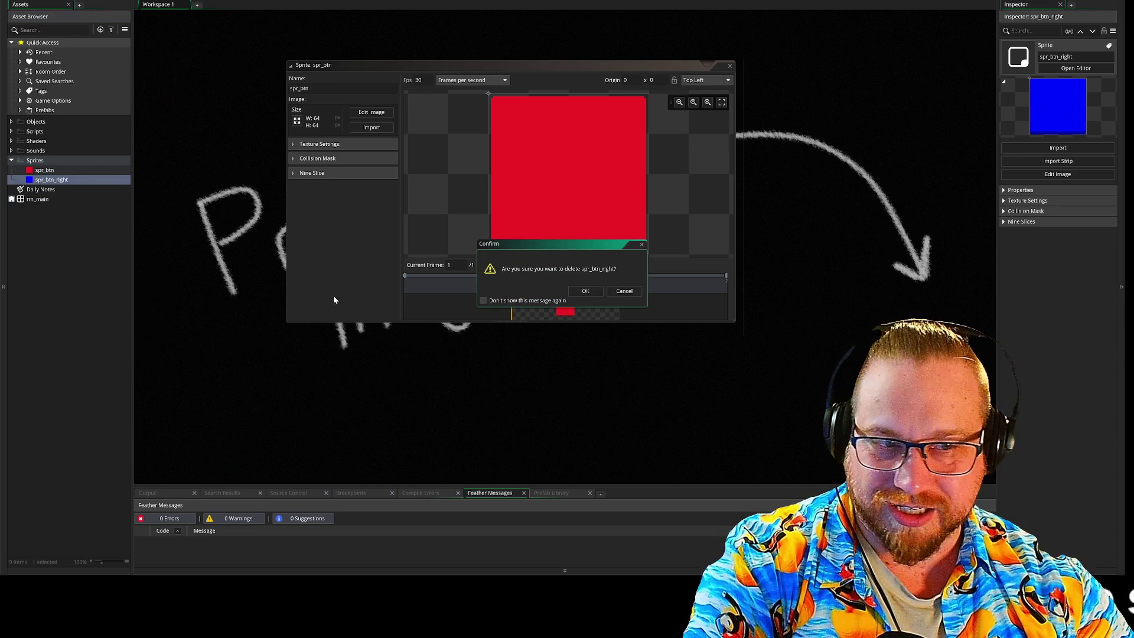
left_click(592, 294)
- Bucket-fill the spr_btn face white and its bottom strip a darker grey
left_click(378, 112)
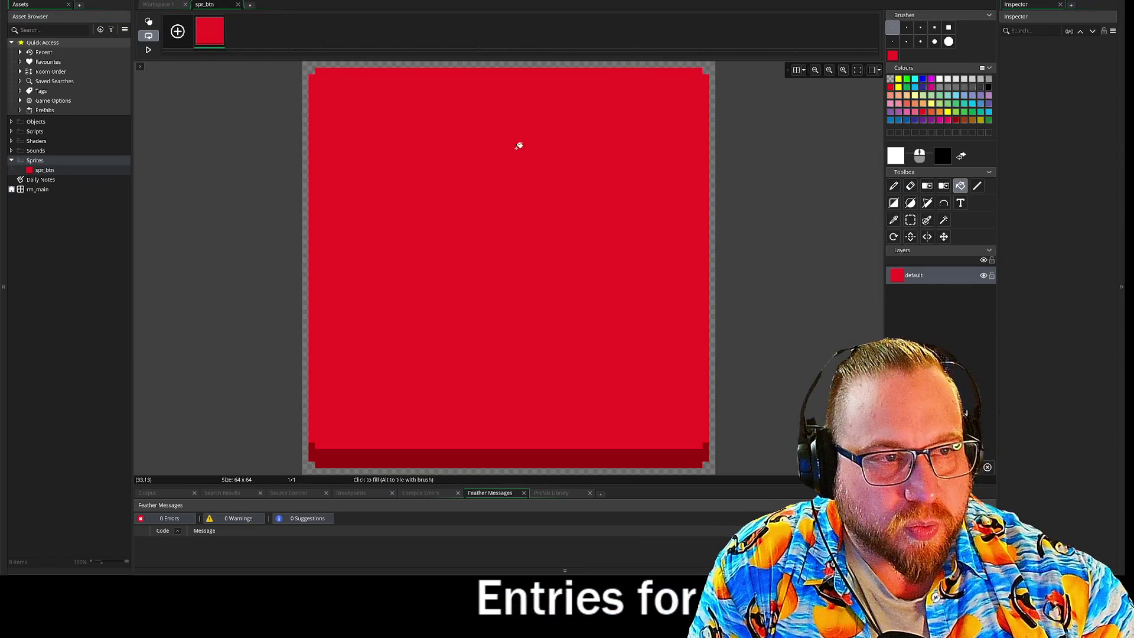
left_click(518, 146)
left_click(952, 88)
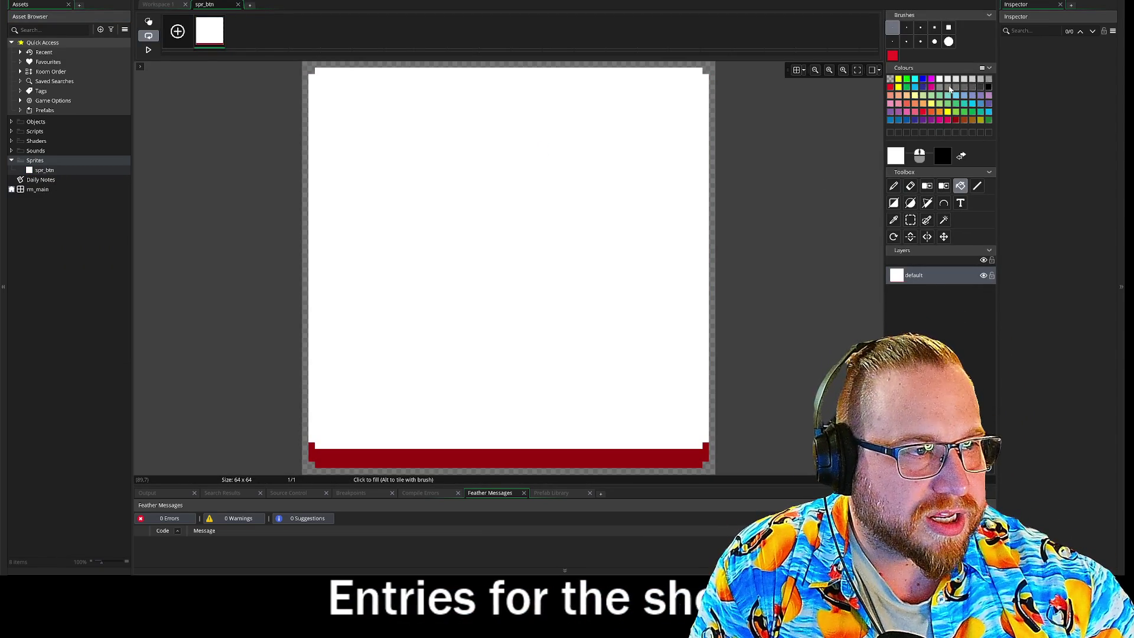
left_click(612, 454)
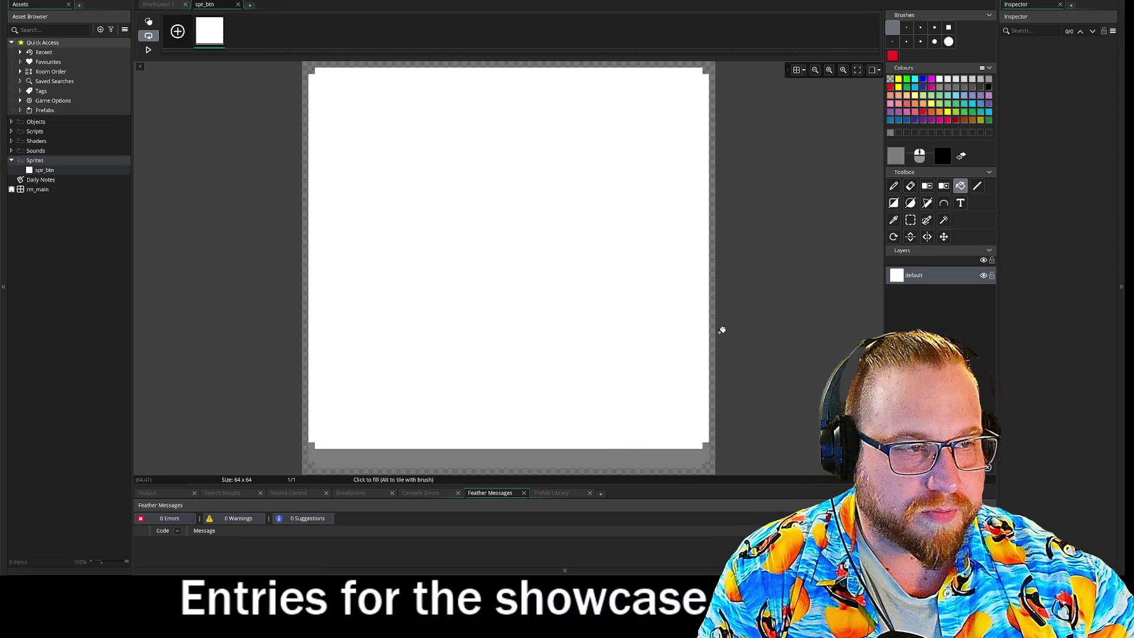
left_click(964, 90)
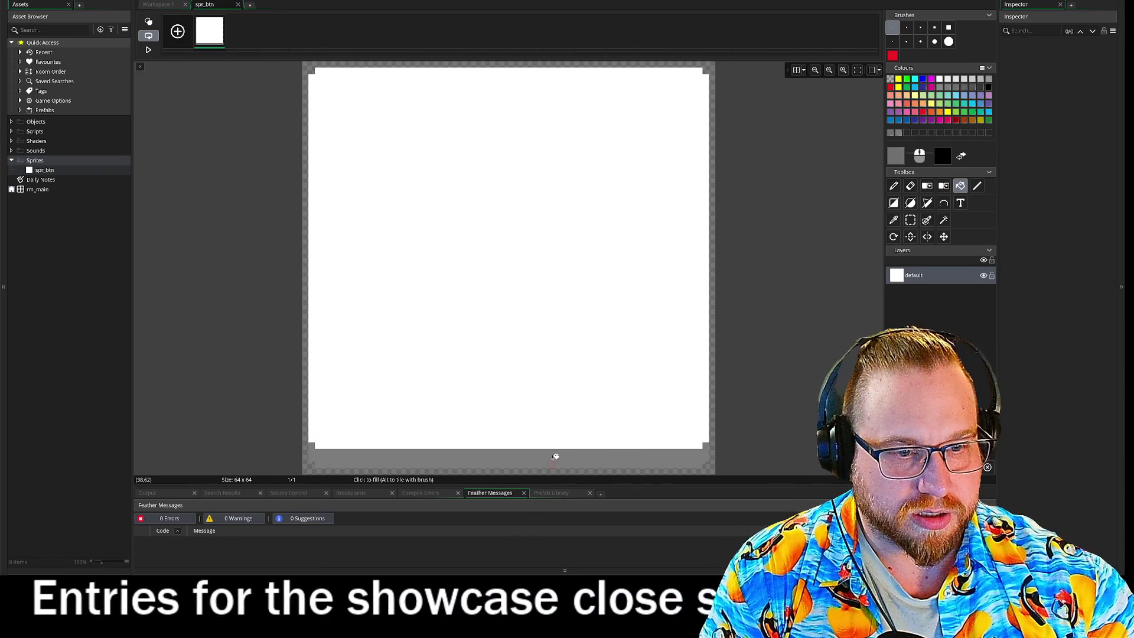
left_click(557, 455)
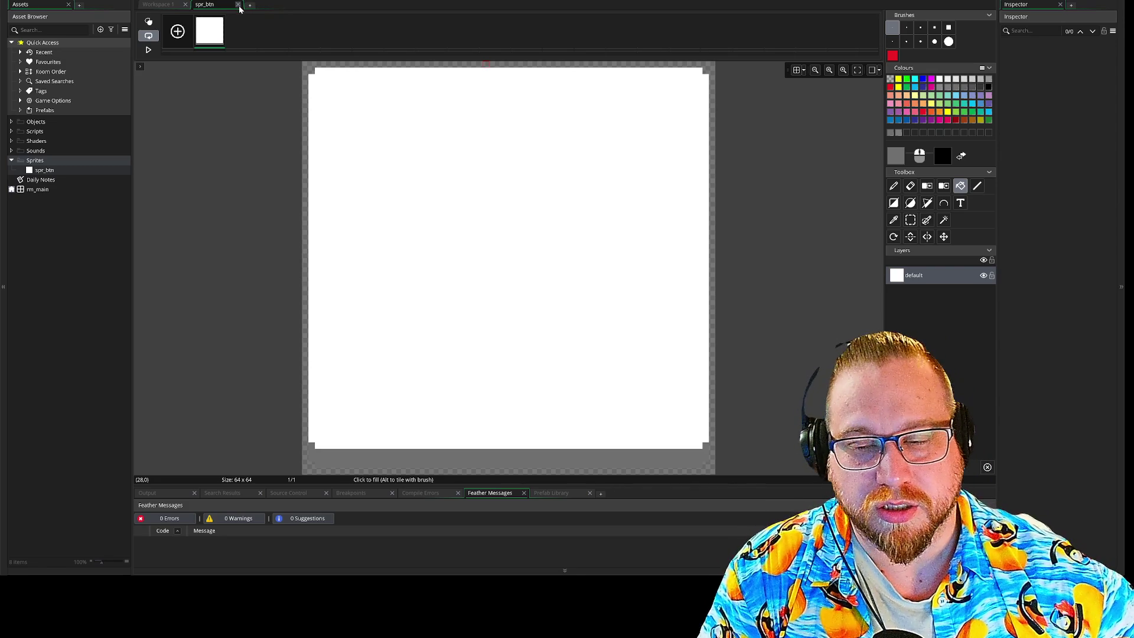
left_click(157, 5)
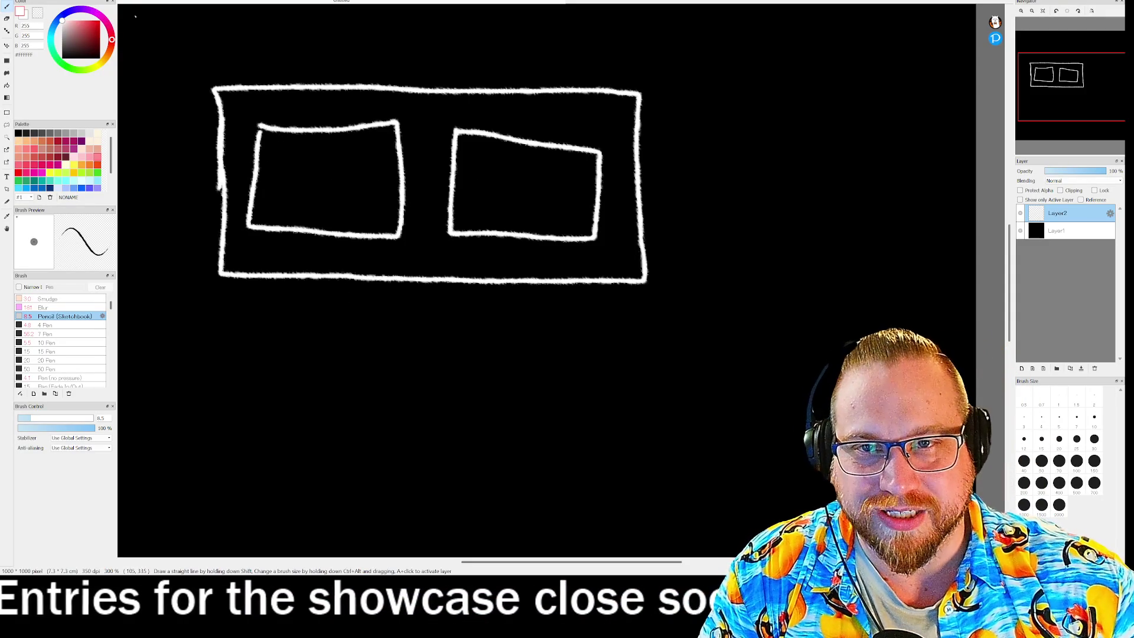
- Bucket-fill the left inner box pure red and the right inner box blue
left_click(19, 172)
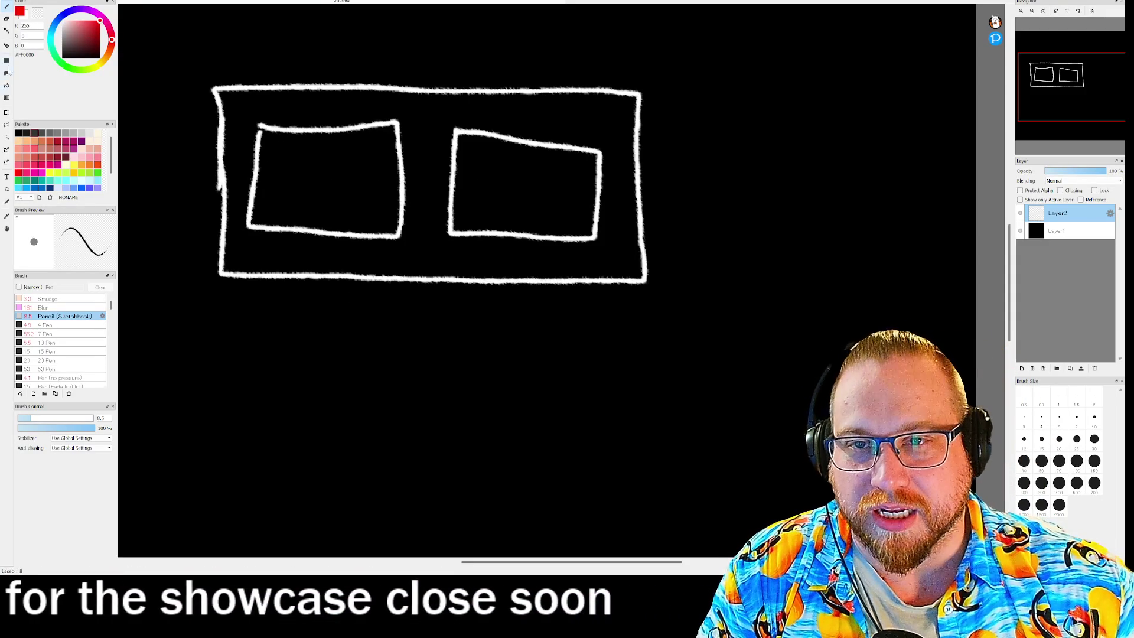
left_click(7, 85)
left_click(324, 165)
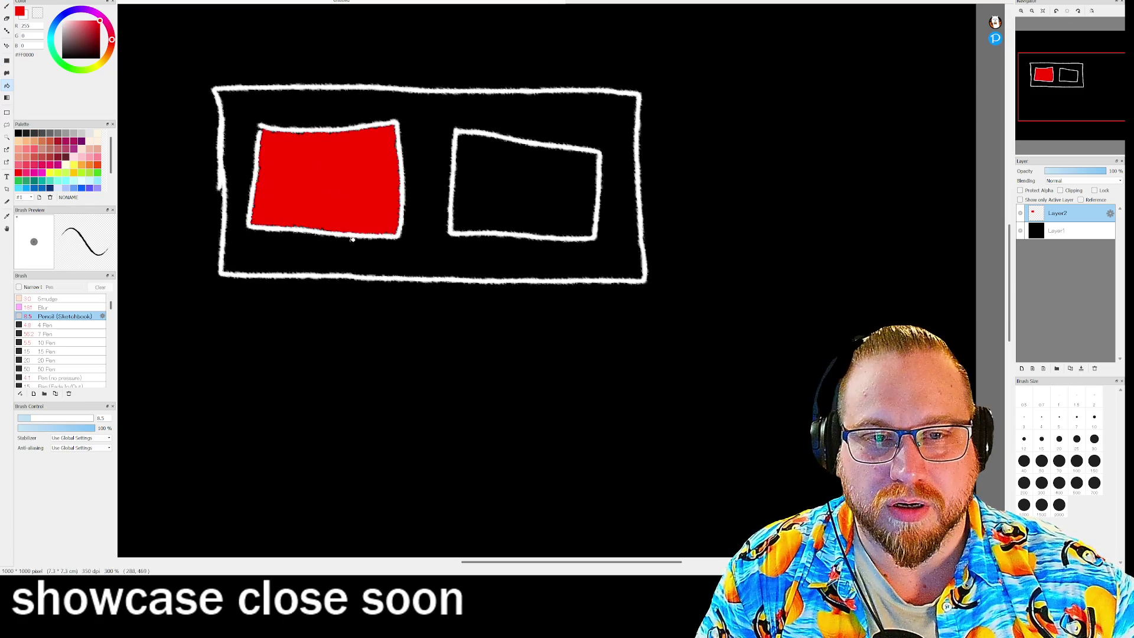
left_click(67, 16)
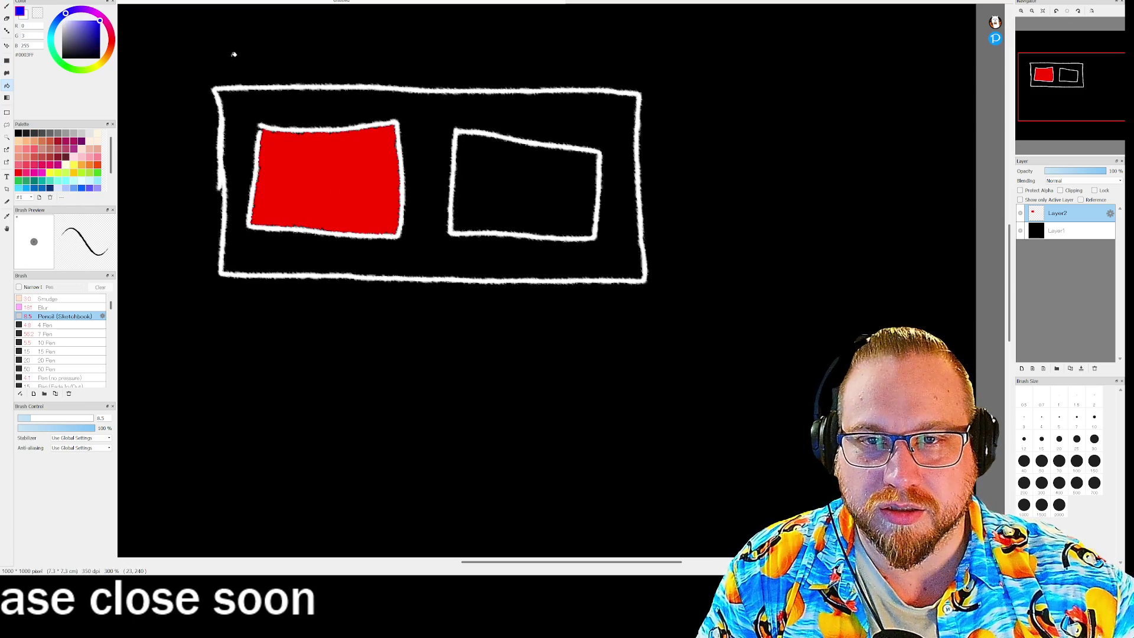
left_click(506, 168)
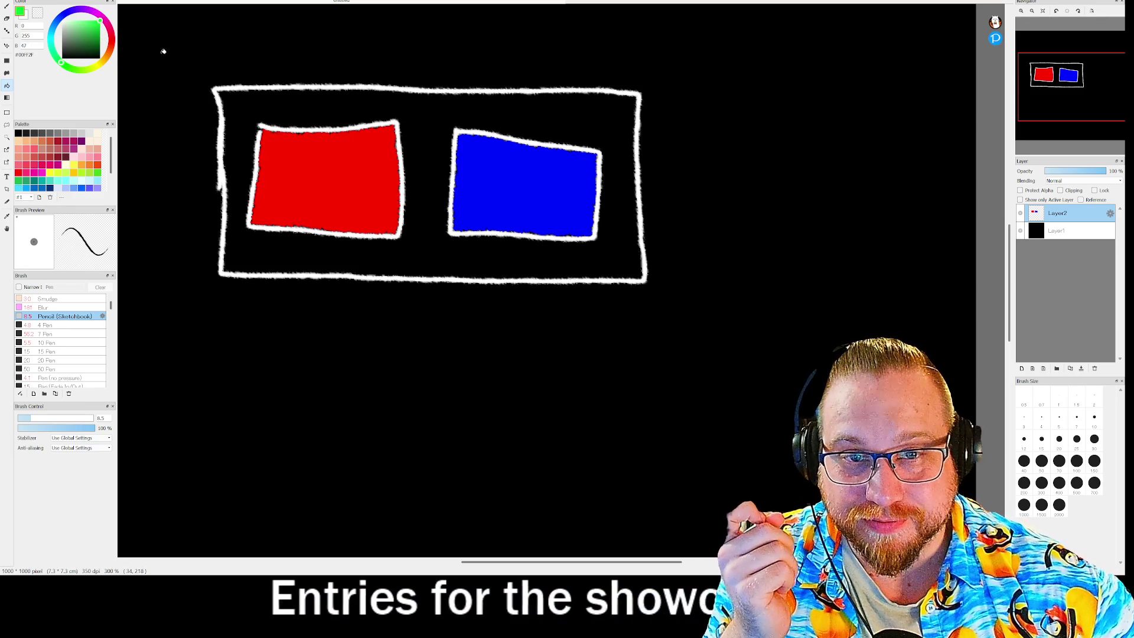
- Paint green rectangular borders around the red and blue boxes with the brush
key("b")
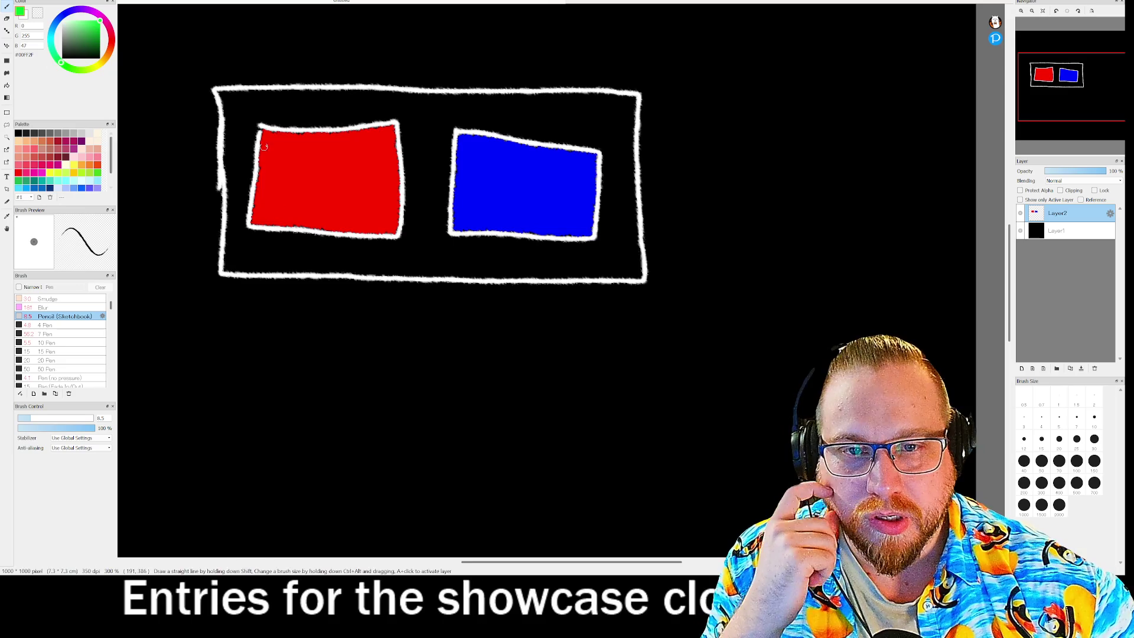
mouse_move(244, 117)
left_mouse_down()
mouse_move(243, 243)
mouse_move(416, 245)
mouse_move(416, 112)
mouse_move(245, 112)
left_mouse_up()
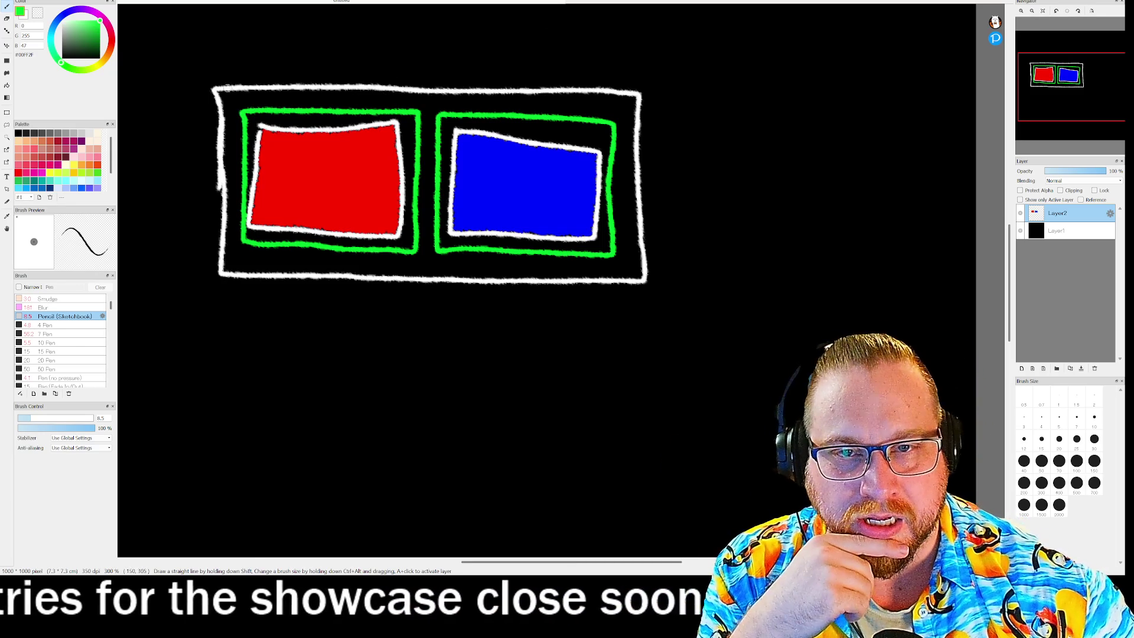
left_click(109, 34)
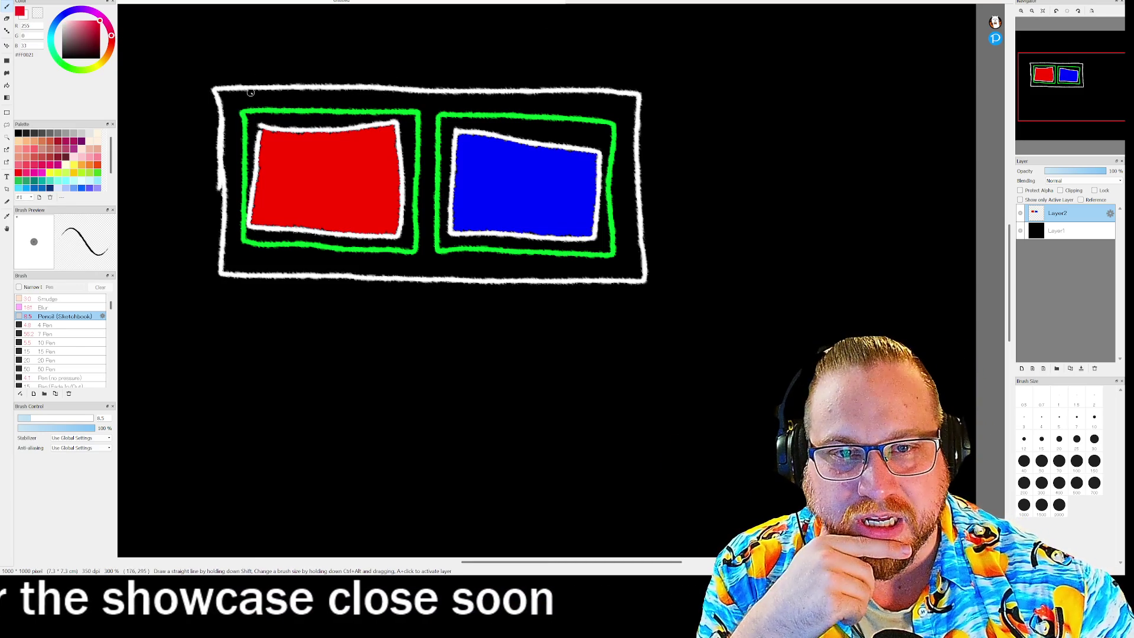
- Draw three red hearts at the frame's top left and handwrite 'Store' in white at top right
mouse_move(233, 91)
left_mouse_down()
mouse_move(245, 104)
mouse_move(252, 95)
left_mouse_up()
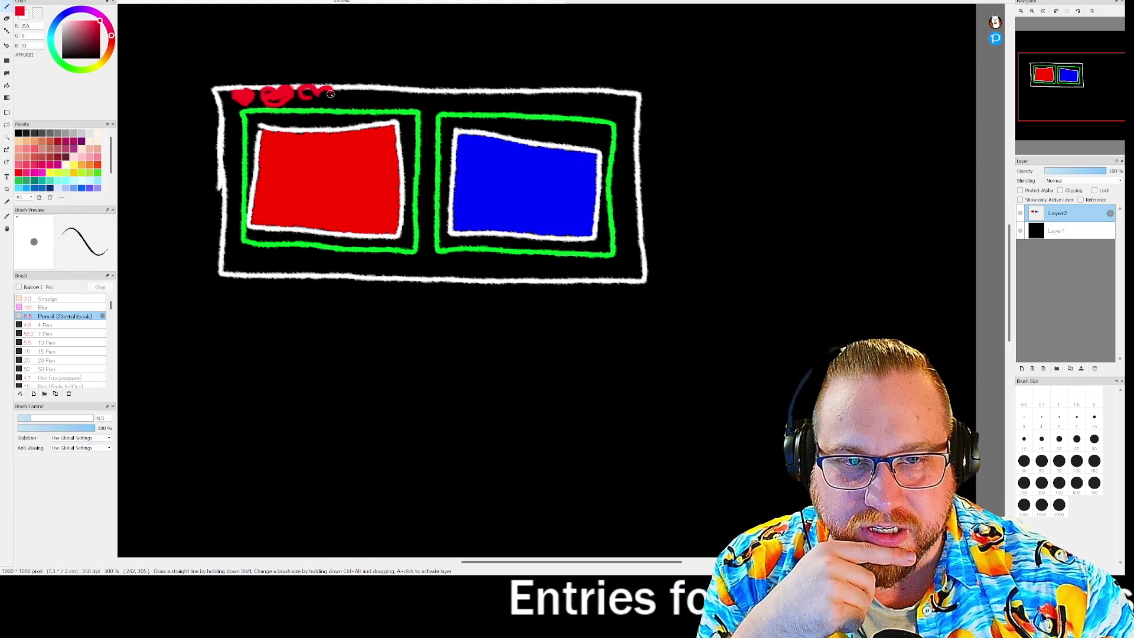
left_click_drag(310, 102, 319, 95)
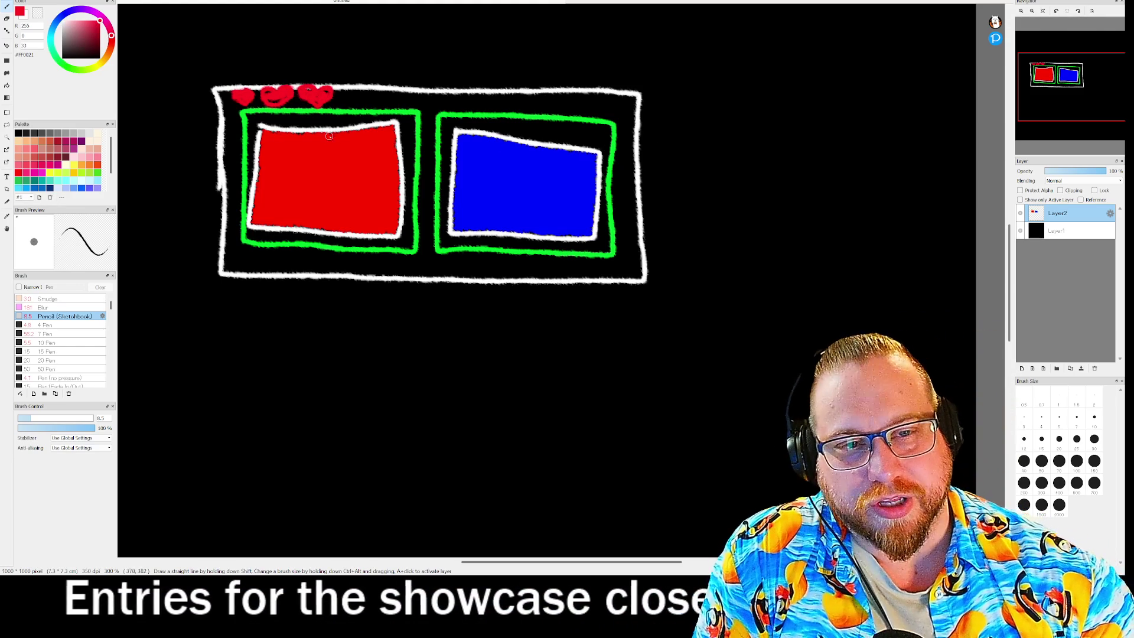
left_click(218, 108, "alt")
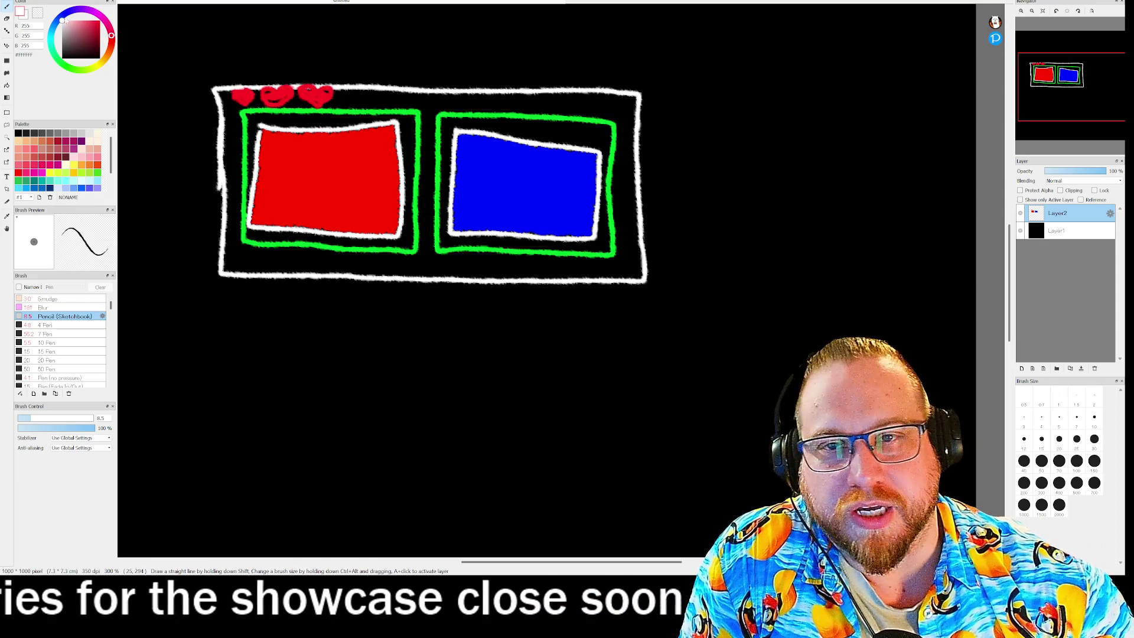
mouse_move(575, 95)
left_mouse_down()
mouse_move(559, 109)
mouse_move(593, 101)
left_mouse_up()
left_click_drag(601, 103, 636, 111)
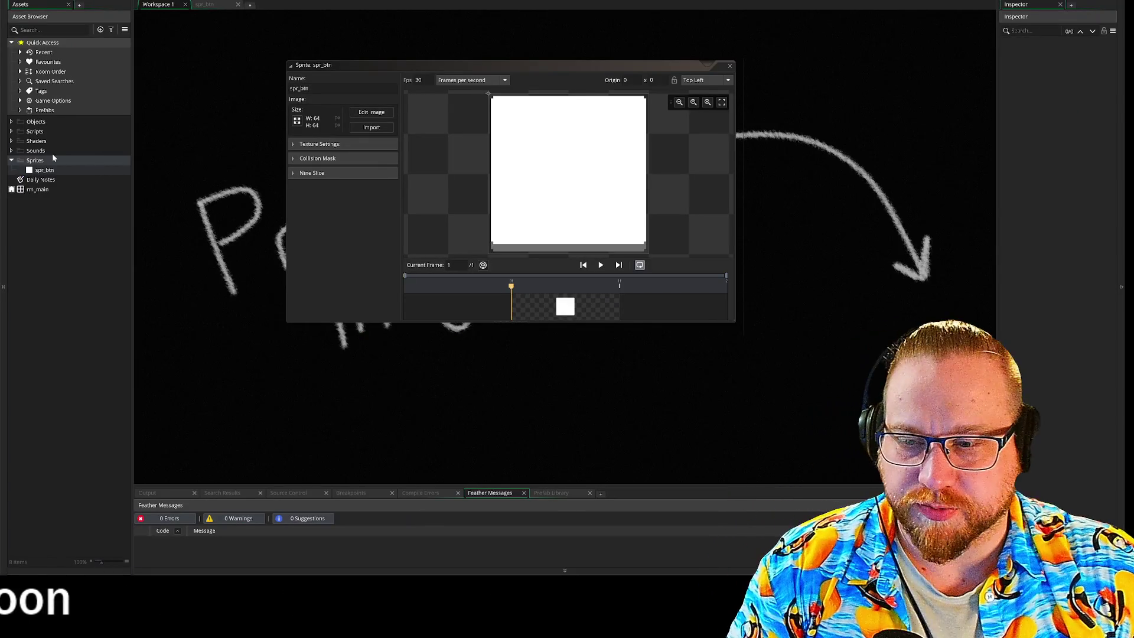
- Create a sprite from the Sprites menu, name it spr_heart, and open its 64×64 image
right_click(46, 172)
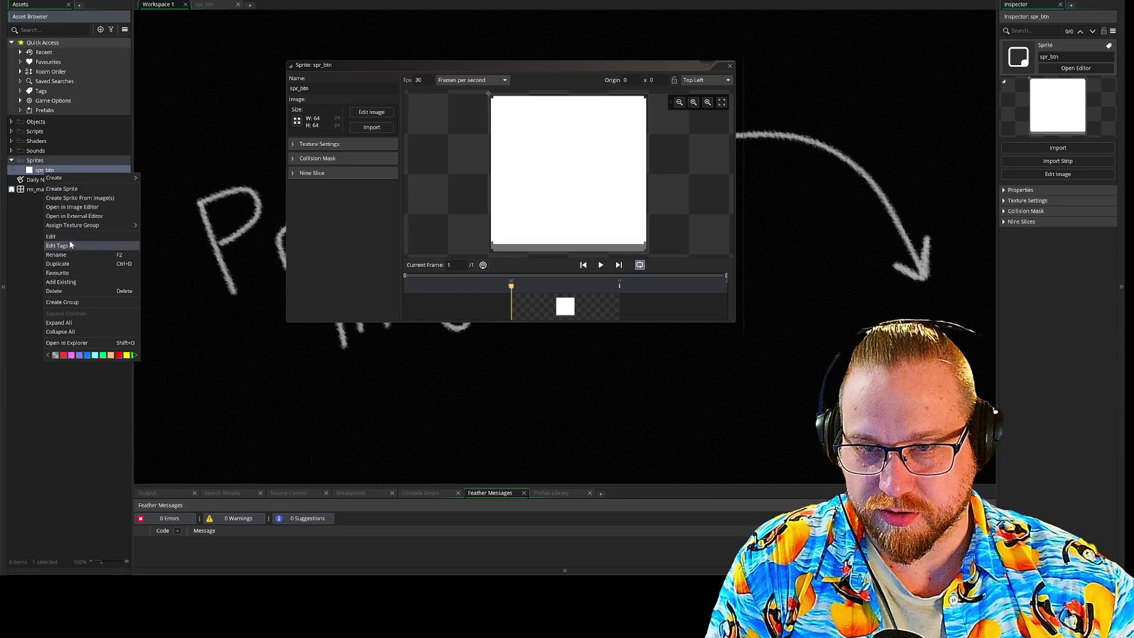
left_click(77, 190)
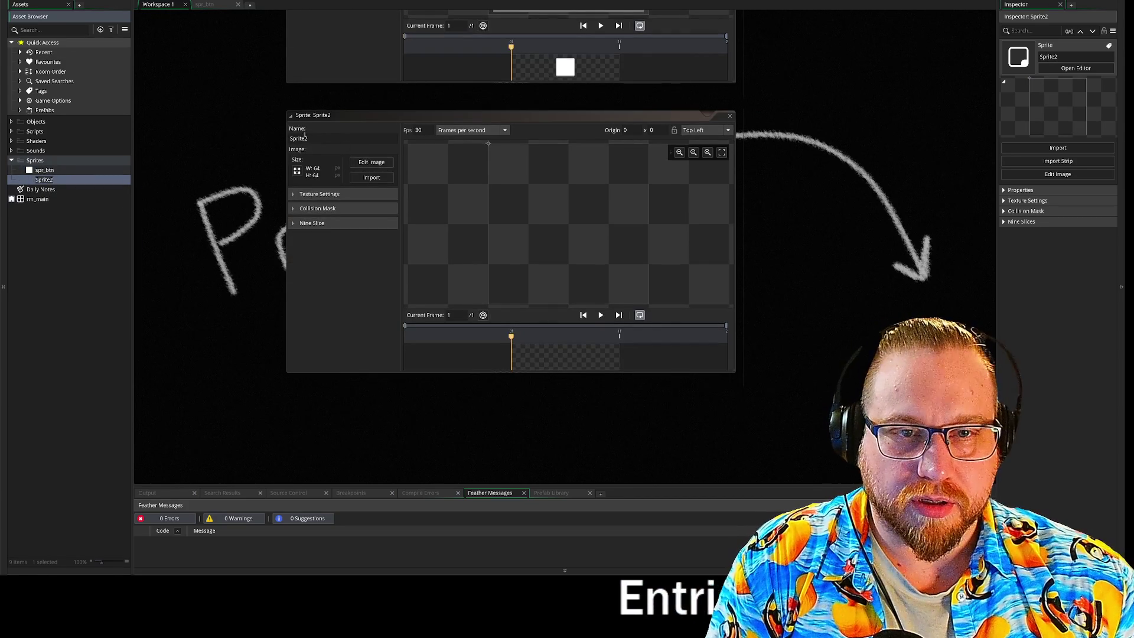
left_click(322, 137)
type("spr")
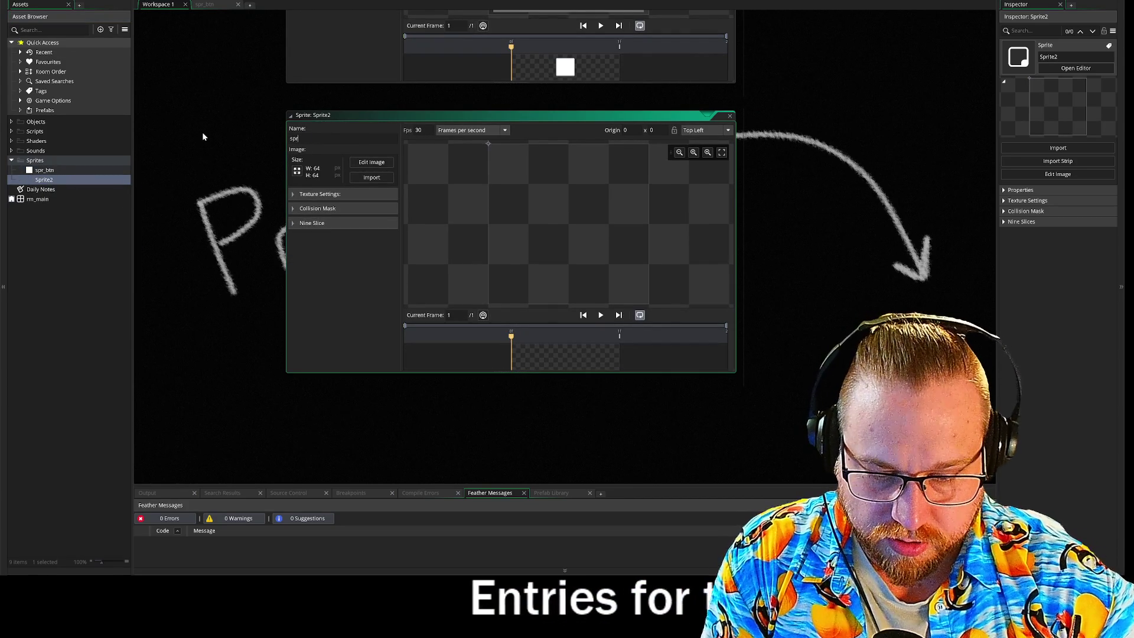
type("_heart")
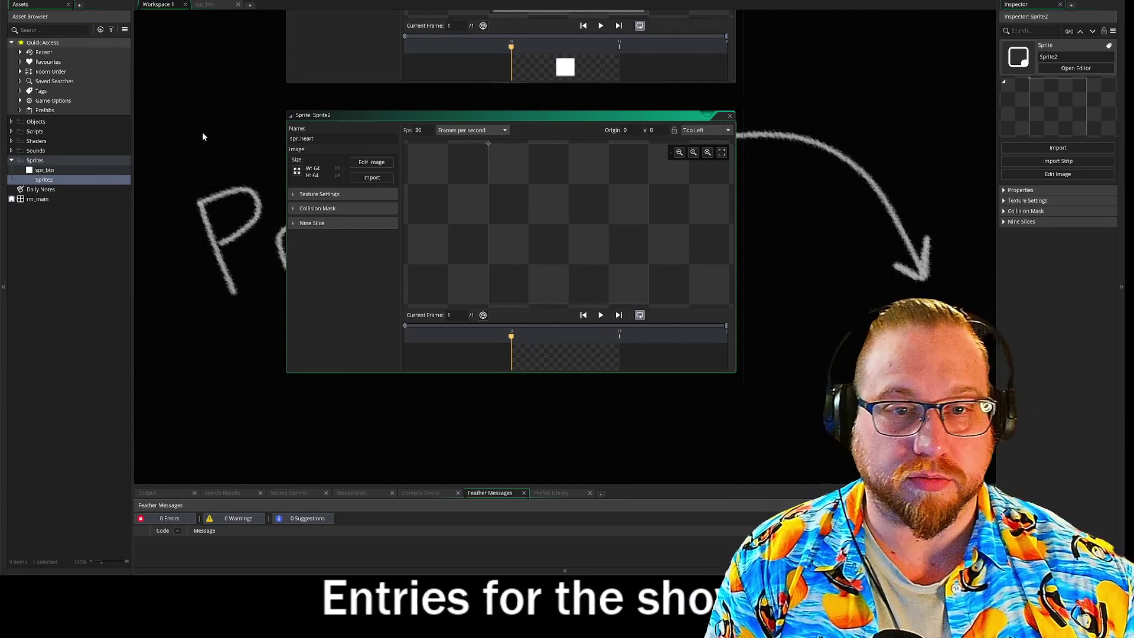
key("Return")
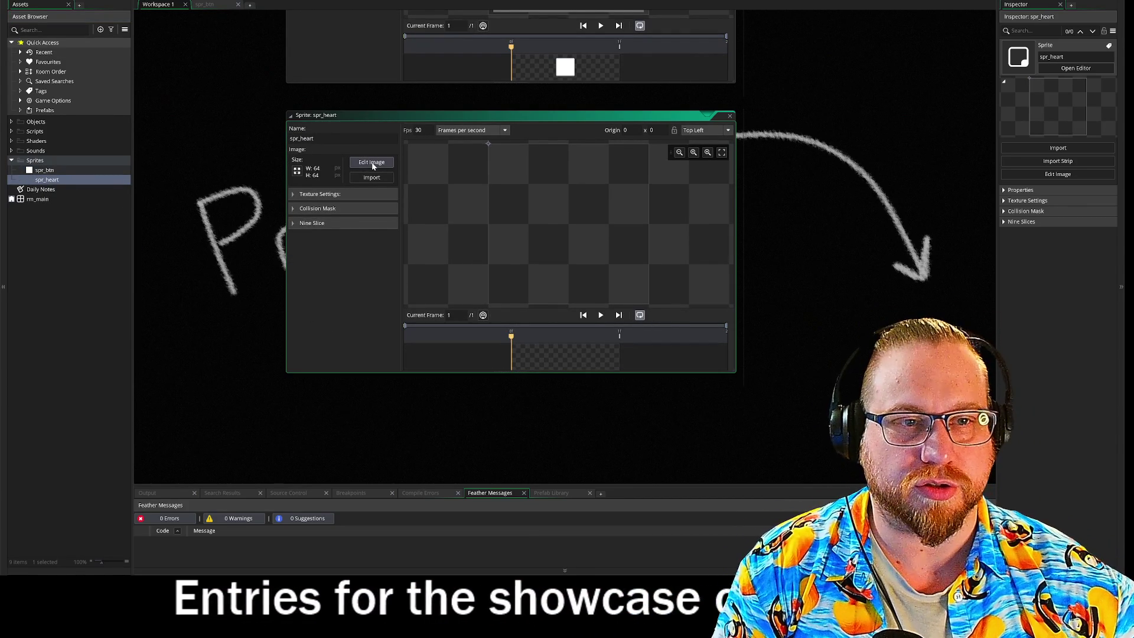
left_click(373, 164)
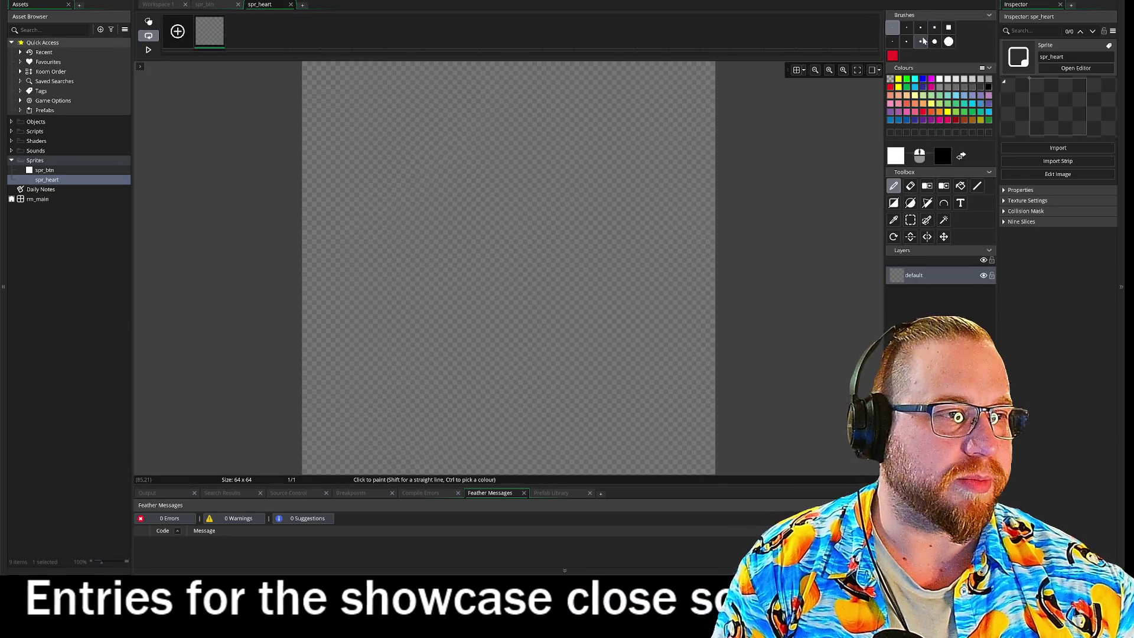
- Add a new layer and draw white corner-to-corner diagonals forming an X with the Line tool
left_click(921, 27)
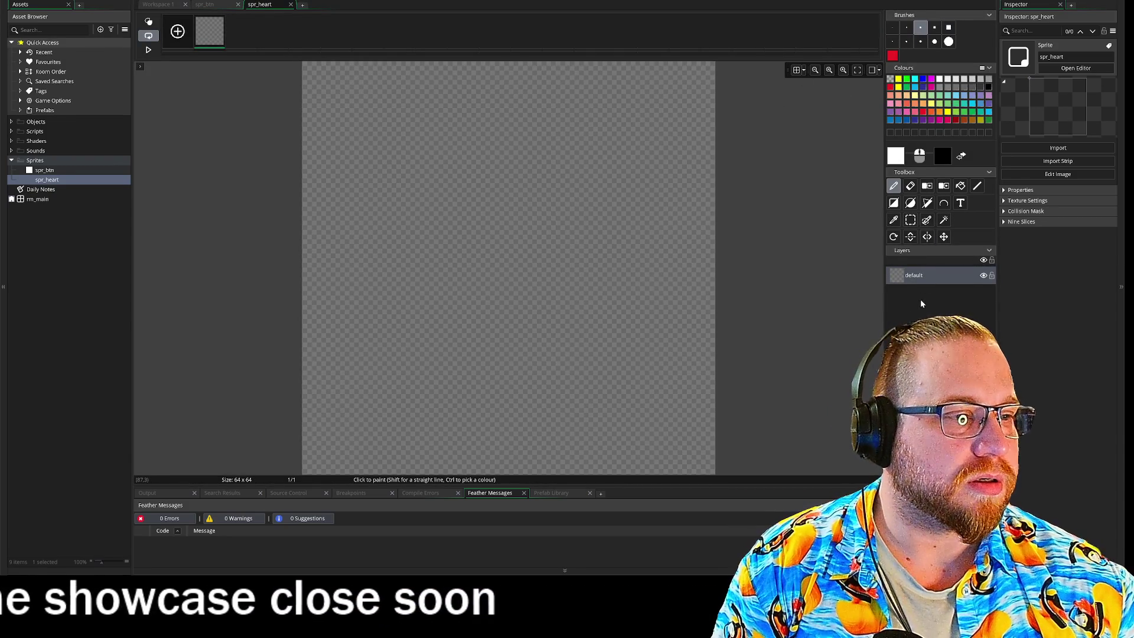
key("ctrl+shift+n")
key("l")
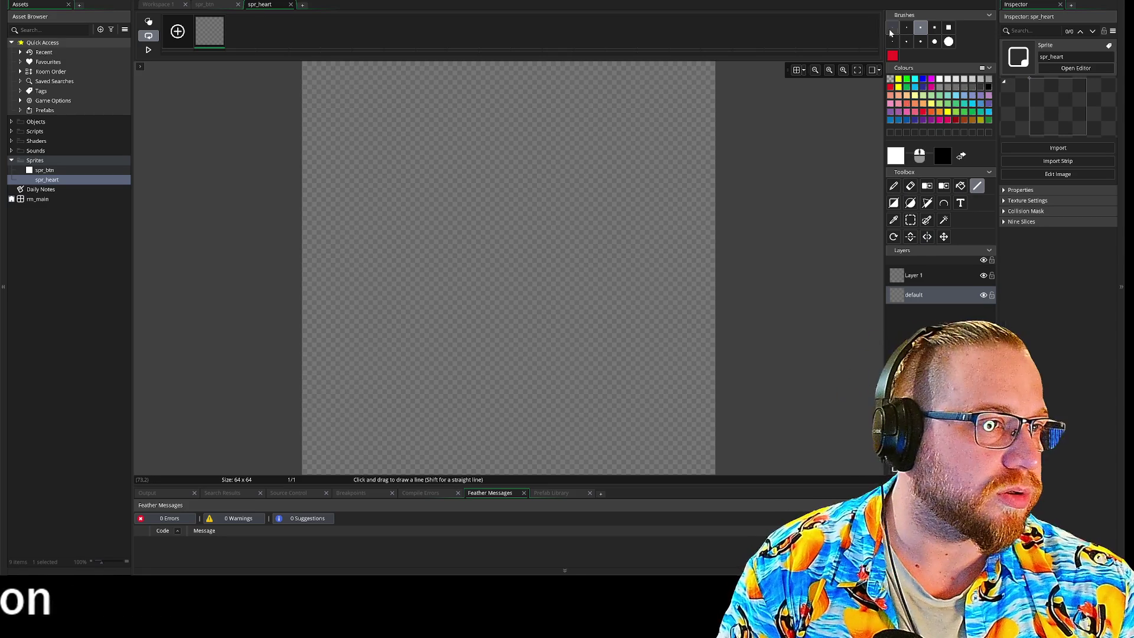
left_click_drag(305, 63, 712, 470)
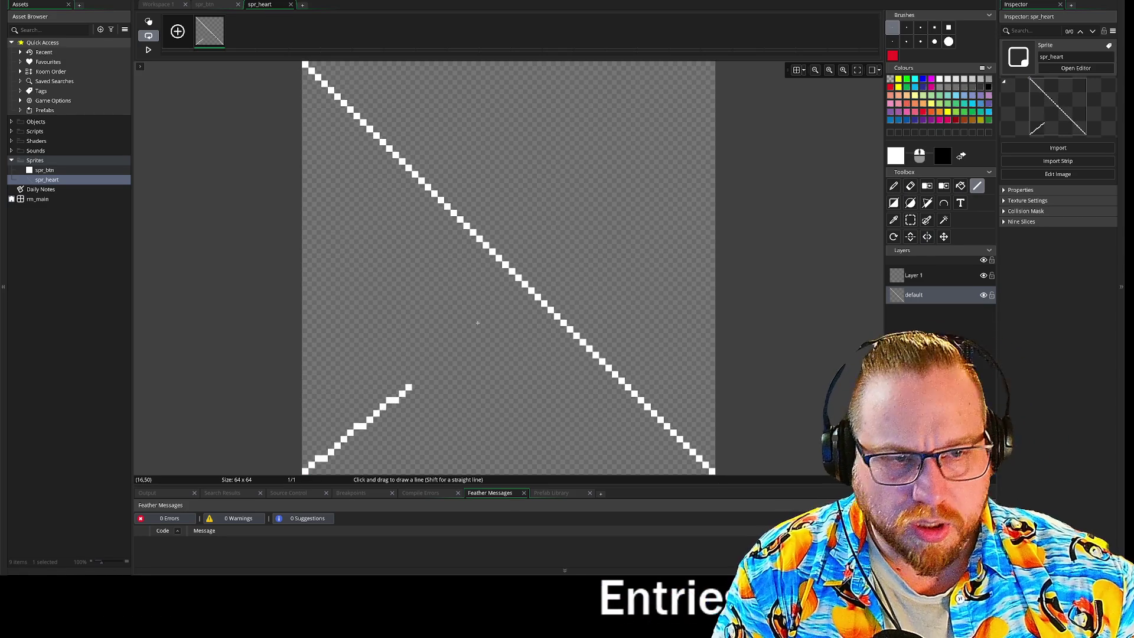
left_click_drag(344, 440, 711, 65)
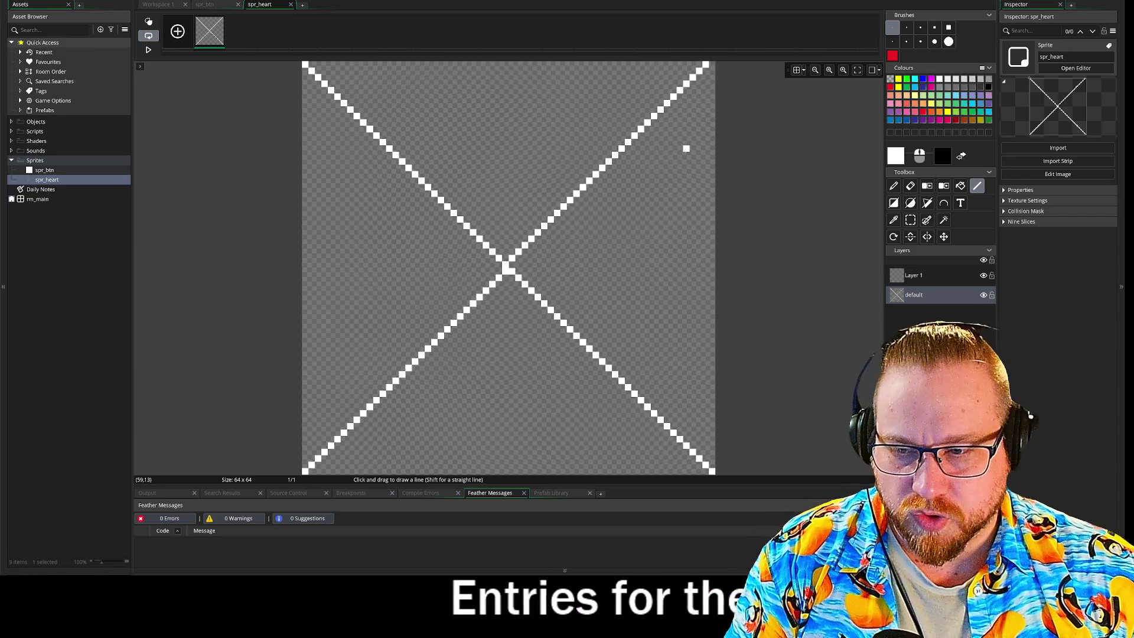
key("ctrl+z")
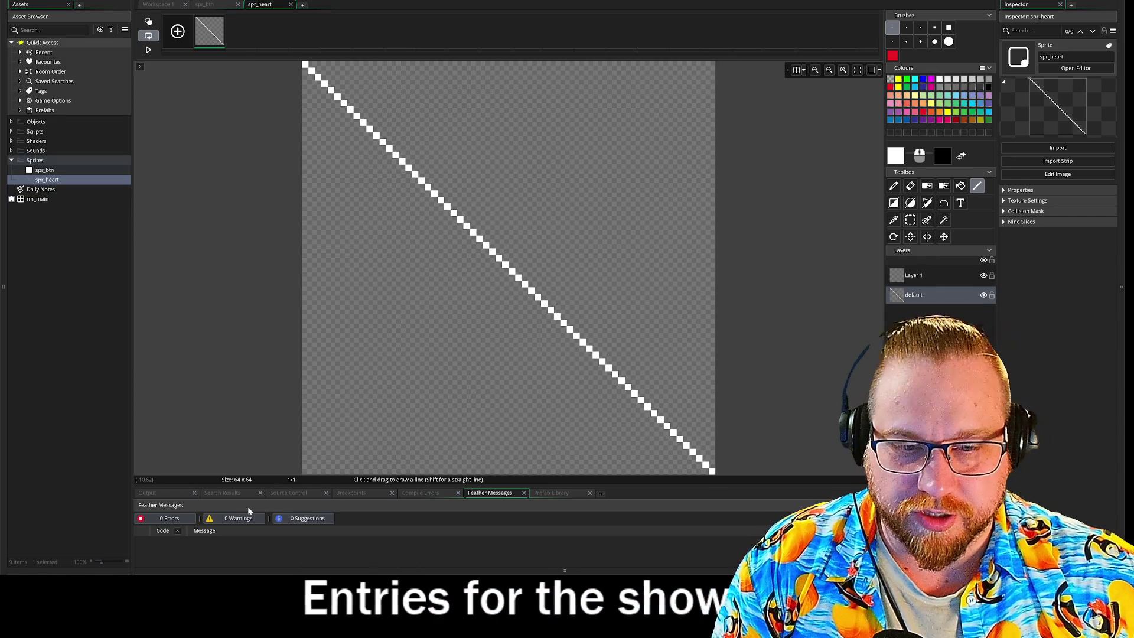
mouse_move(304, 471)
left_mouse_down()
mouse_move(587, 215)
mouse_move(713, 62)
left_mouse_up()
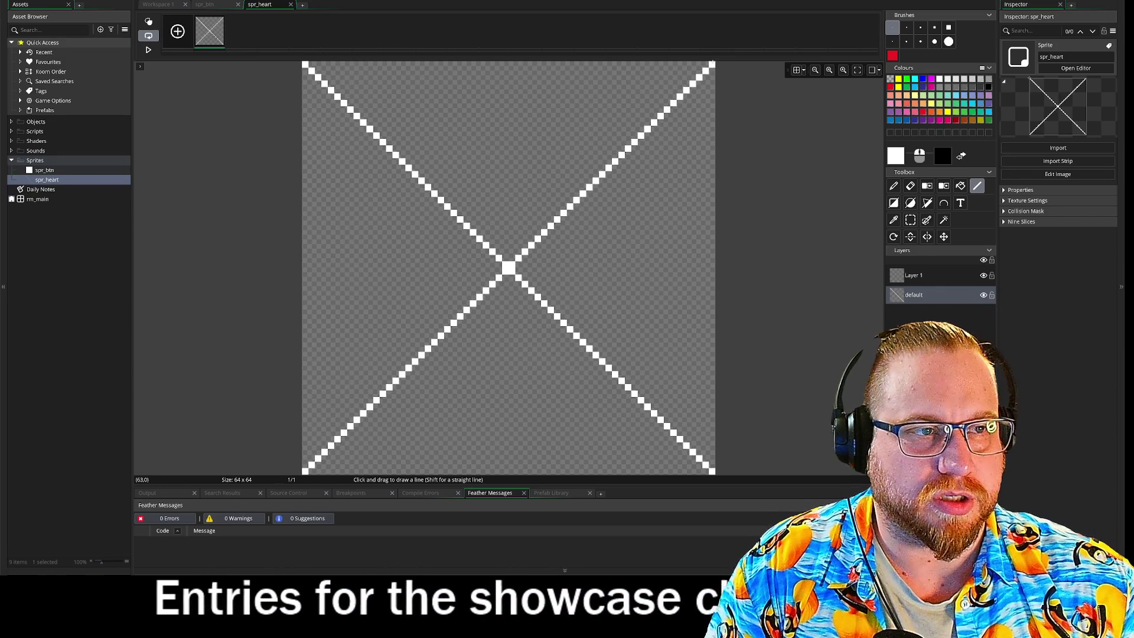
- Switch to Layer 1 with red paint and the second brush size
left_click(921, 27)
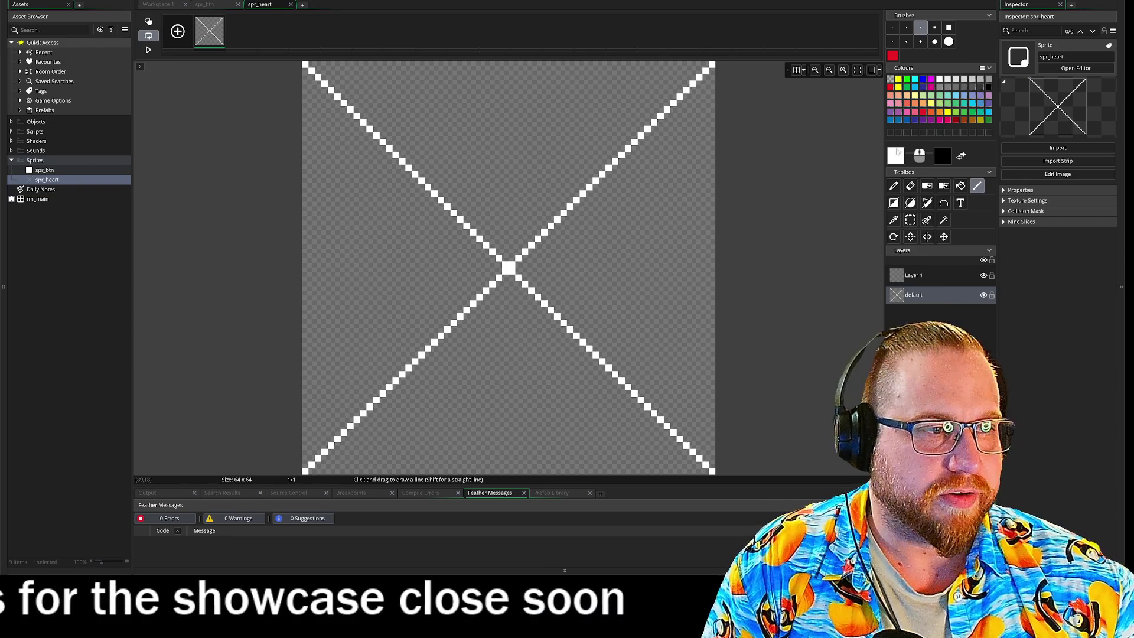
left_click(914, 275)
left_click(891, 88)
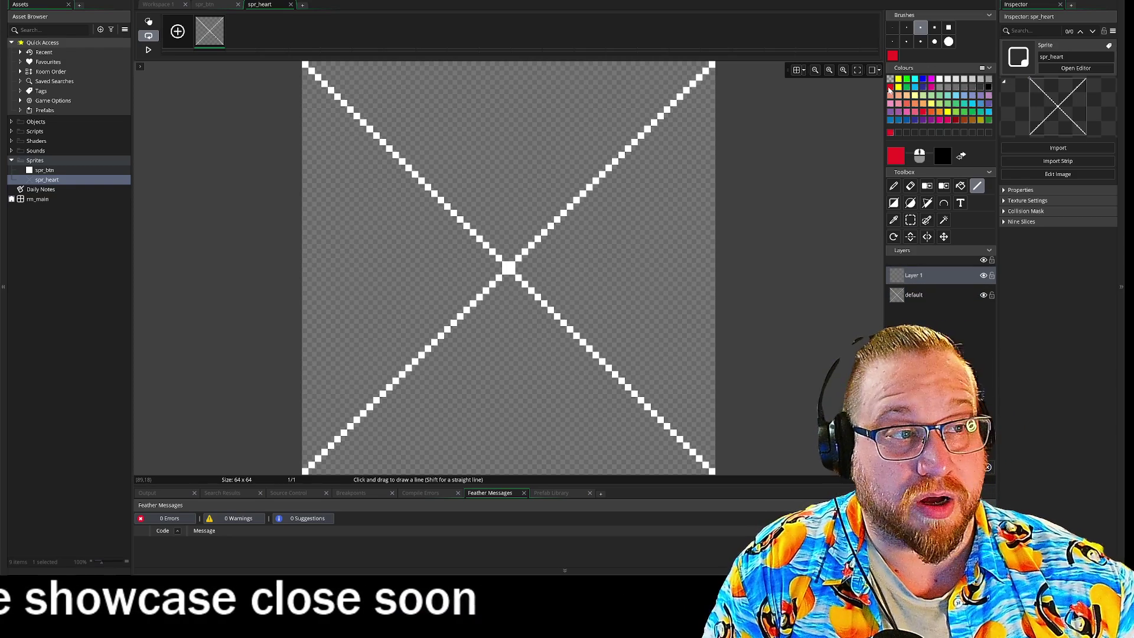
left_click(907, 27)
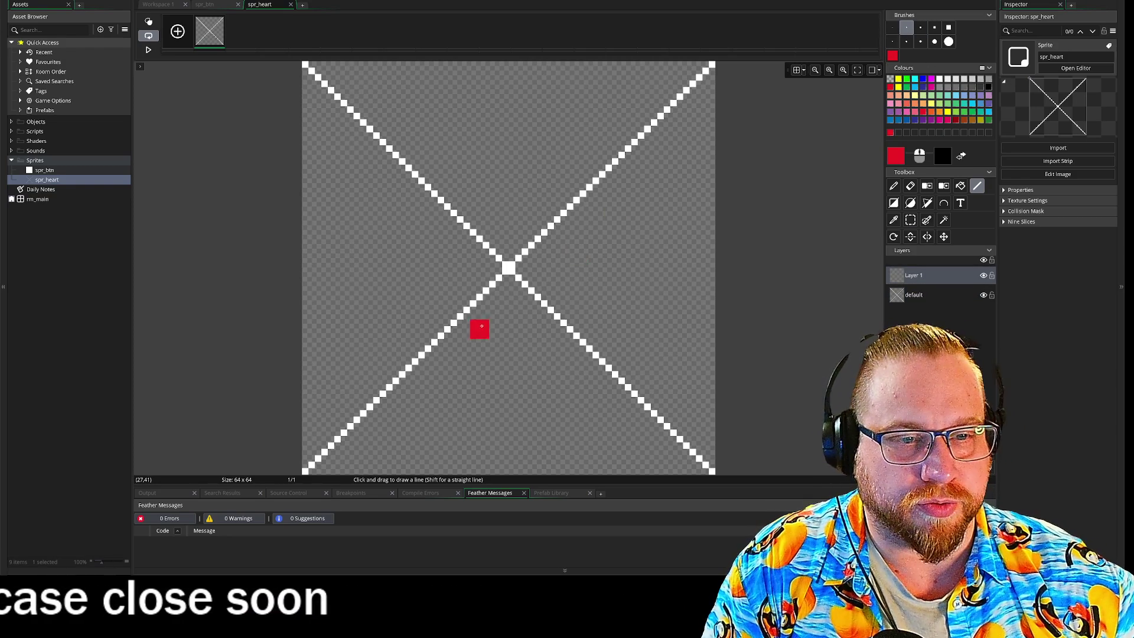
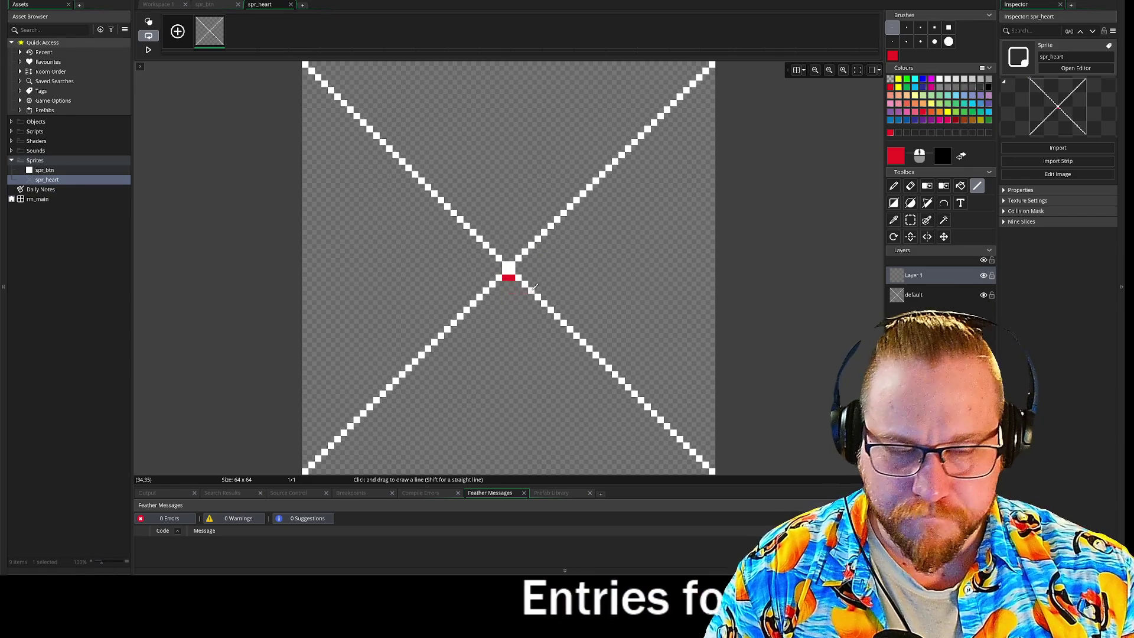
- Set the painting colour back to red and make Layer 1 the active painting layer
left_click(911, 221)
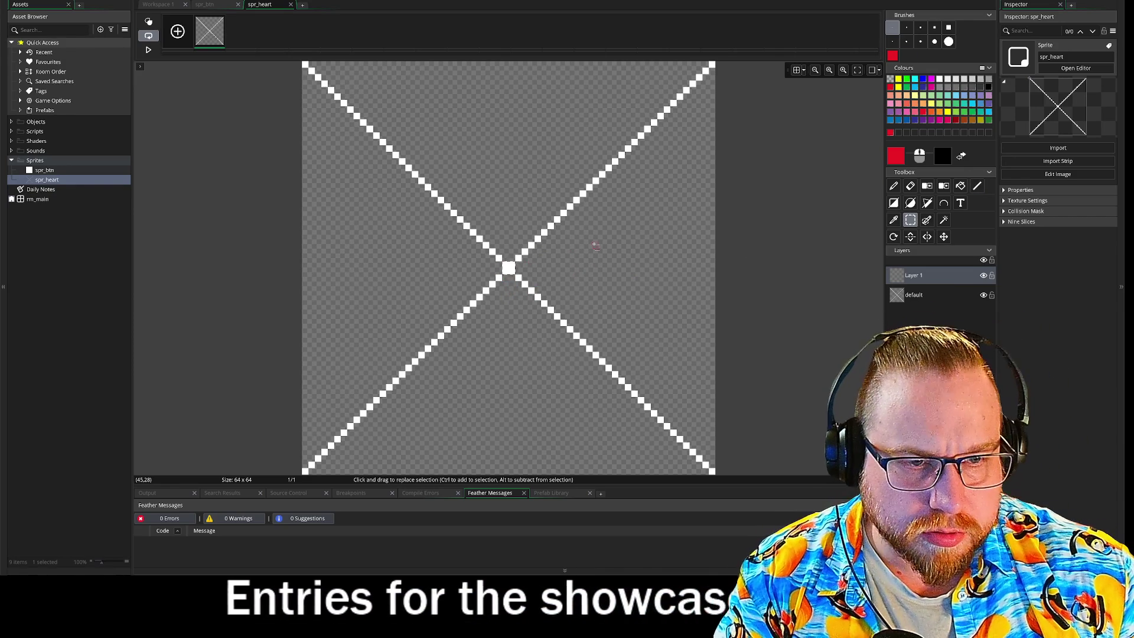
key("p")
left_click(940, 79)
left_click(899, 133)
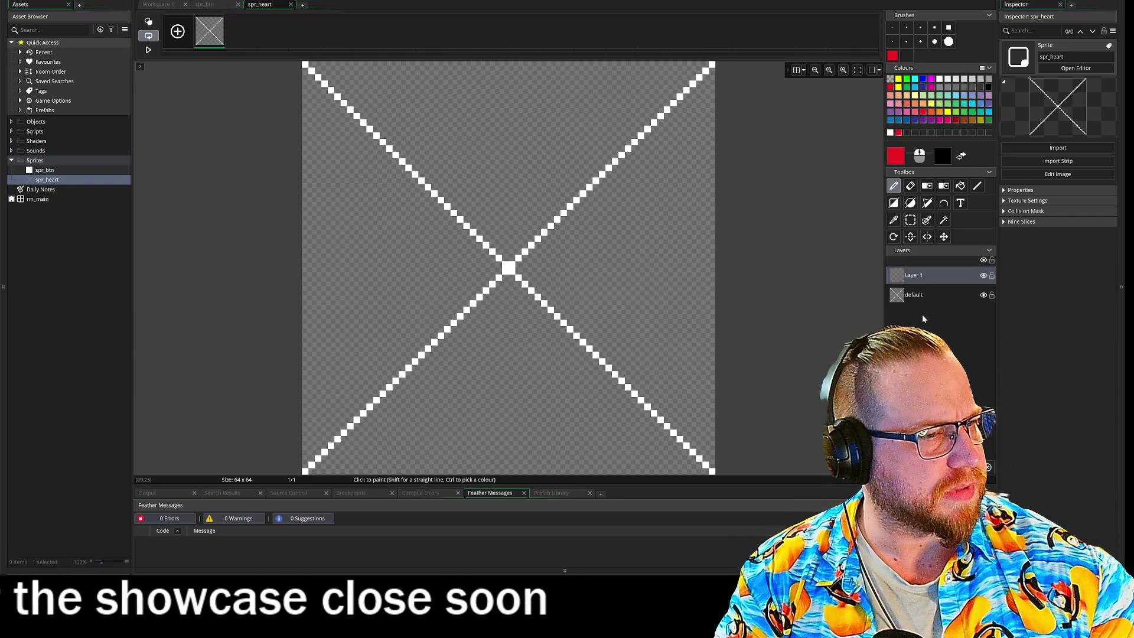
left_click(914, 295)
key("s")
key("p")
left_click(508, 269, "ctrl")
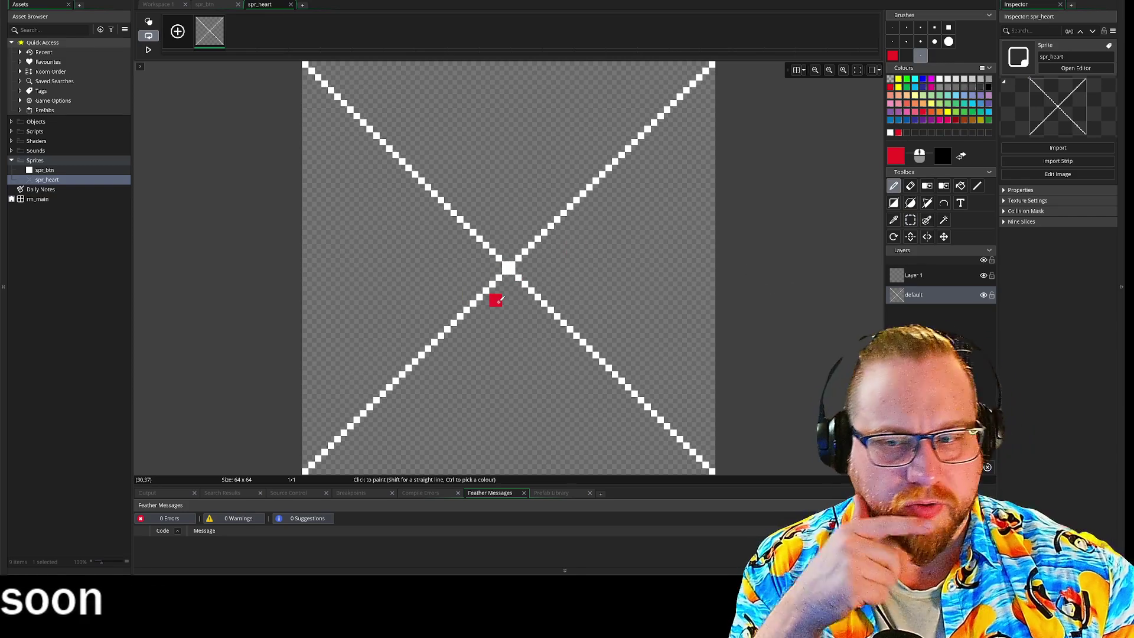
left_click(926, 274)
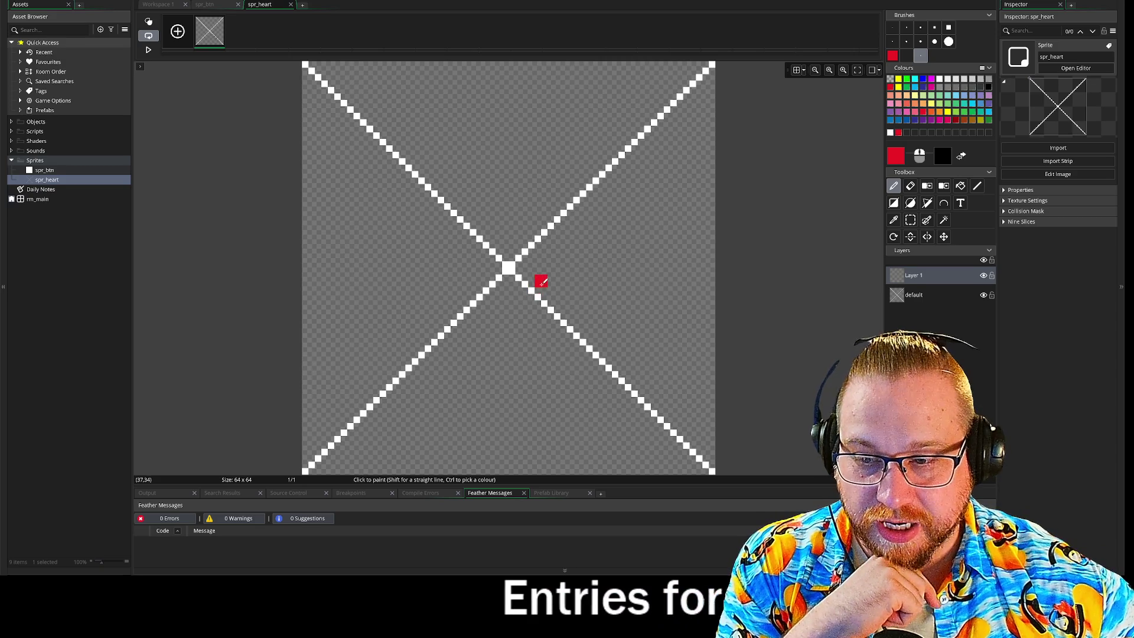
- Draw the red half-heart outline with straight lines, then hide the X guide layer
left_click(978, 186)
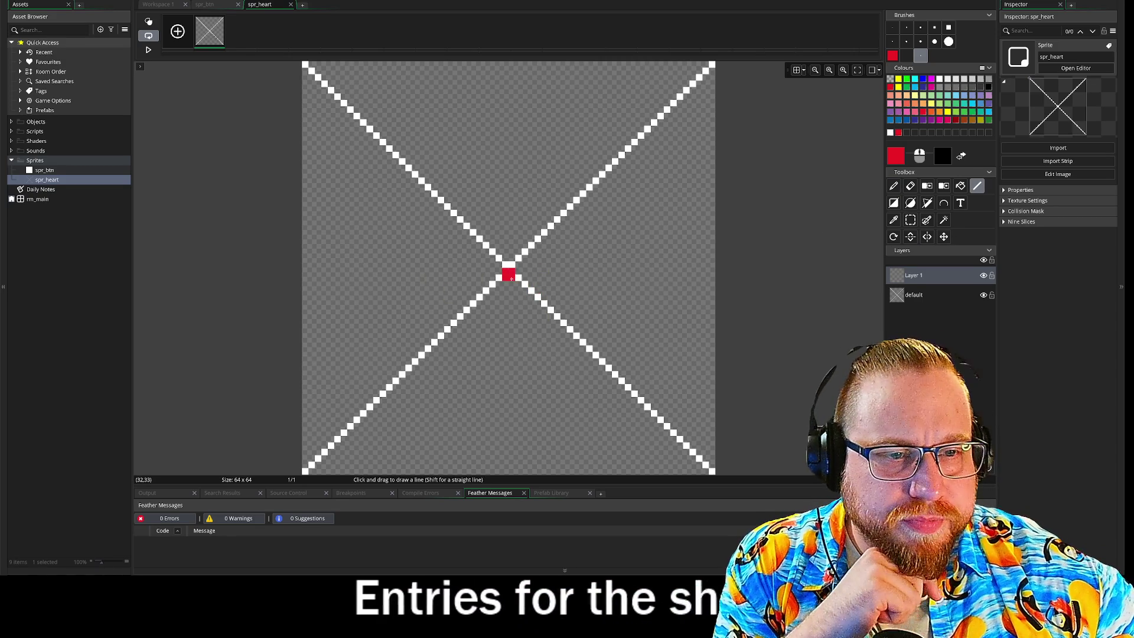
mouse_move(507, 264)
left_mouse_down()
mouse_move(511, 394)
mouse_move(601, 302)
left_mouse_up()
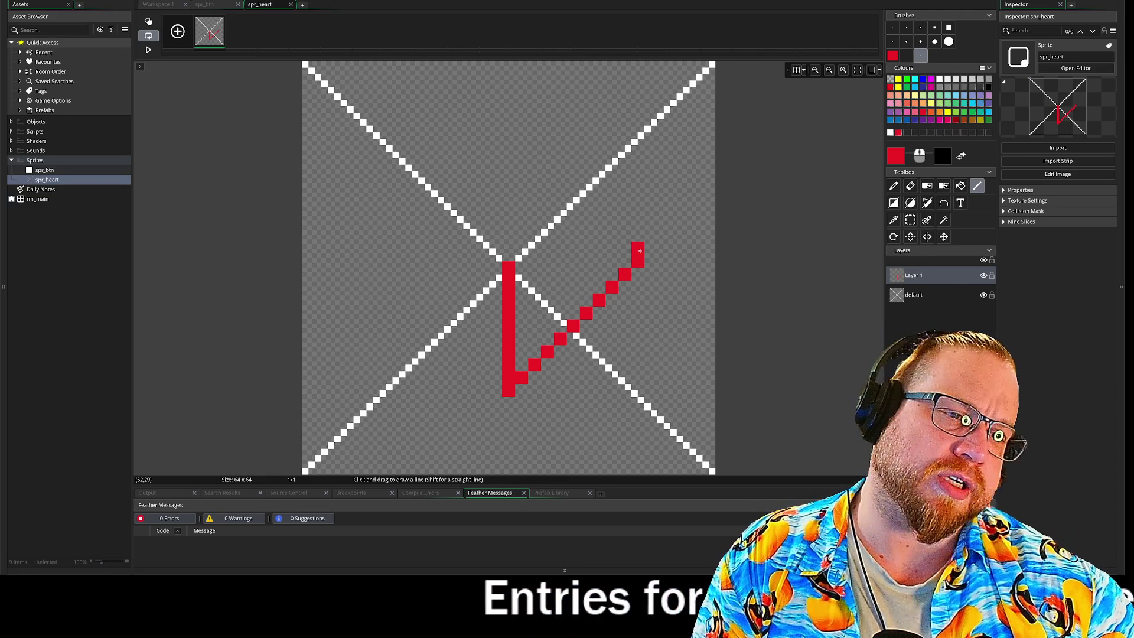
mouse_move(639, 237)
left_mouse_down()
mouse_move(641, 196)
mouse_move(588, 187)
mouse_move(561, 212)
mouse_move(573, 198)
mouse_move(570, 220)
mouse_move(586, 210)
left_mouse_up()
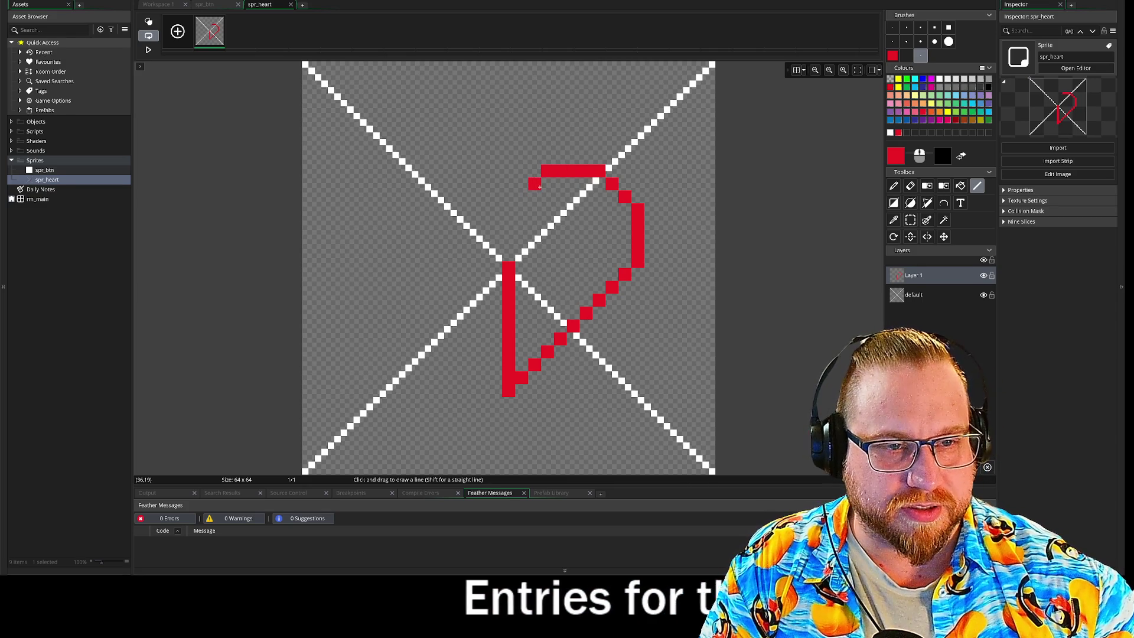
left_click_drag(525, 197, 508, 209)
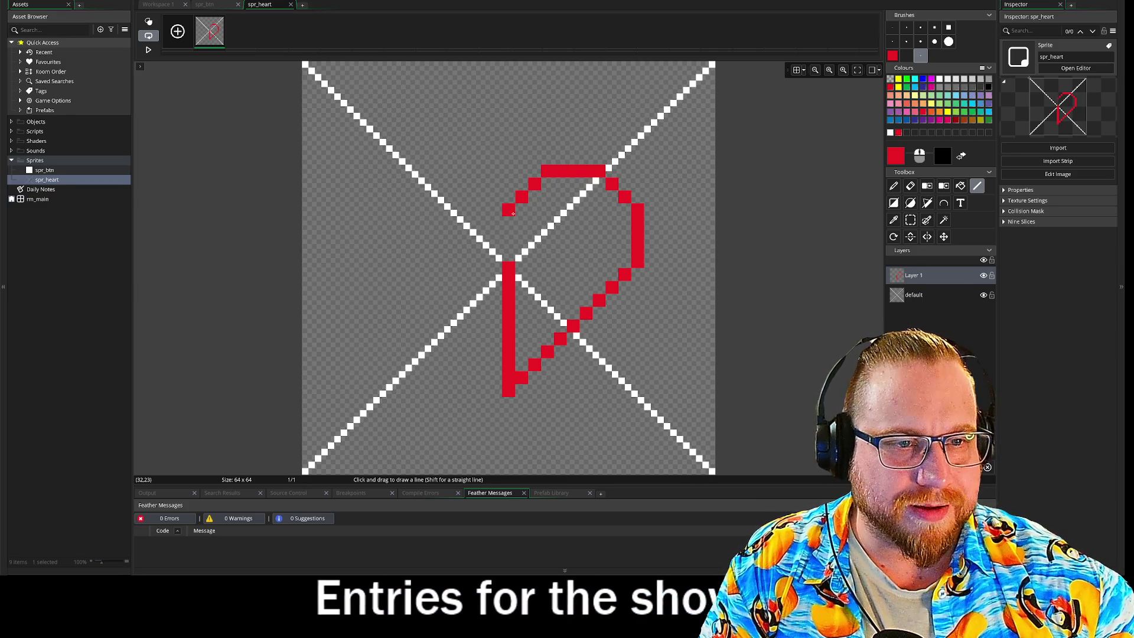
left_click_drag(509, 263, 509, 209)
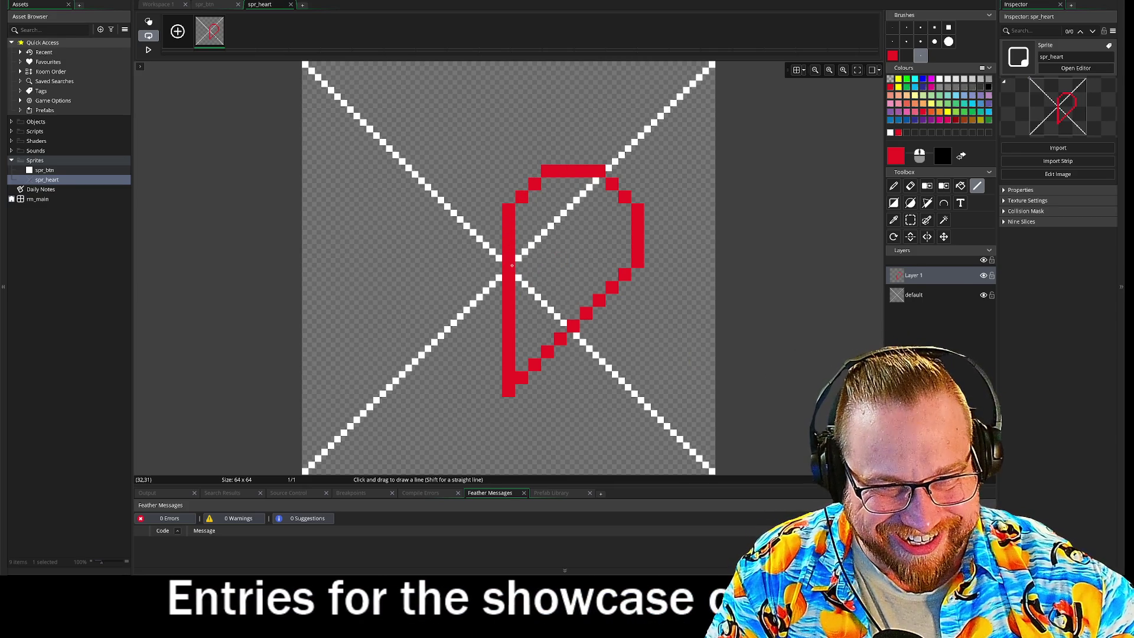
left_click(984, 295)
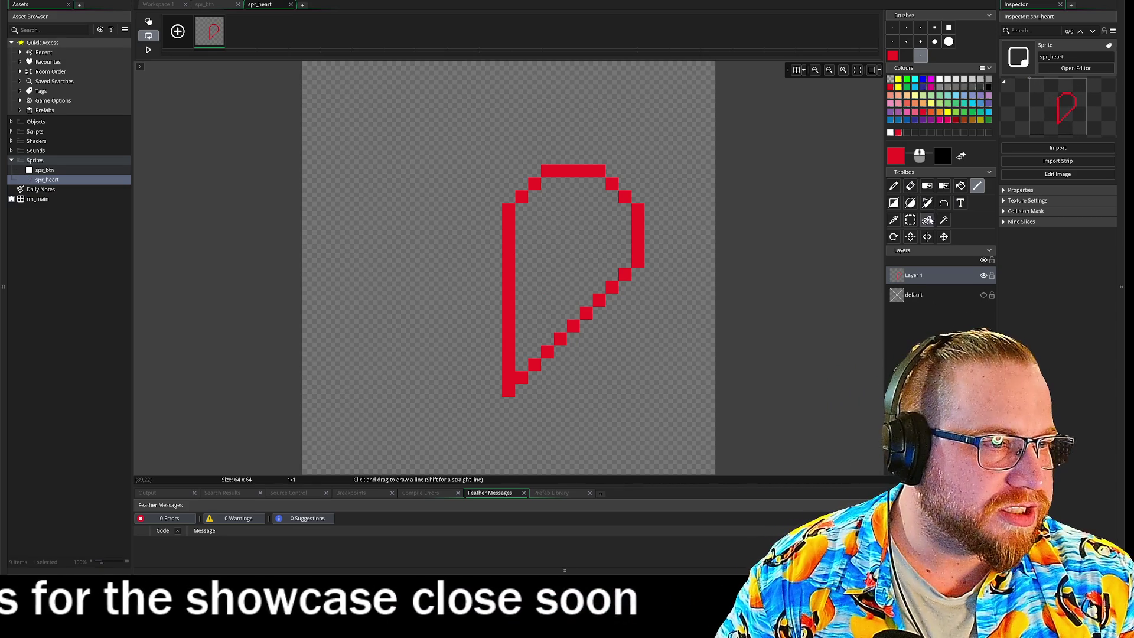
left_click(961, 185)
- Fill the right half red, flip it horizontally as a brush, and stamp it on the left
left_click(583, 238)
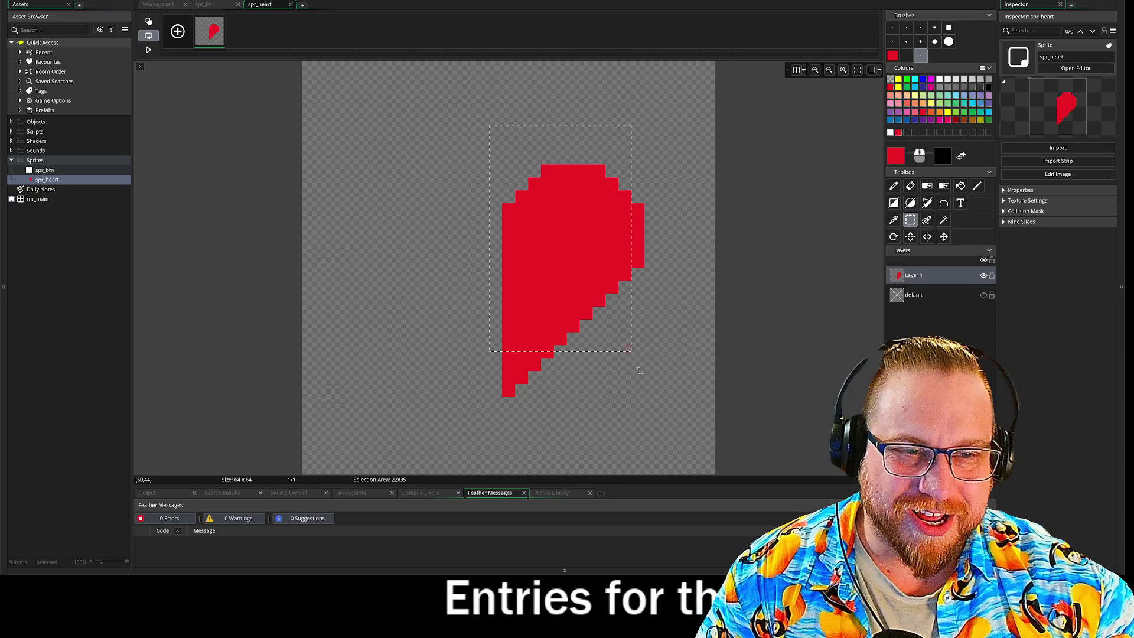
key("ctrl+b")
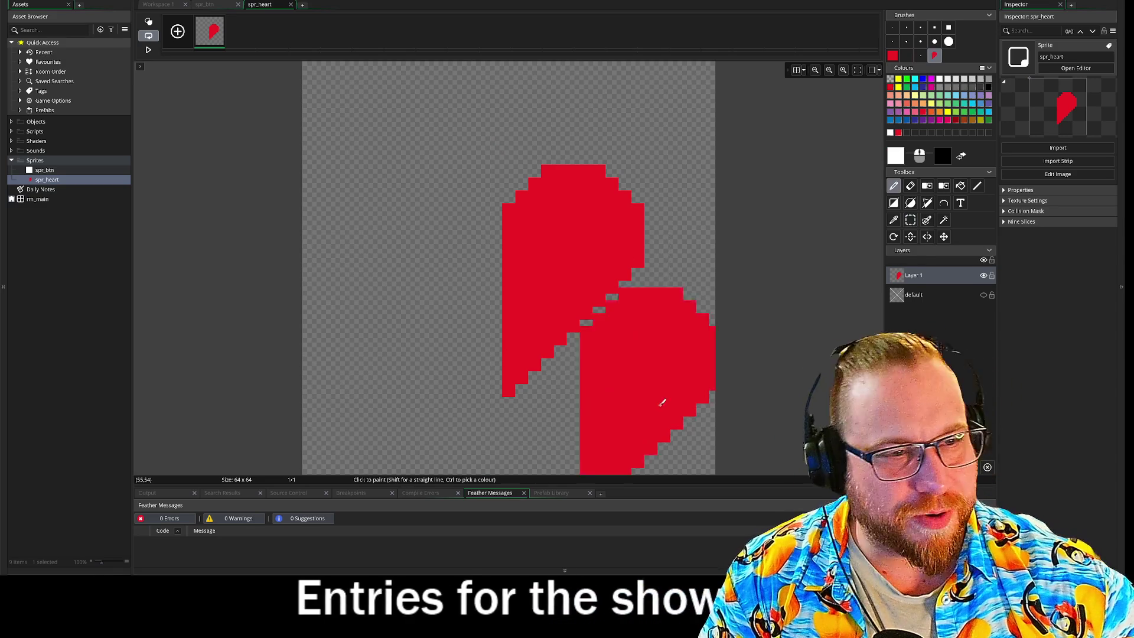
left_click(927, 237)
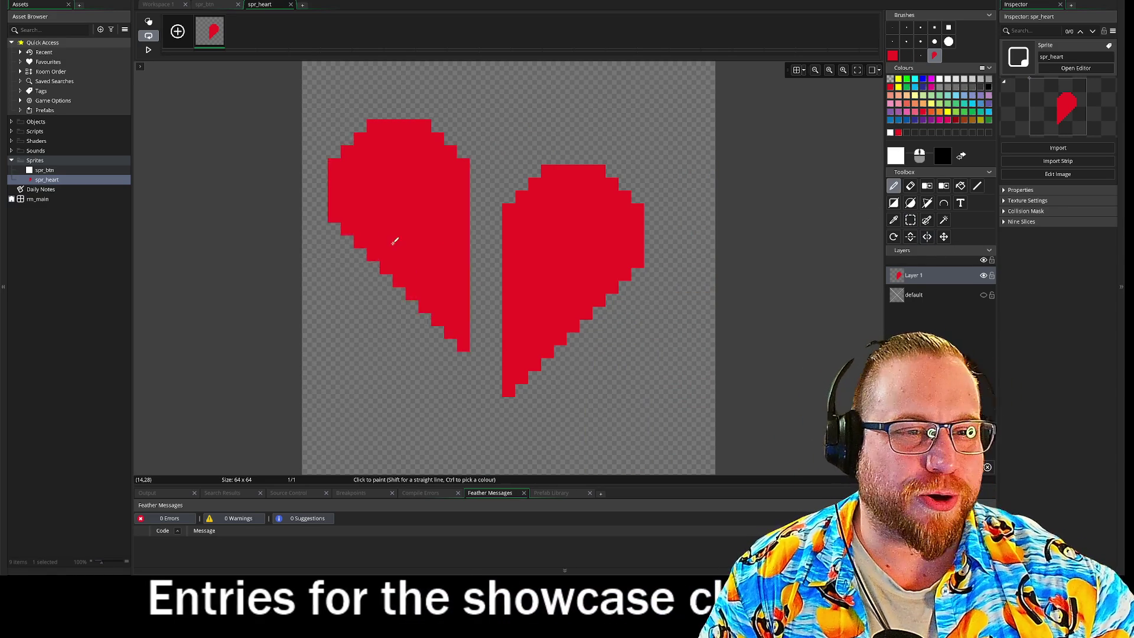
left_click(430, 288)
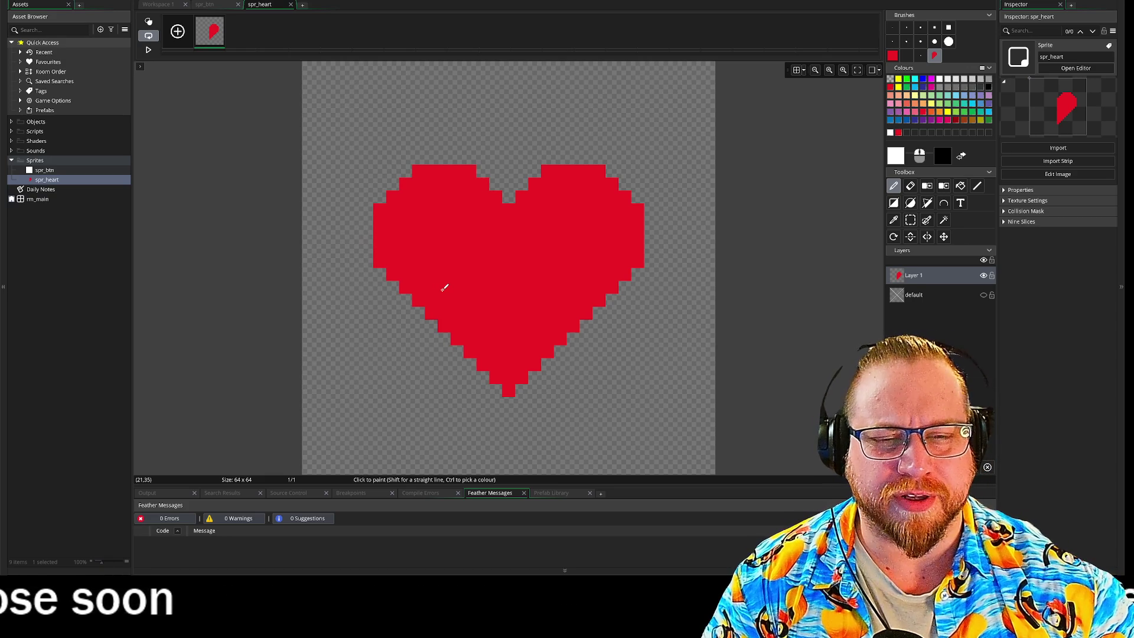
left_click(445, 288)
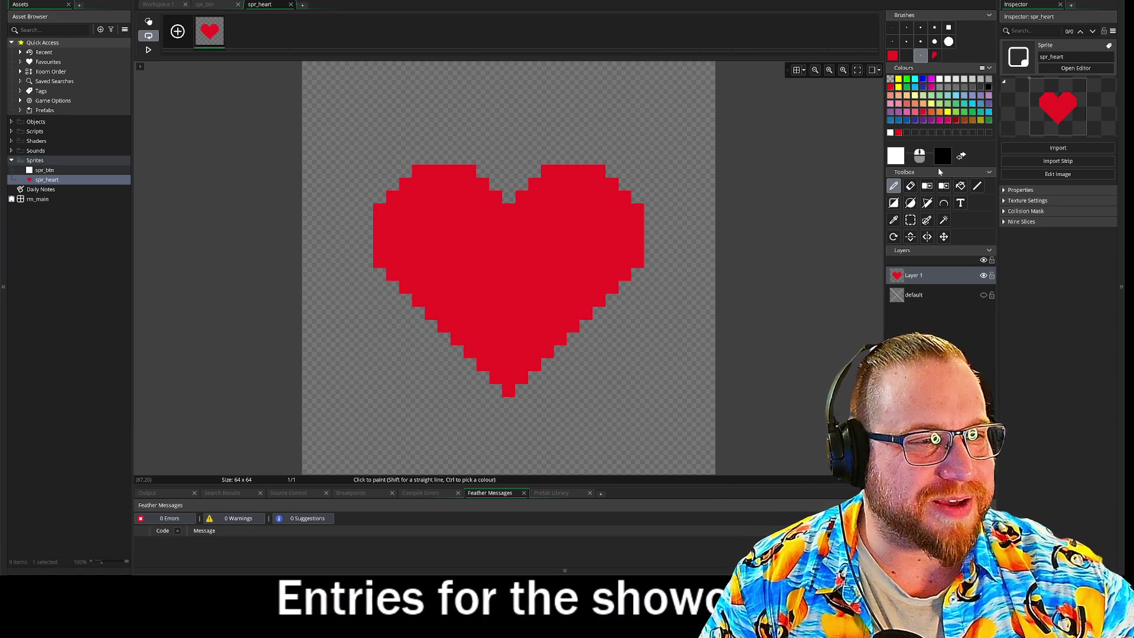
- Switch to white and outline the heart's top notch and upper edges
left_click(897, 155)
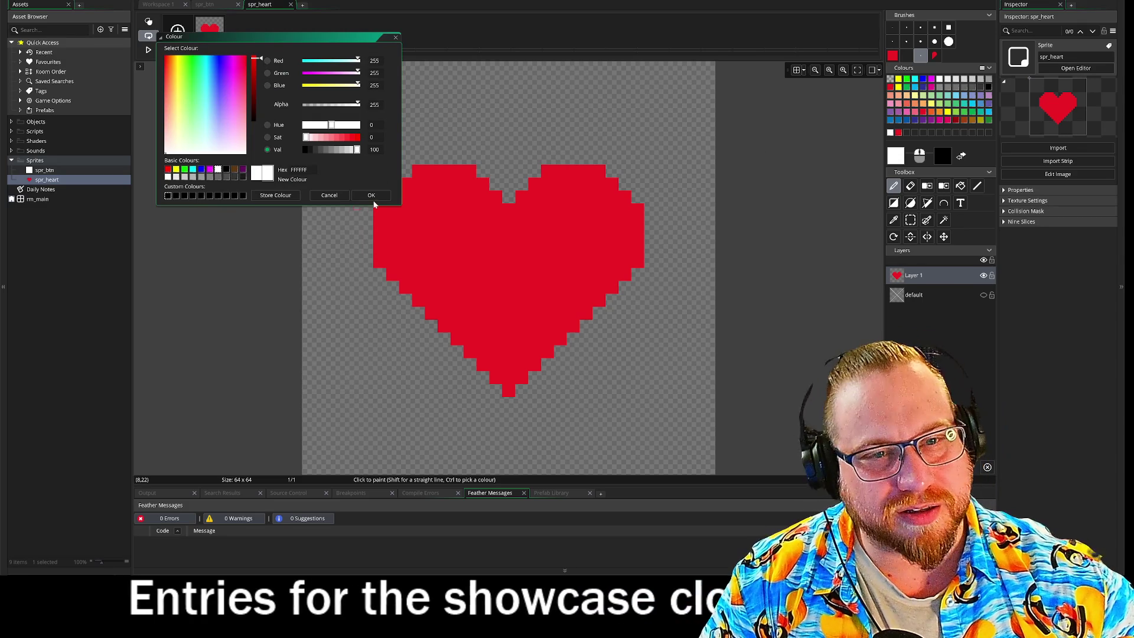
left_click(371, 195)
left_click(509, 197)
left_click(496, 184)
left_click(483, 171)
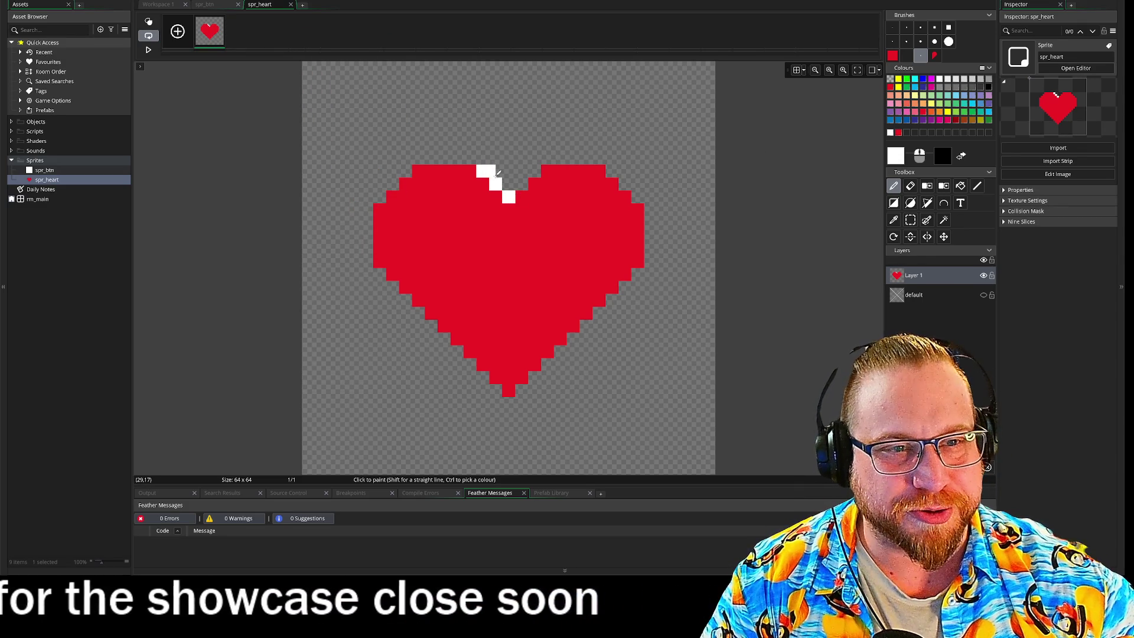
left_click(495, 171)
left_click(508, 184)
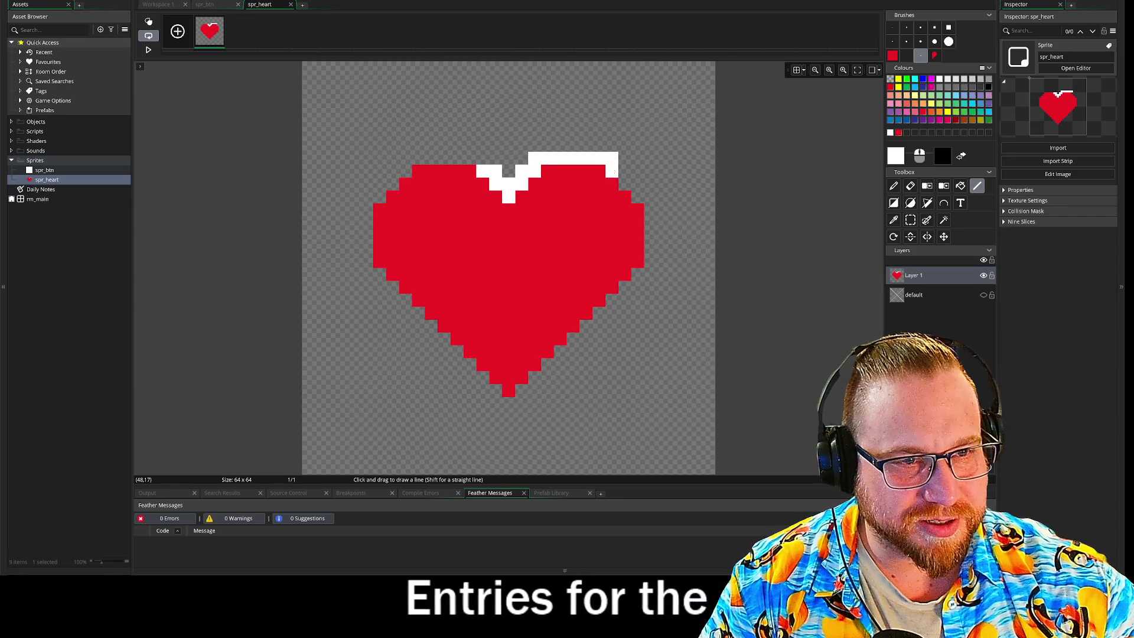
left_click_drag(625, 187, 653, 199)
left_click_drag(492, 161, 406, 158)
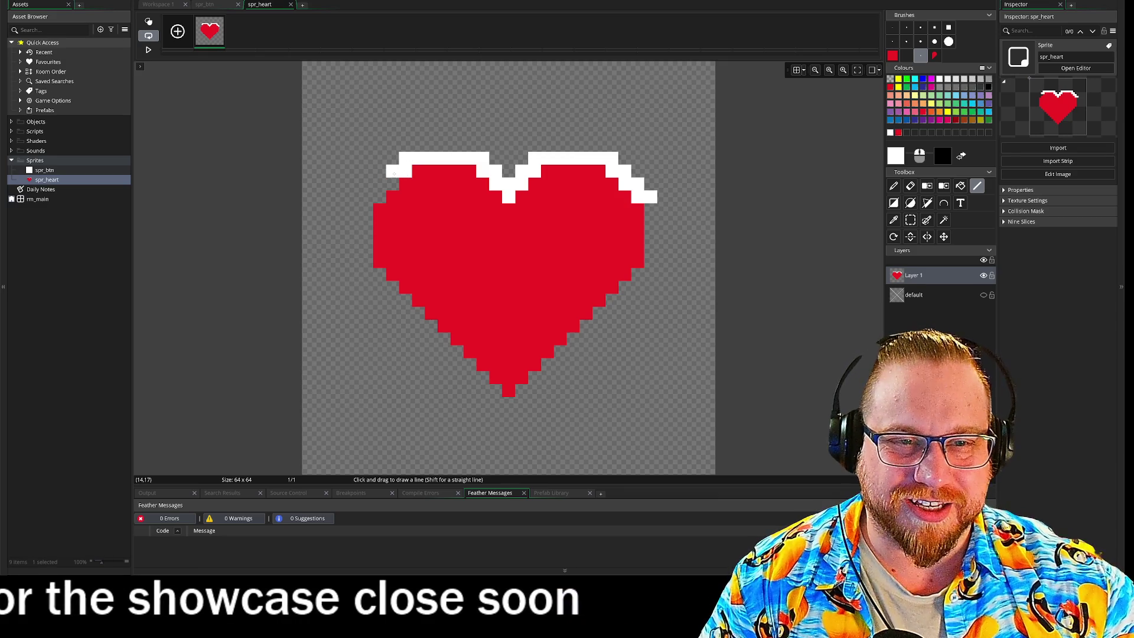
mouse_move(407, 171)
left_mouse_down()
mouse_move(364, 198)
mouse_move(367, 211)
left_mouse_up()
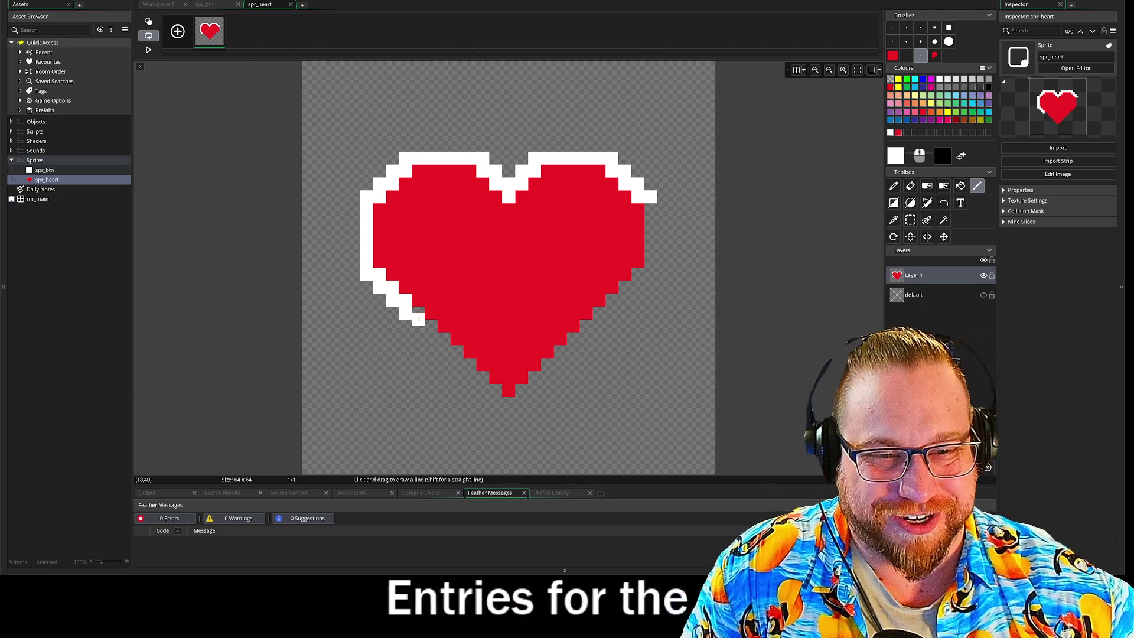
- Add a white outline along the heart's lower-left diagonal, filling its gaps
left_click(447, 342)
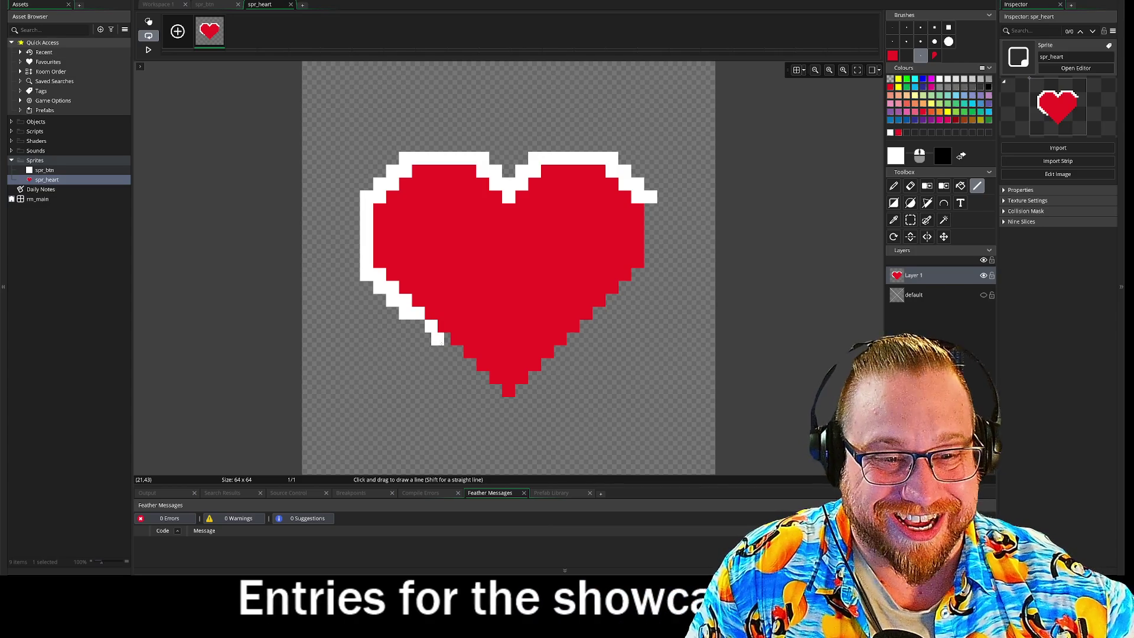
left_click(453, 368)
key("ctrl+z")
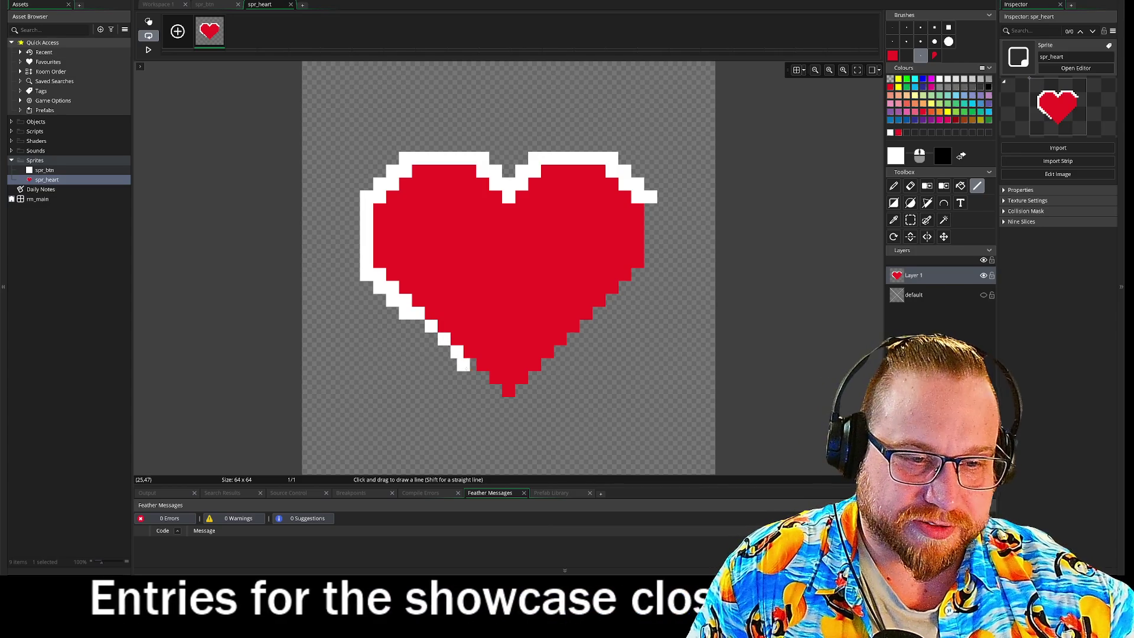
left_click_drag(444, 338, 511, 406)
left_click(432, 338)
left_click(440, 351)
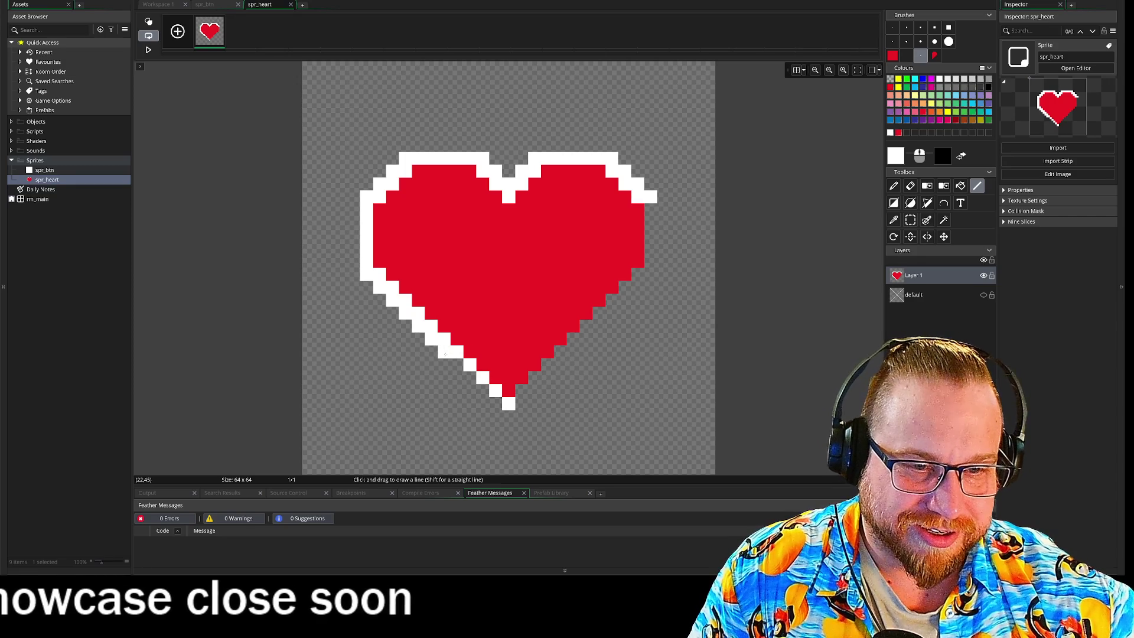
left_click(457, 372)
left_click(470, 383)
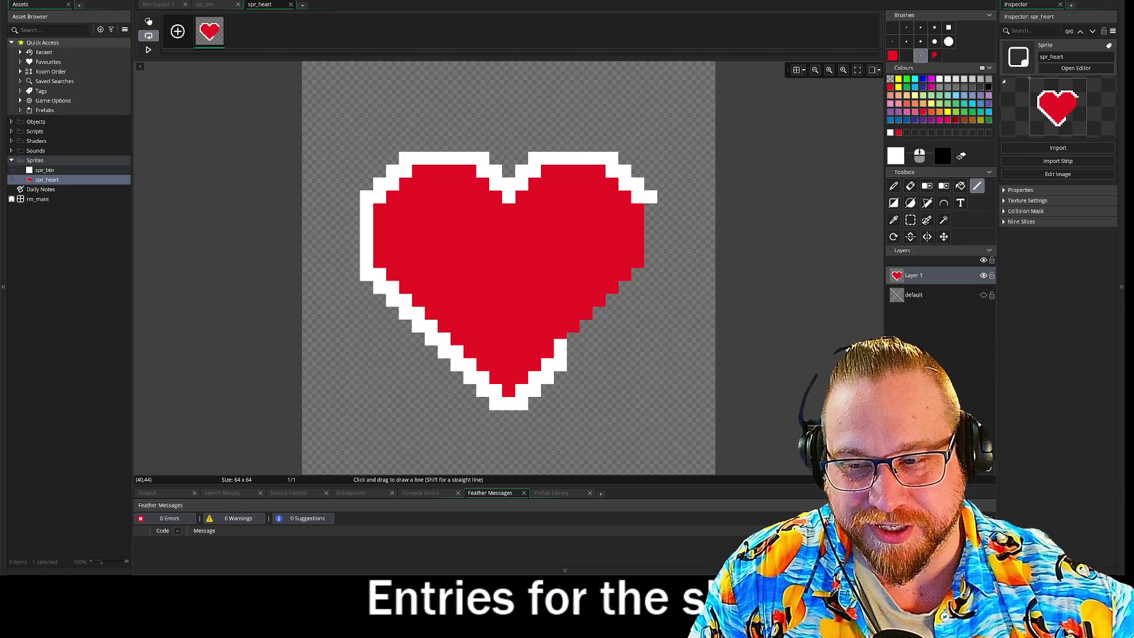
- Outline the heart's lower-right and right edges and bottom tip in white
mouse_move(573, 339)
left_mouse_down()
mouse_move(590, 341)
mouse_move(613, 300)
left_mouse_up()
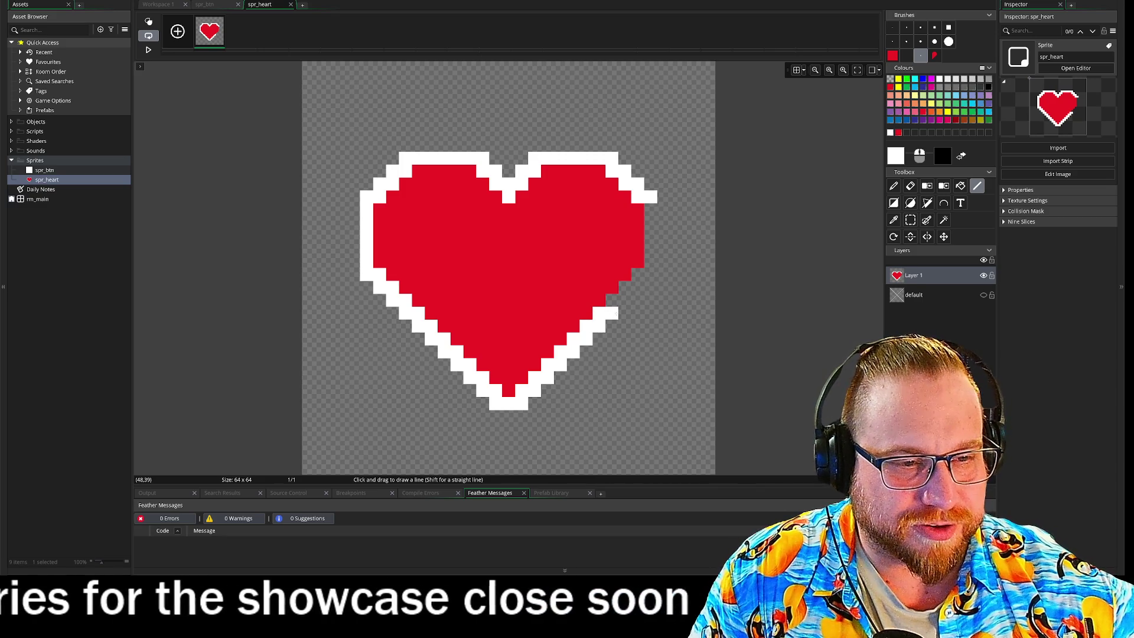
mouse_move(622, 301)
left_mouse_down()
mouse_move(640, 288)
mouse_move(638, 271)
left_mouse_up()
left_click_drag(650, 204, 656, 277)
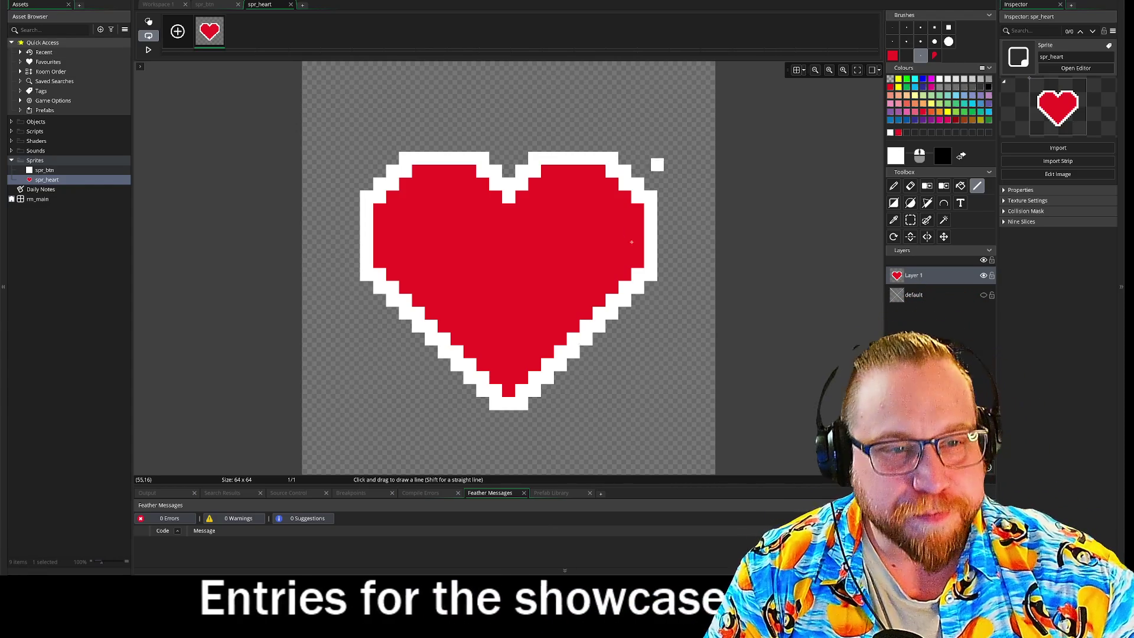
left_click(505, 395)
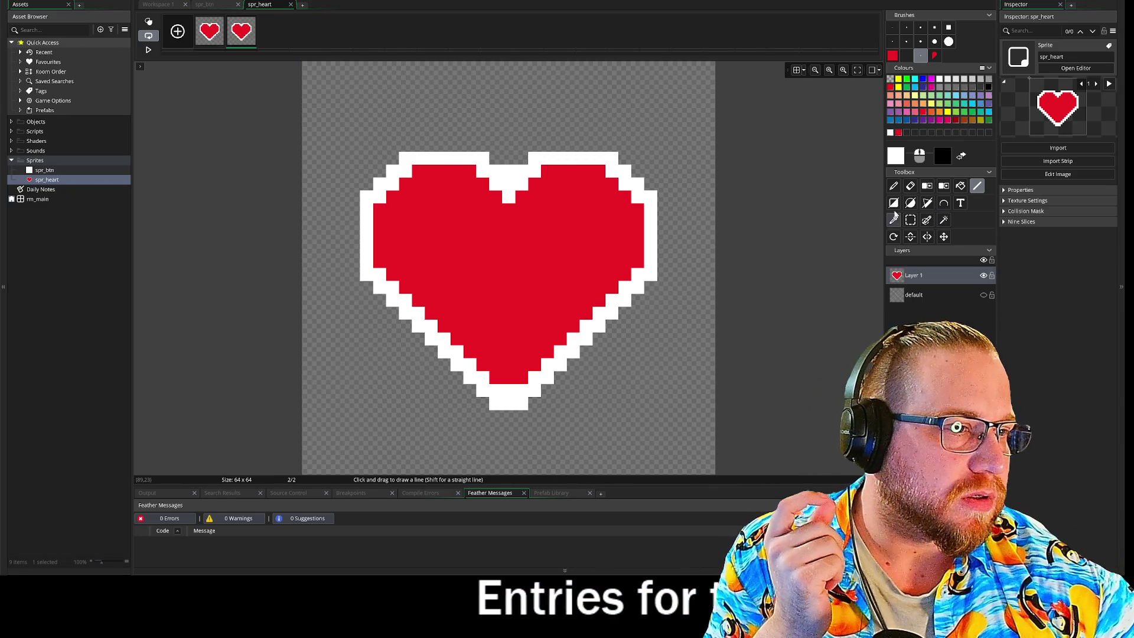
- Erase cracks through the frame-2 heart so it breaks into three pieces
left_click(911, 186)
left_click_drag(506, 178, 571, 338)
mouse_move(434, 338)
left_mouse_down()
mouse_move(484, 231)
mouse_move(512, 214)
left_mouse_up()
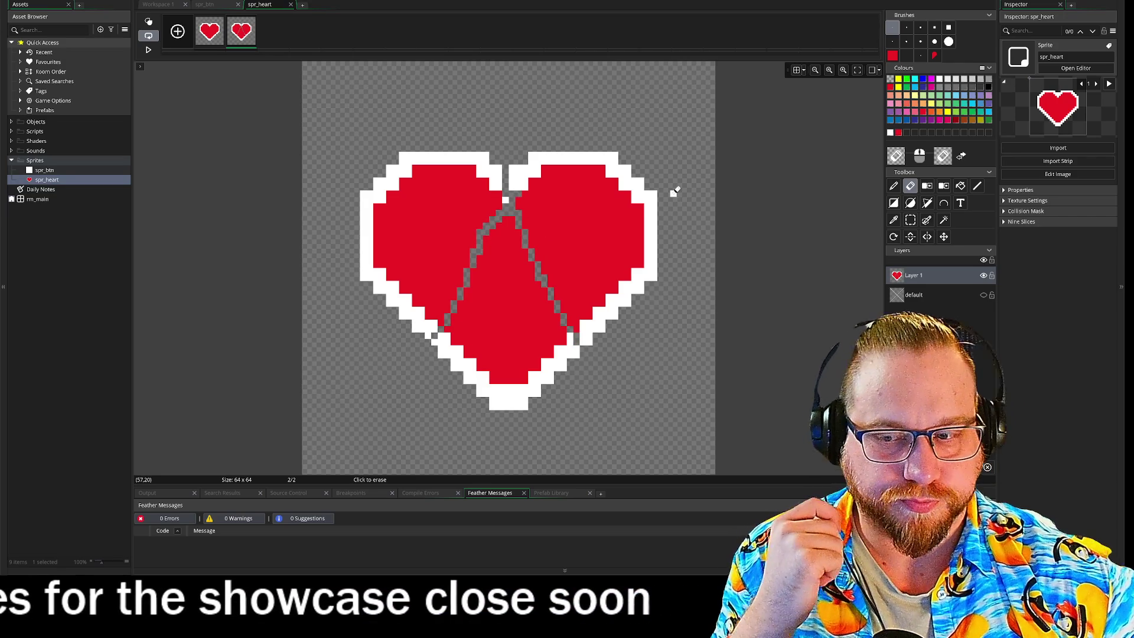
left_click_drag(511, 203, 499, 224)
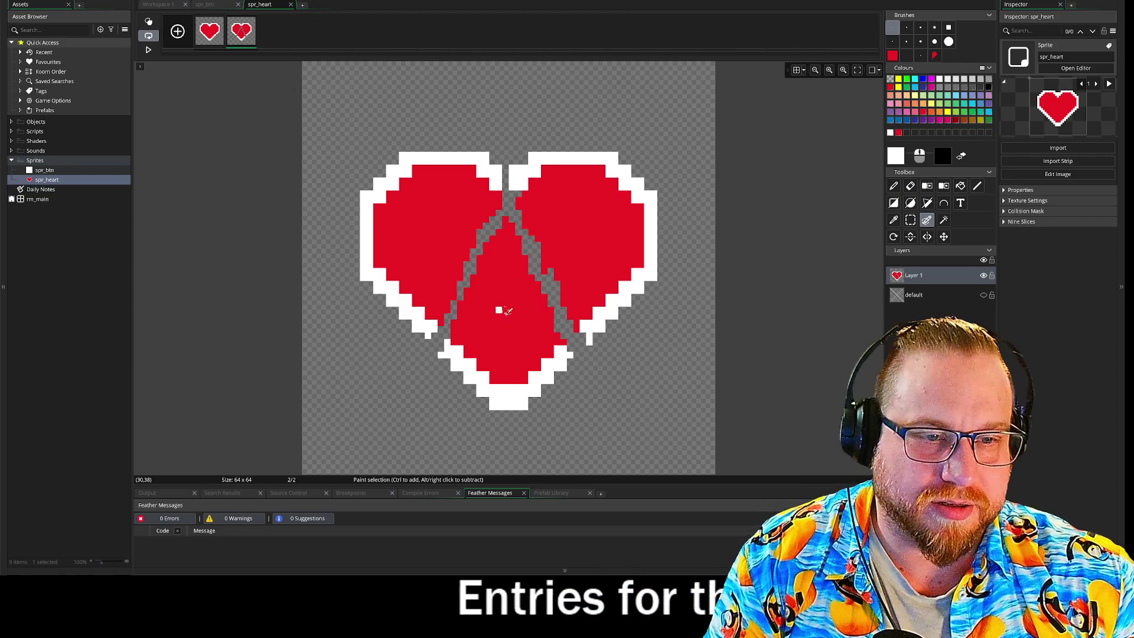
left_click(945, 220)
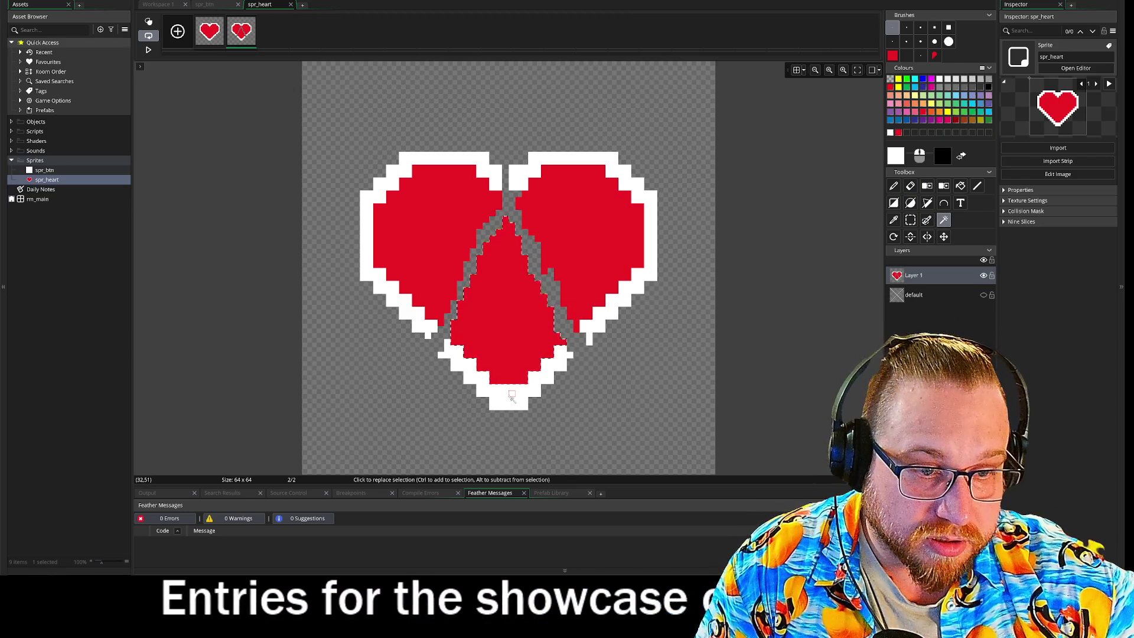
- Duplicate frame 2, then move the middle piece down and the side pieces up and outward
right_click(244, 34)
left_click(269, 55)
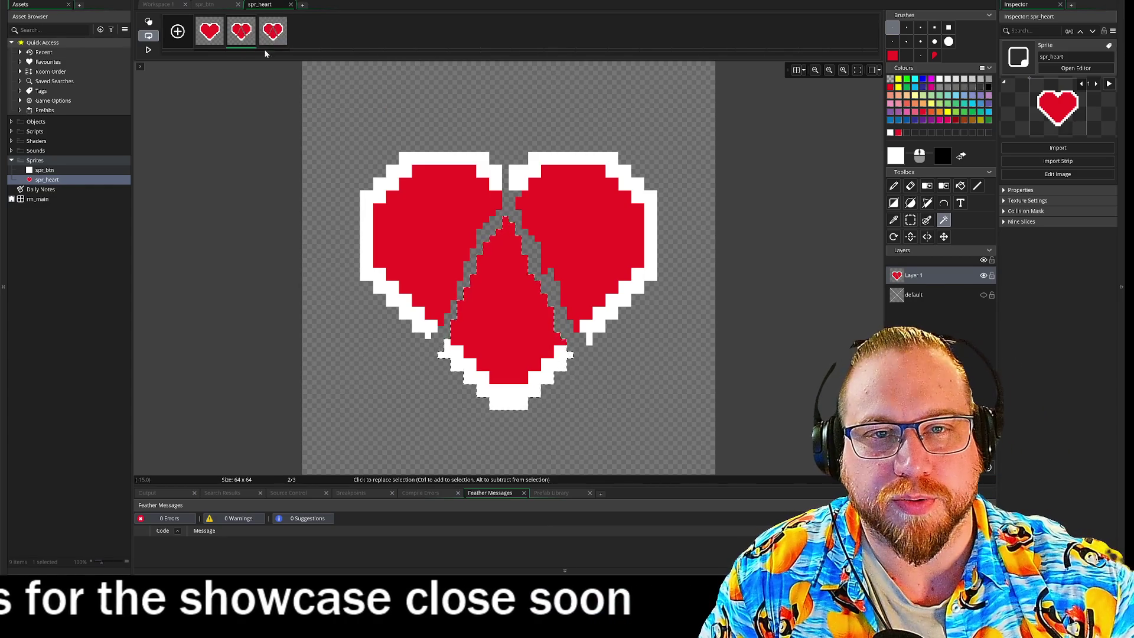
left_click(943, 236)
left_click_drag(504, 303, 504, 347)
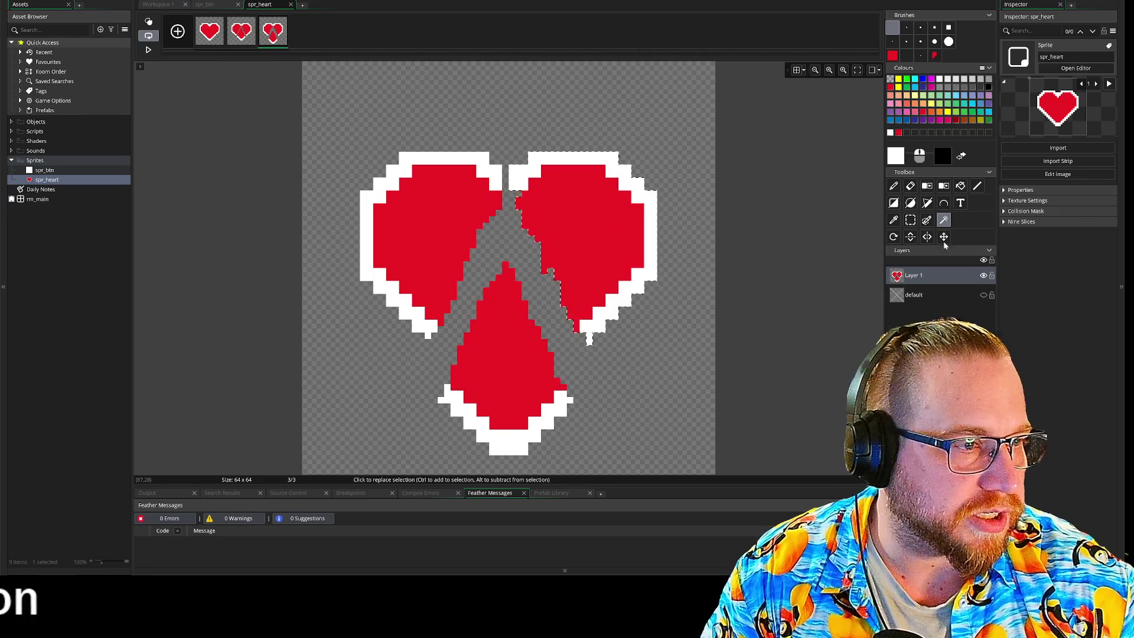
mouse_move(624, 242)
left_mouse_down()
mouse_move(675, 213)
mouse_move(649, 199)
left_mouse_up()
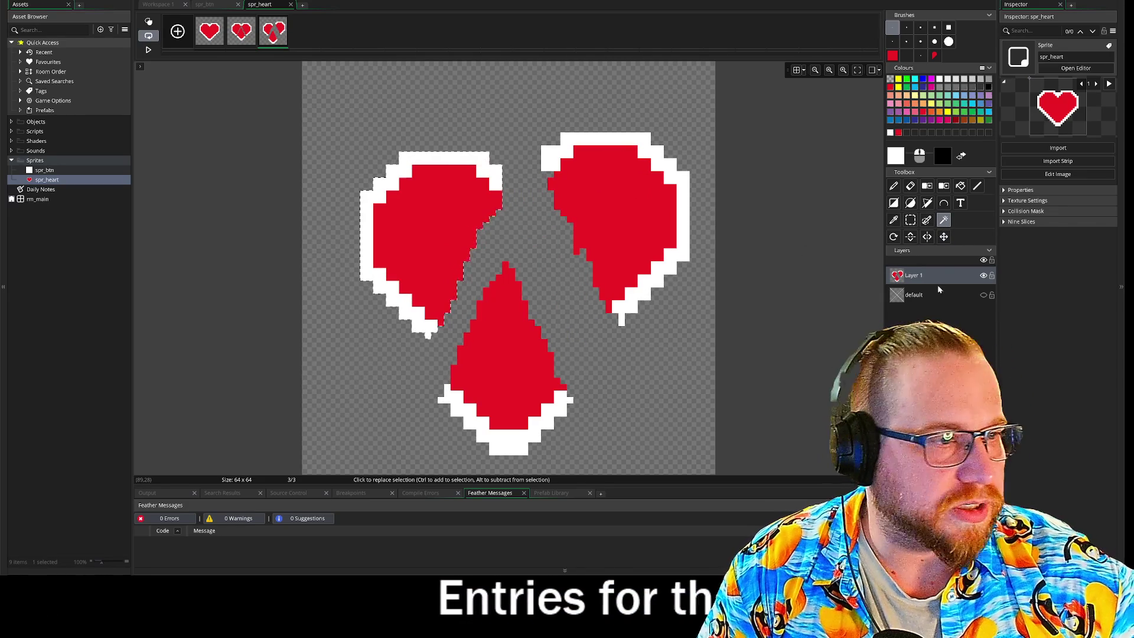
left_click(944, 237)
left_click_drag(436, 235, 396, 217)
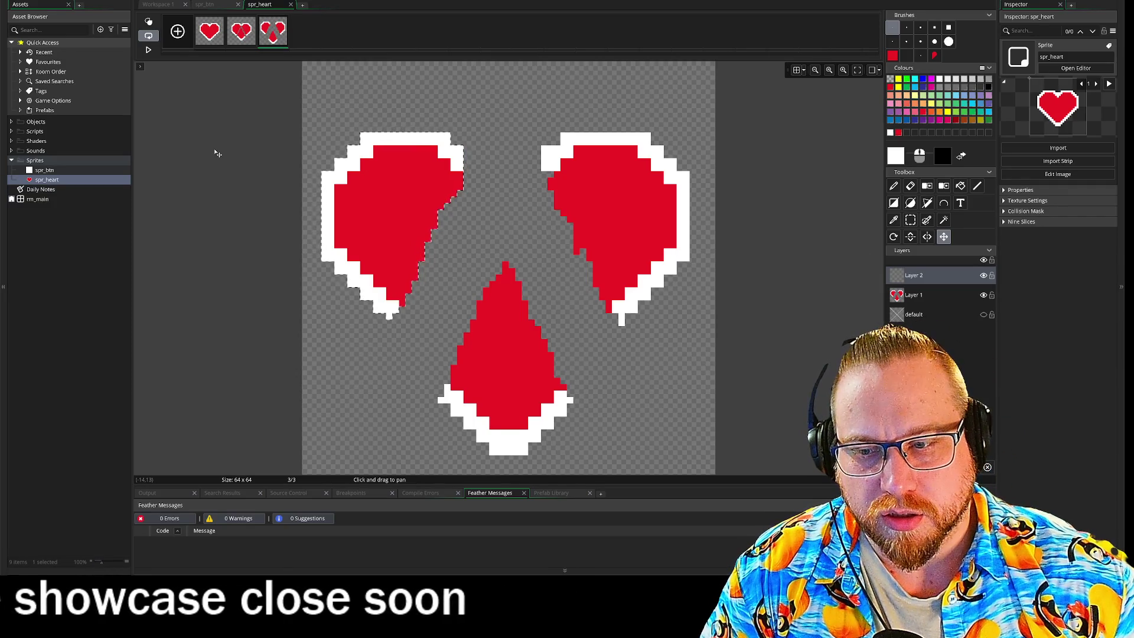
- Copy the frame-3 heart pieces from Layer 1 as a brush and stamp them onto Layer 2
left_click(911, 220)
left_click_drag(264, 95, 264, 101)
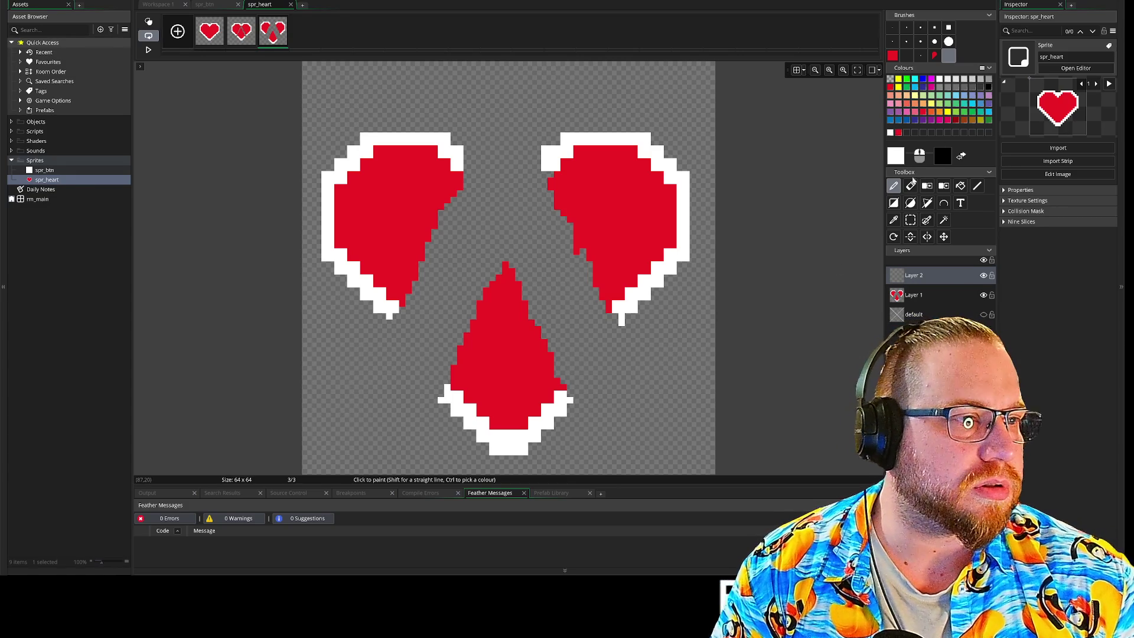
left_click(934, 56)
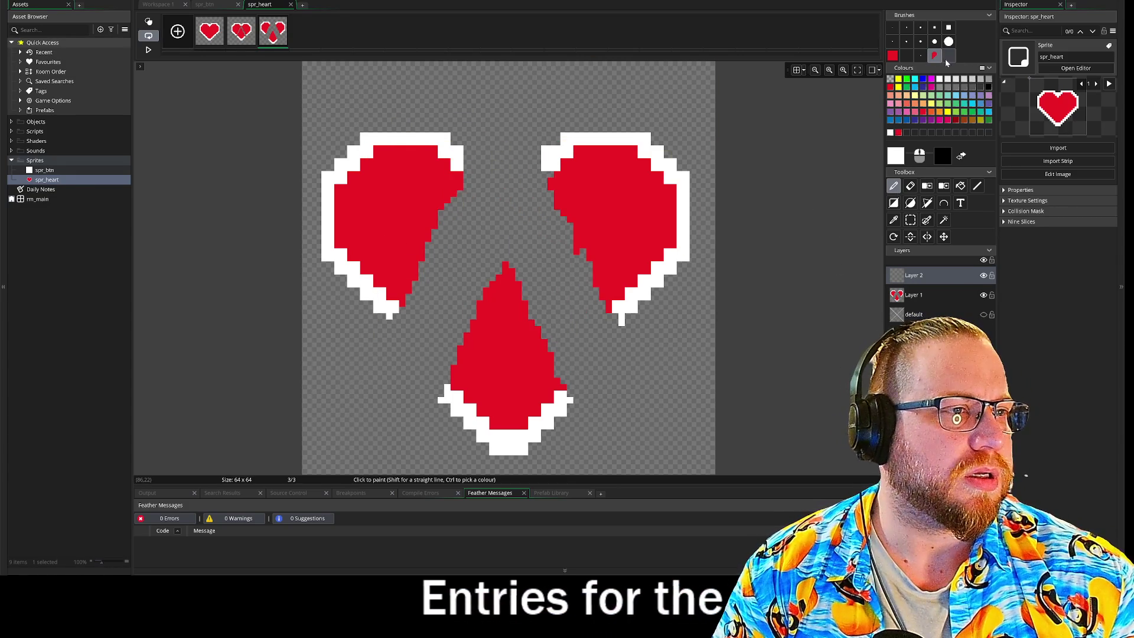
left_click(914, 295)
key("s")
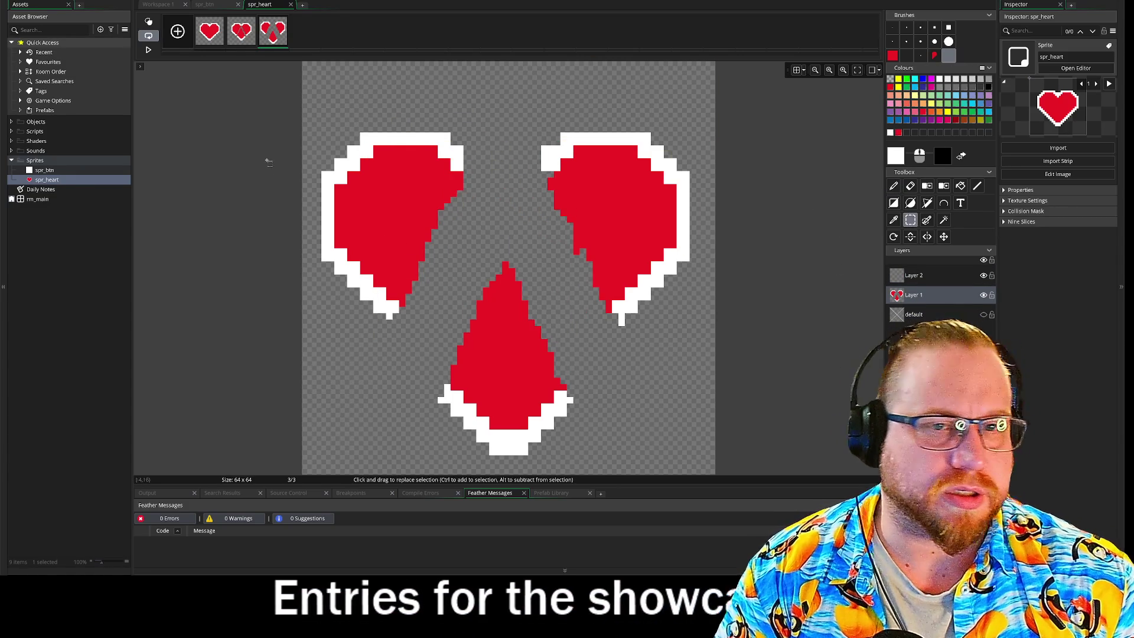
left_click_drag(277, 120, 785, 499)
key("ctrl+b")
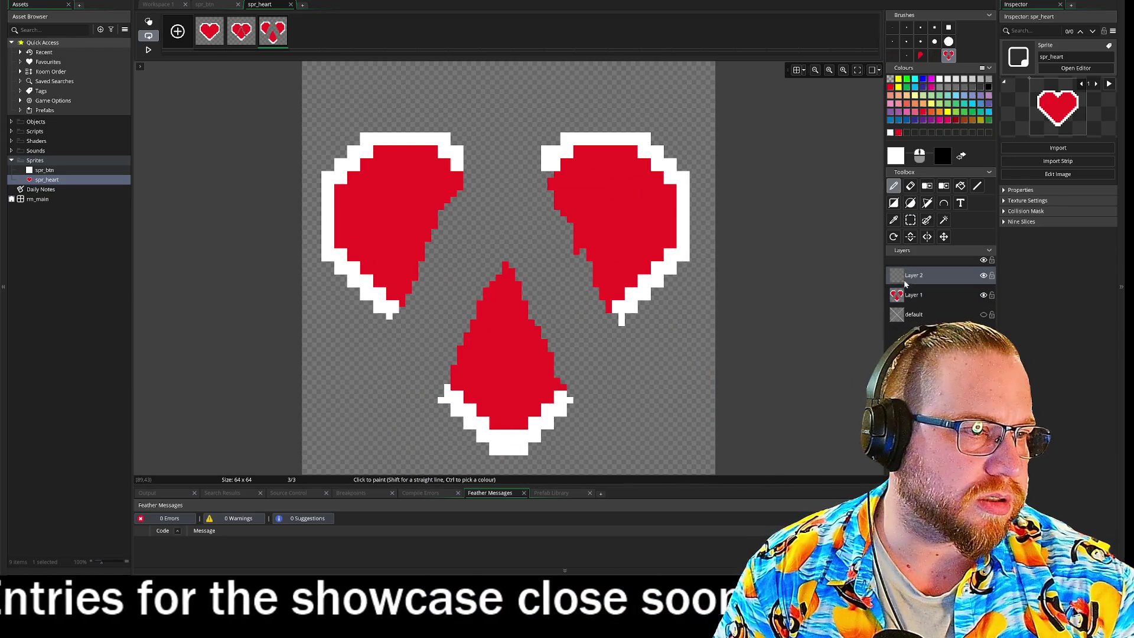
left_click(514, 286)
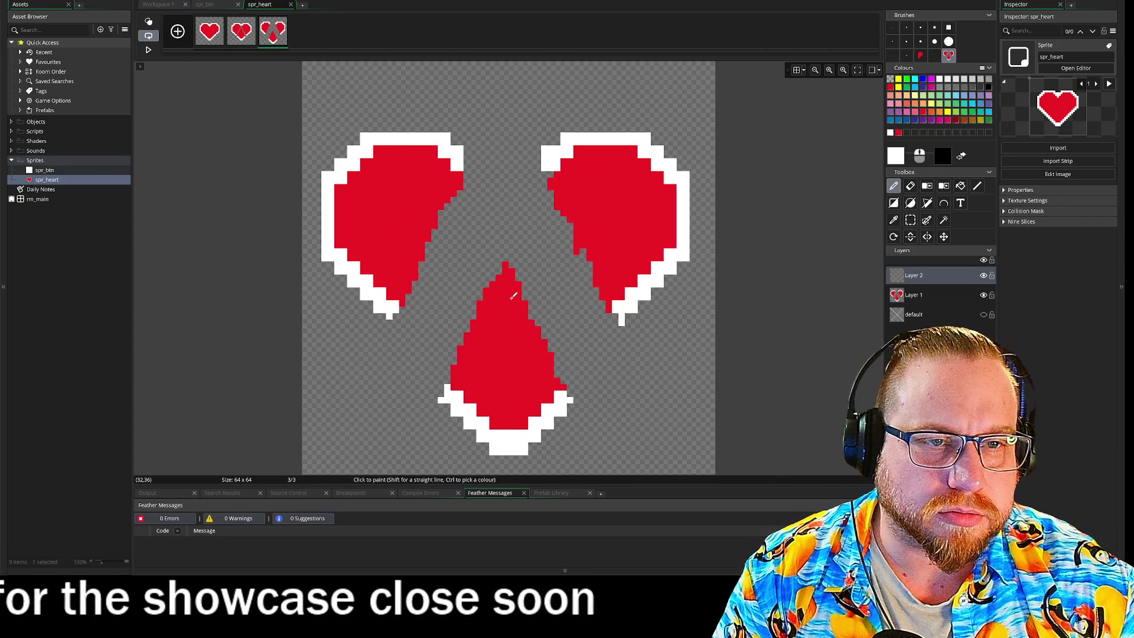
- Erase the originals from Layer 1, lower Layer 2's opacity to 69, and play the animation
left_click(910, 294)
left_click(910, 185)
mouse_move(381, 276)
left_mouse_down()
mouse_move(384, 331)
mouse_move(561, 284)
mouse_move(1059, 330)
left_mouse_up()
double_click(933, 284)
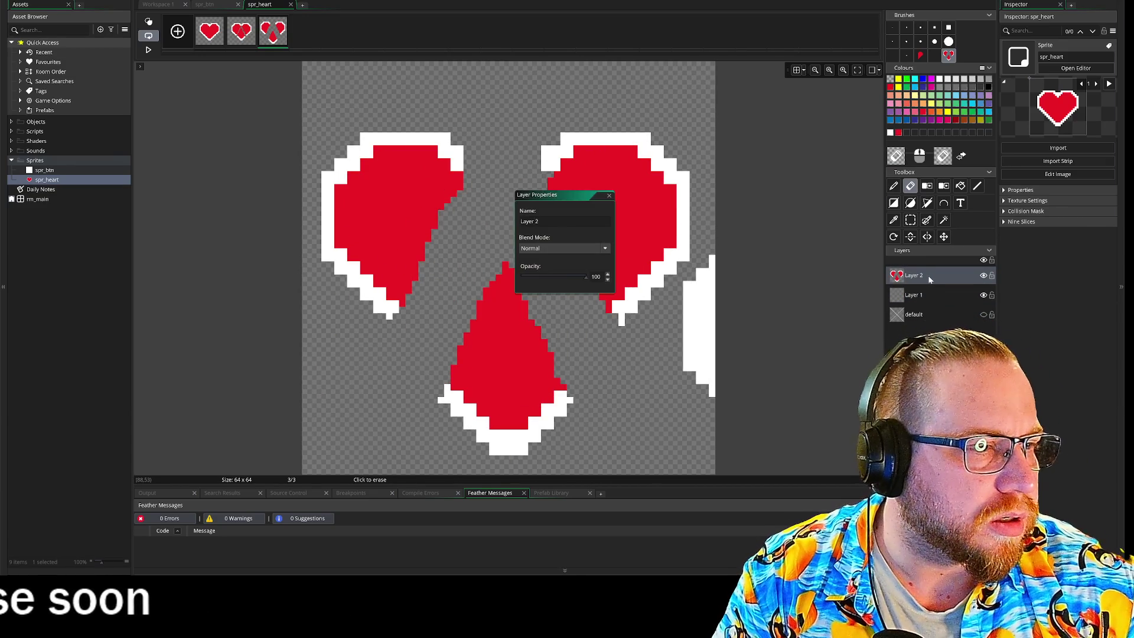
left_click_drag(575, 279, 568, 278)
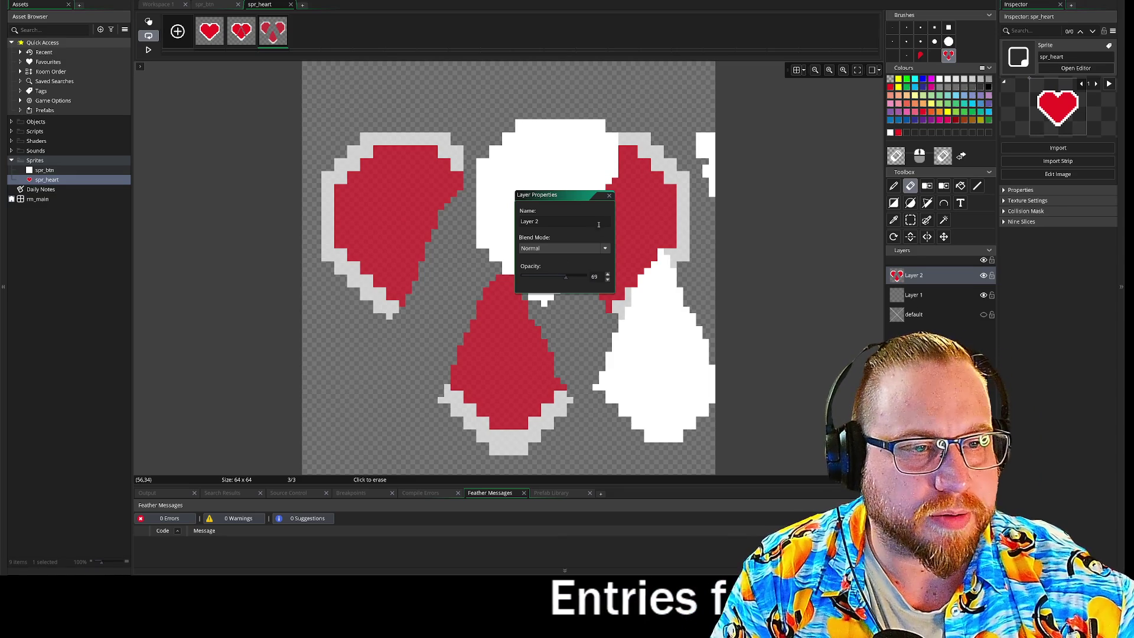
left_click(610, 196)
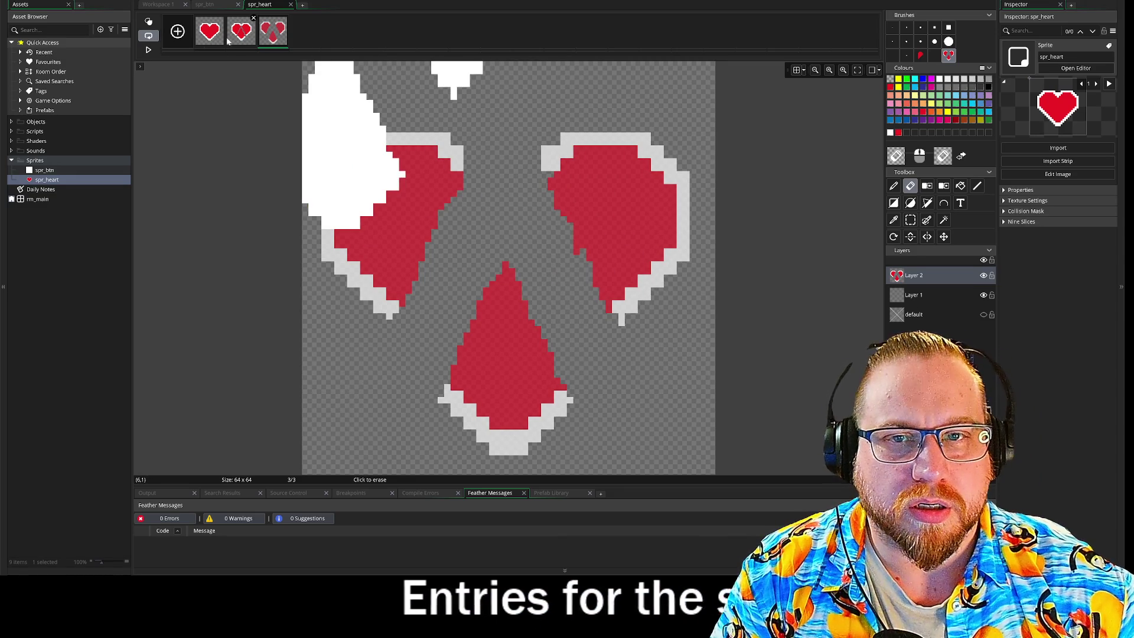
left_click(142, 52)
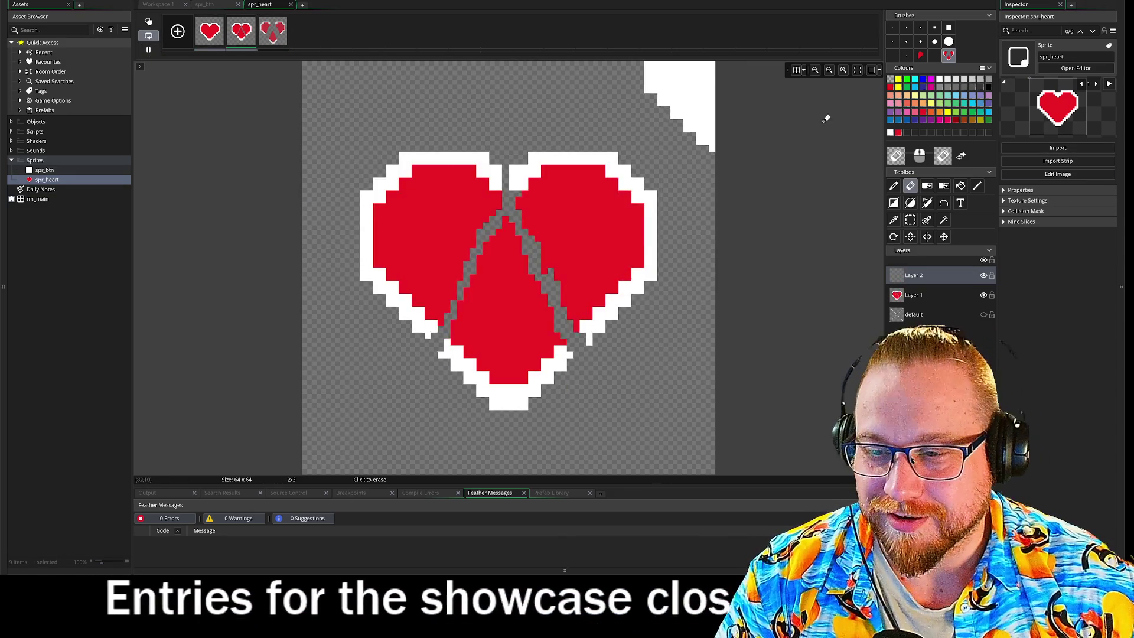
- Change spr_heart's frame rate from 3 to 10 fps
left_click(208, 5)
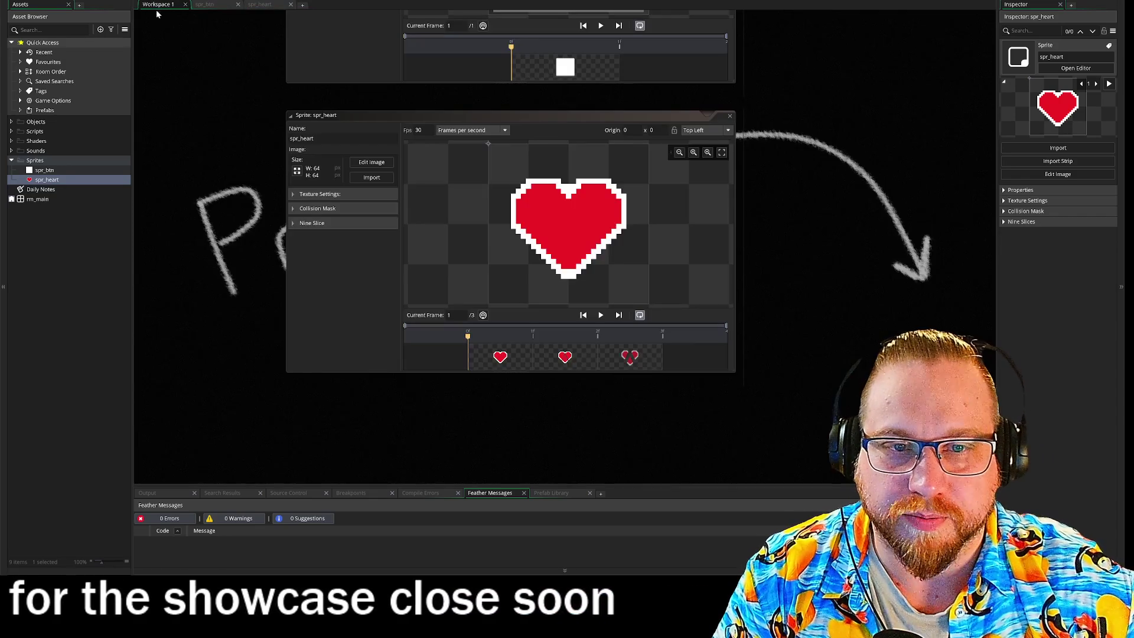
left_click(157, 4)
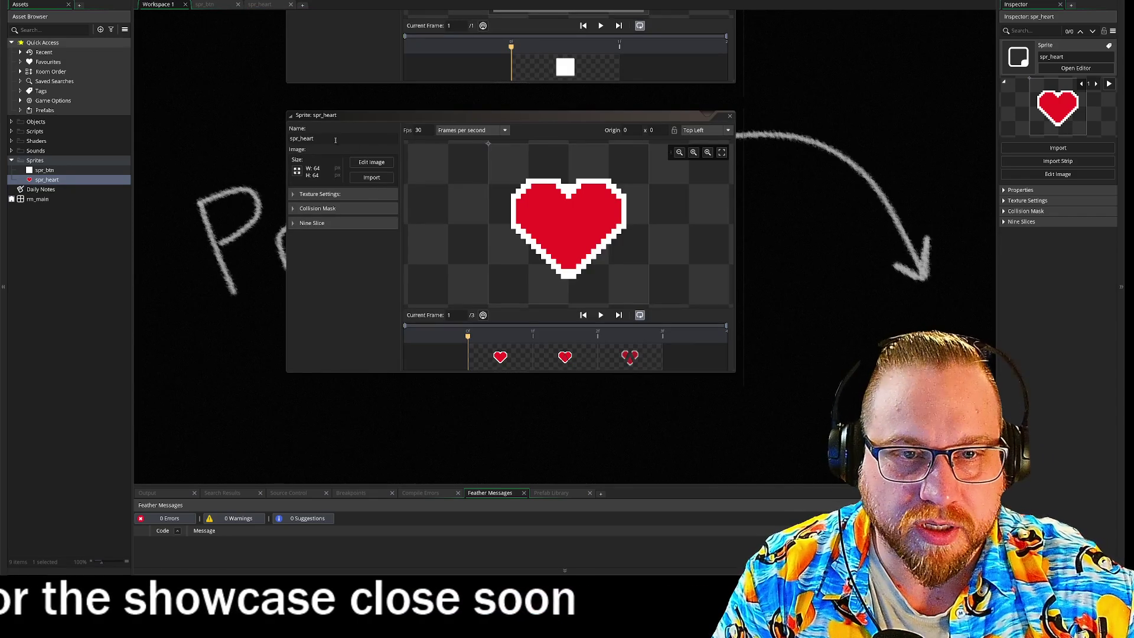
left_click(427, 129)
key("BackSpace")
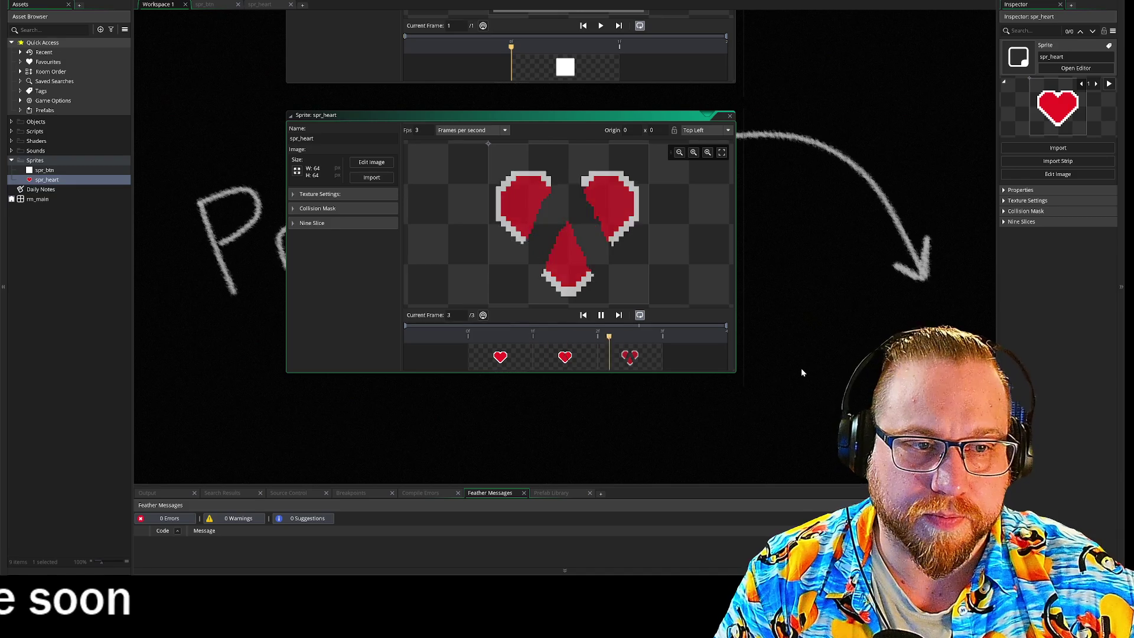
double_click(417, 130)
type("10")
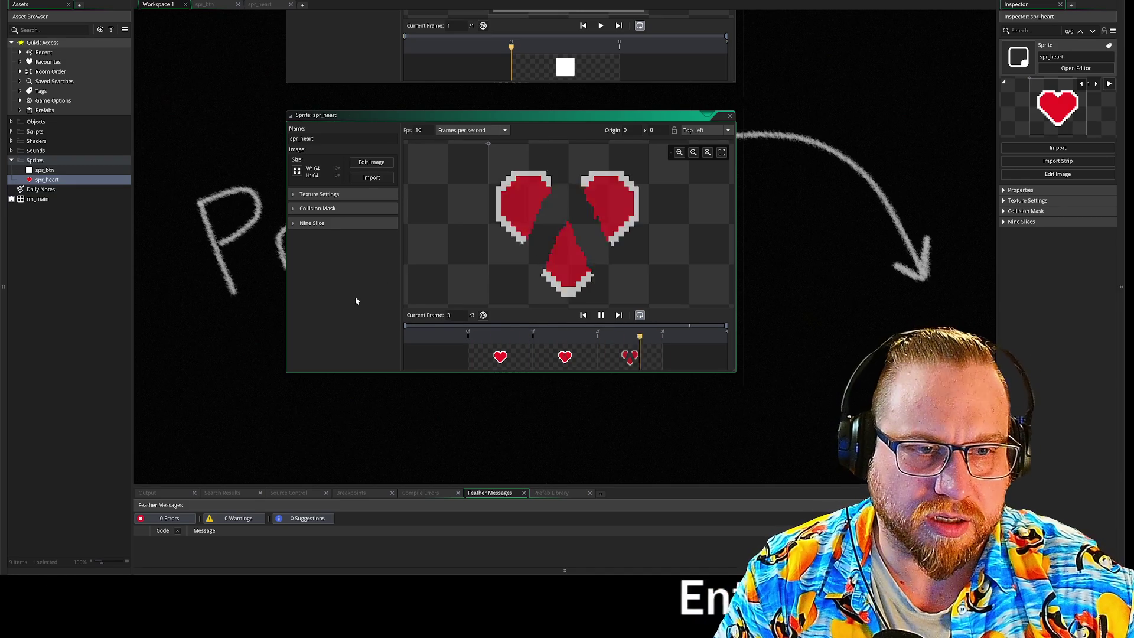
- Preview the heart animation in play-once mode and close the spr_heart window
left_click(641, 317)
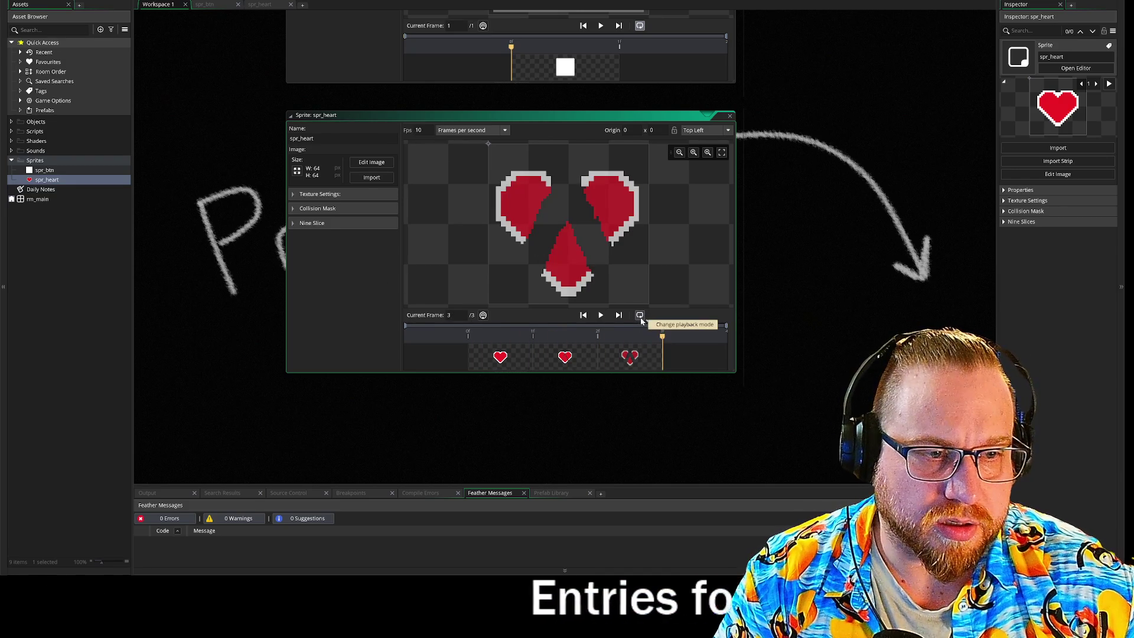
left_click(602, 316)
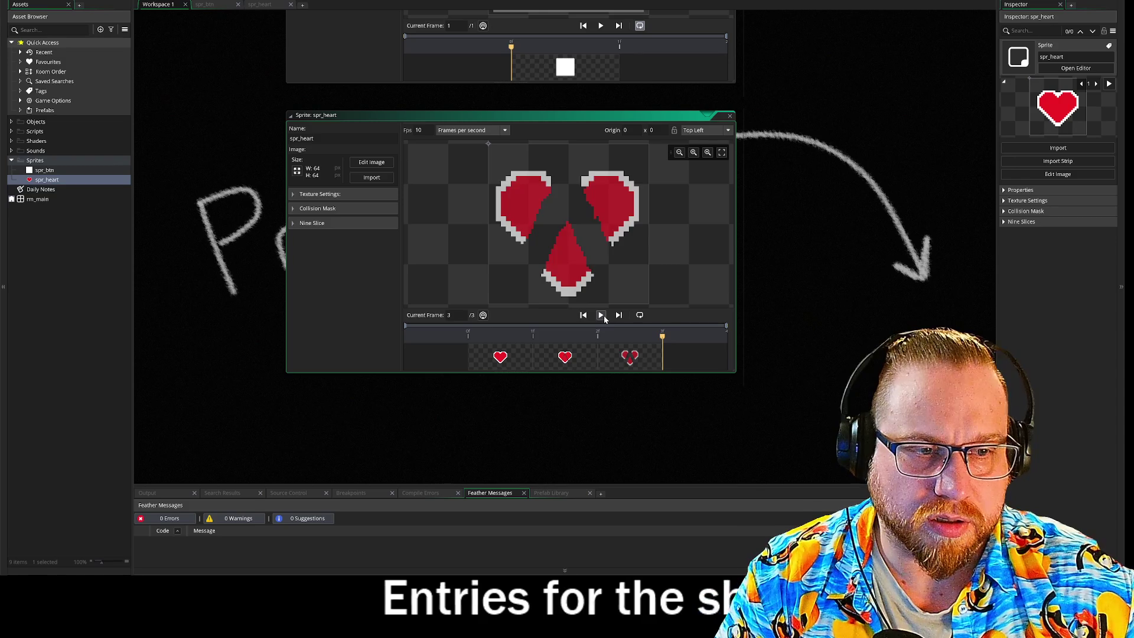
left_click(601, 316)
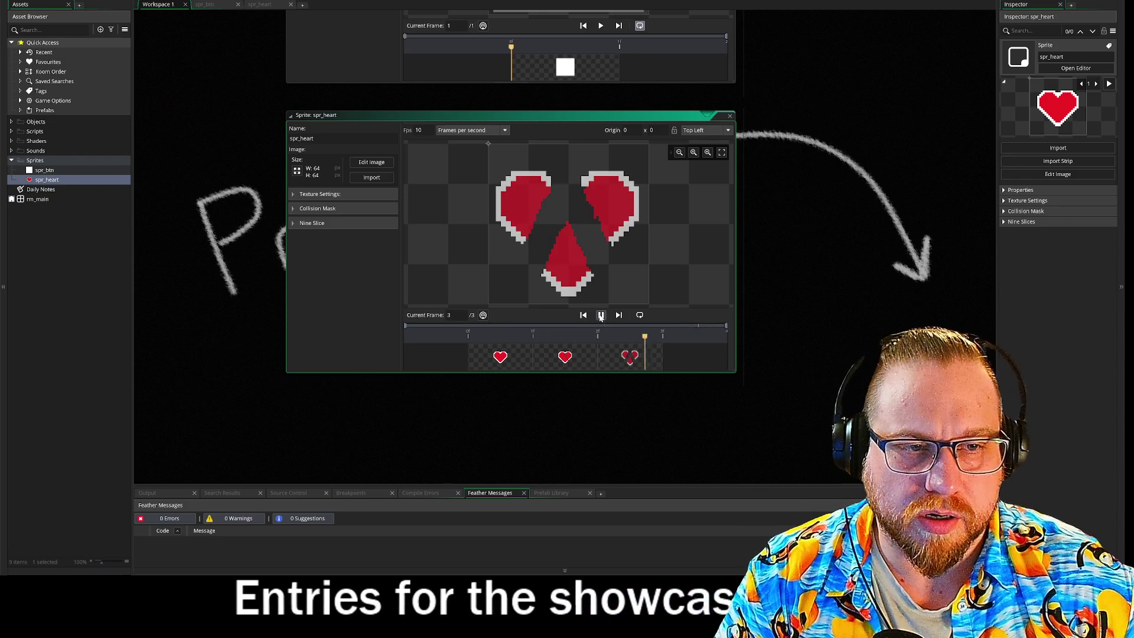
left_click(601, 316)
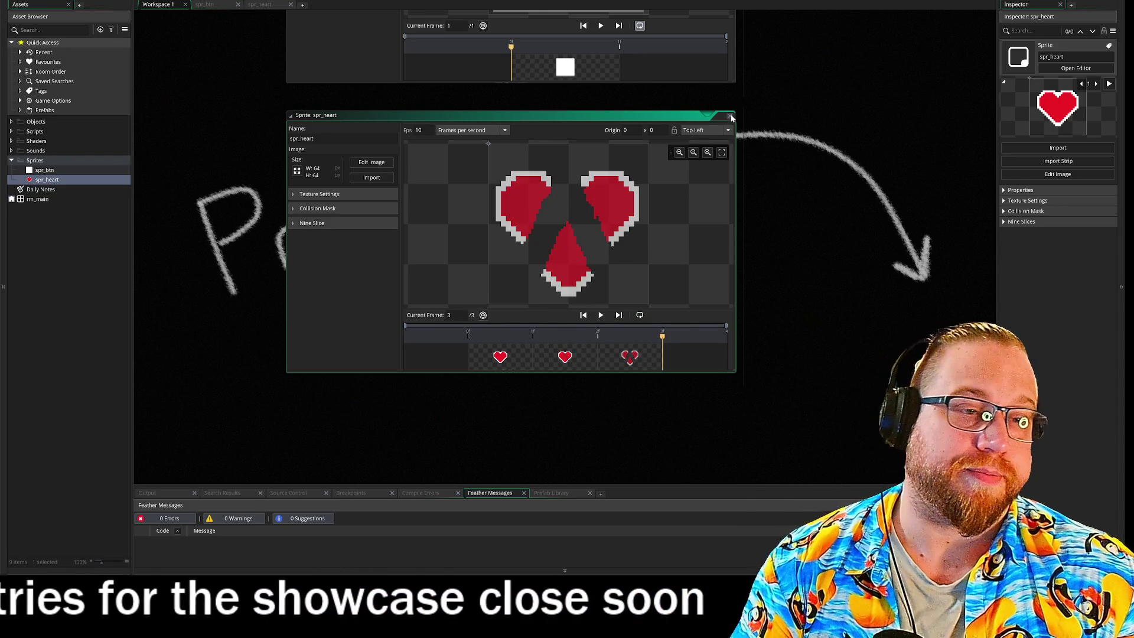
left_click(732, 118)
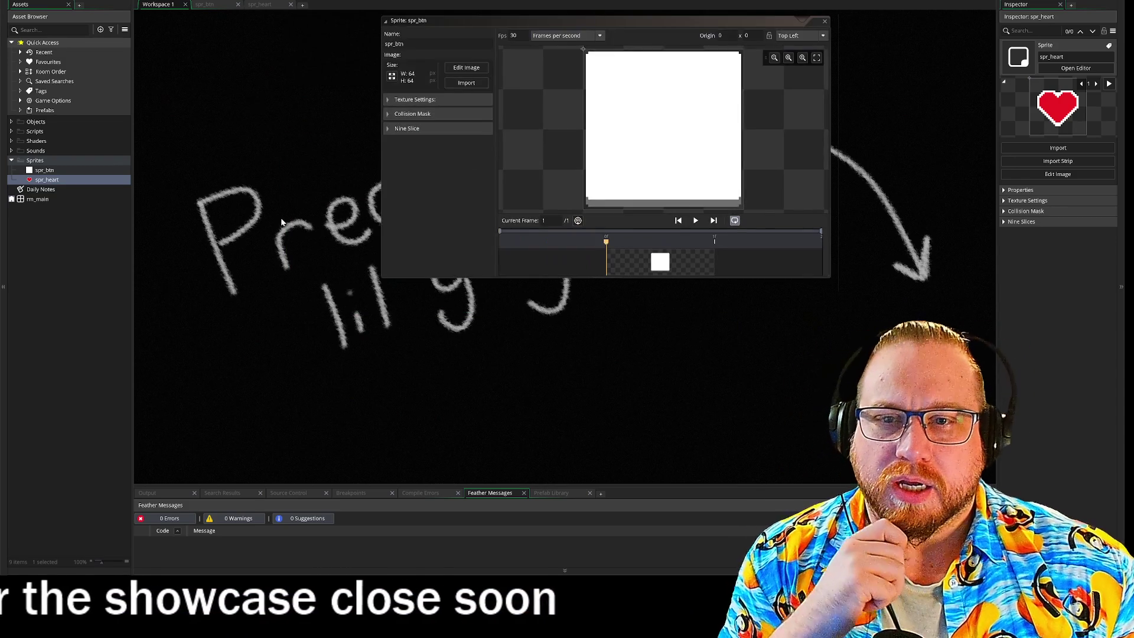
- Duplicate the spr_btn frame and shift the whole button image slightly down in frame 2
left_click_drag(414, 20, 357, 113)
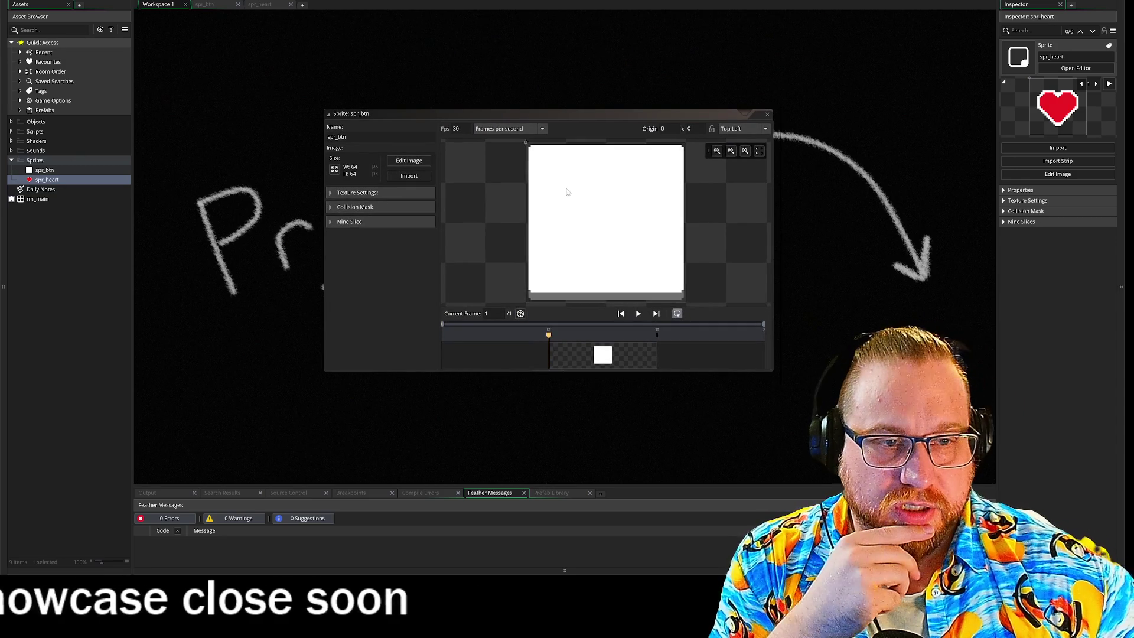
left_click(402, 163)
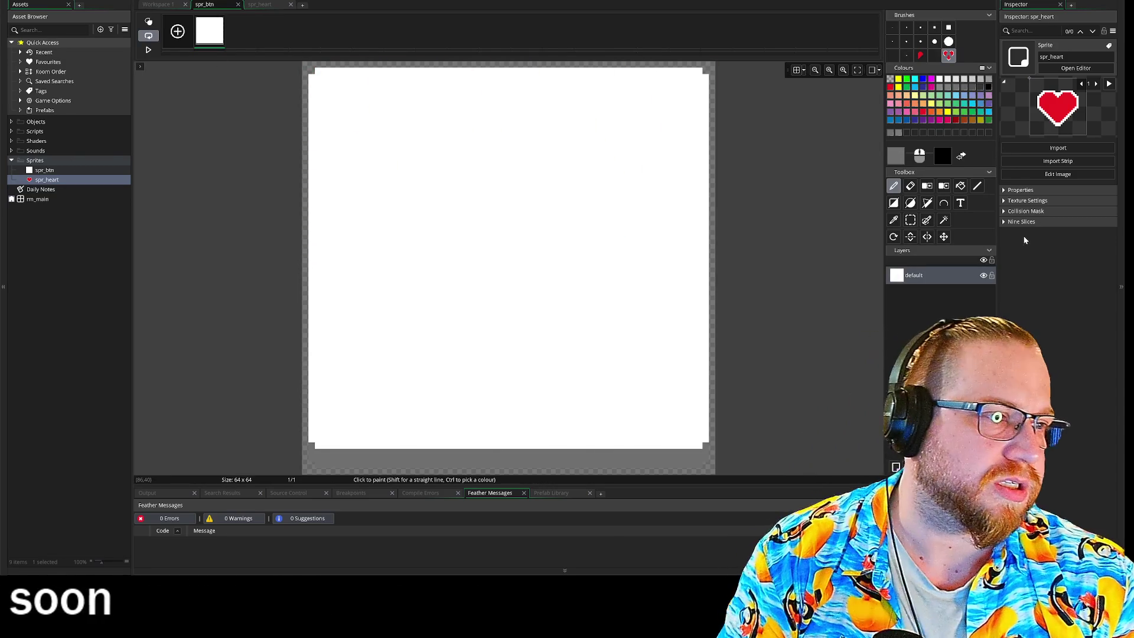
left_click(243, 46)
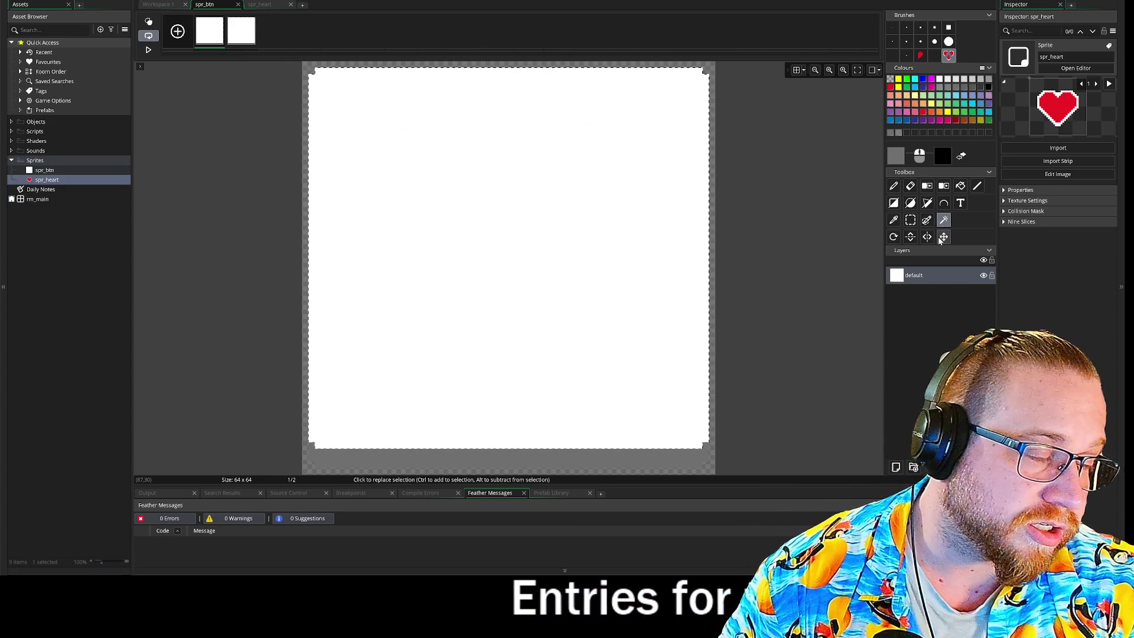
left_click(522, 248)
key("m")
left_click_drag(499, 203, 499, 221)
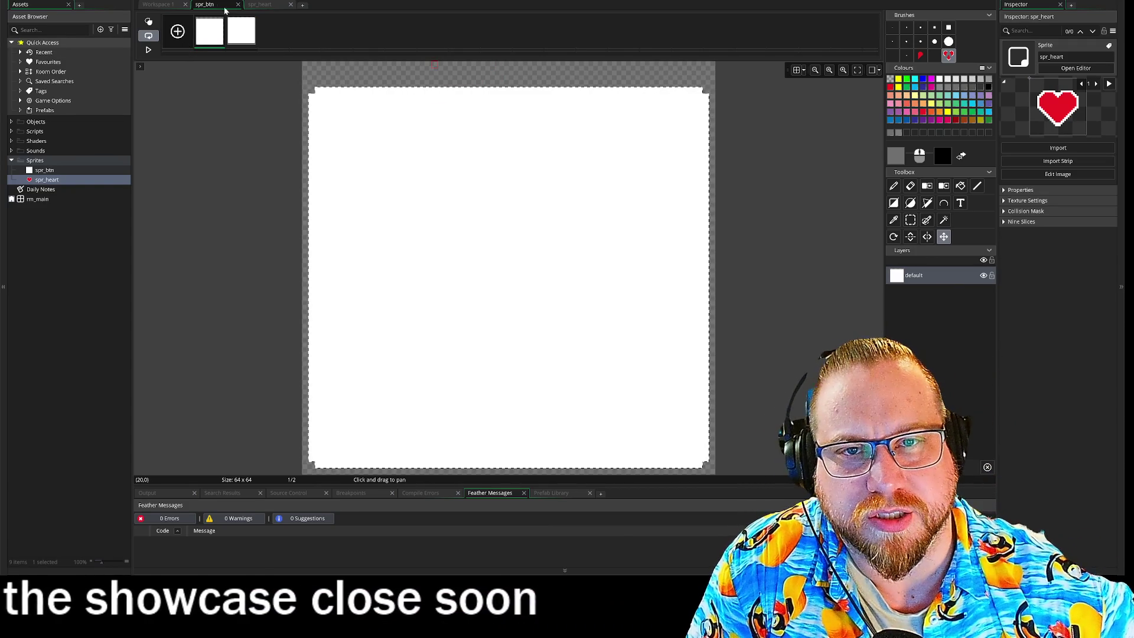
- Close the spr_btn image editor and collapse its sprite window
left_click(238, 5)
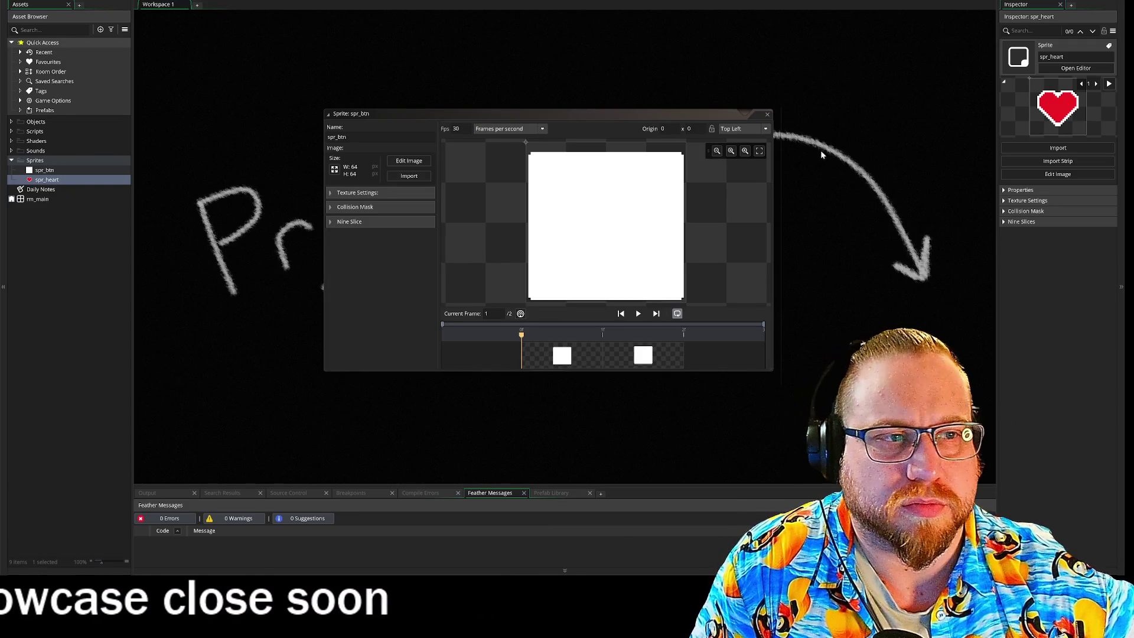
double_click(414, 113)
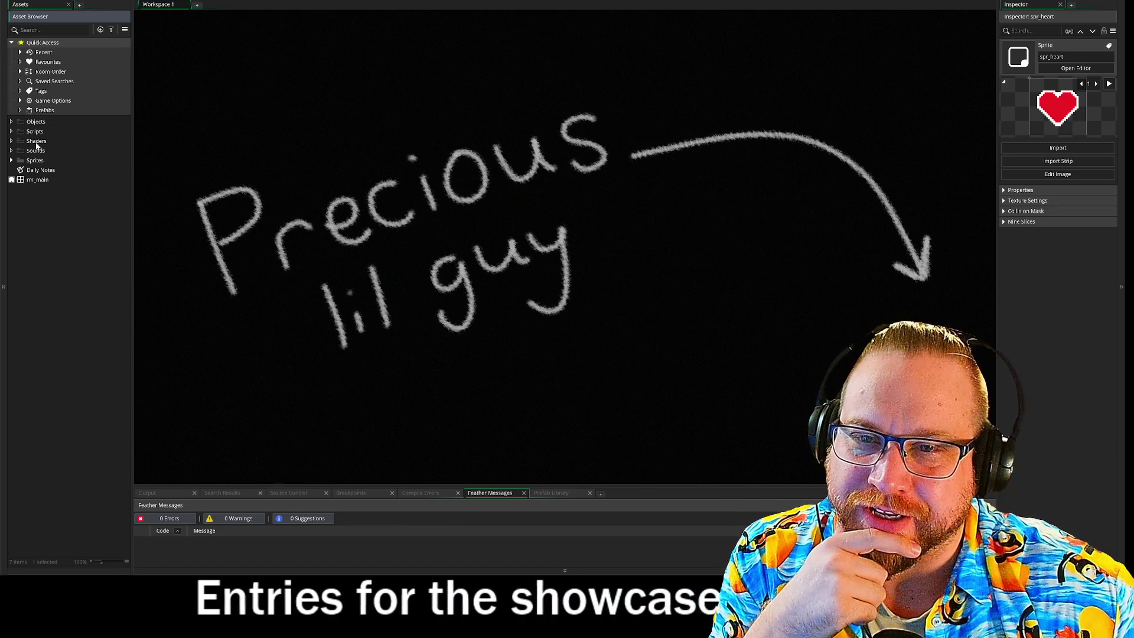
right_click(36, 122)
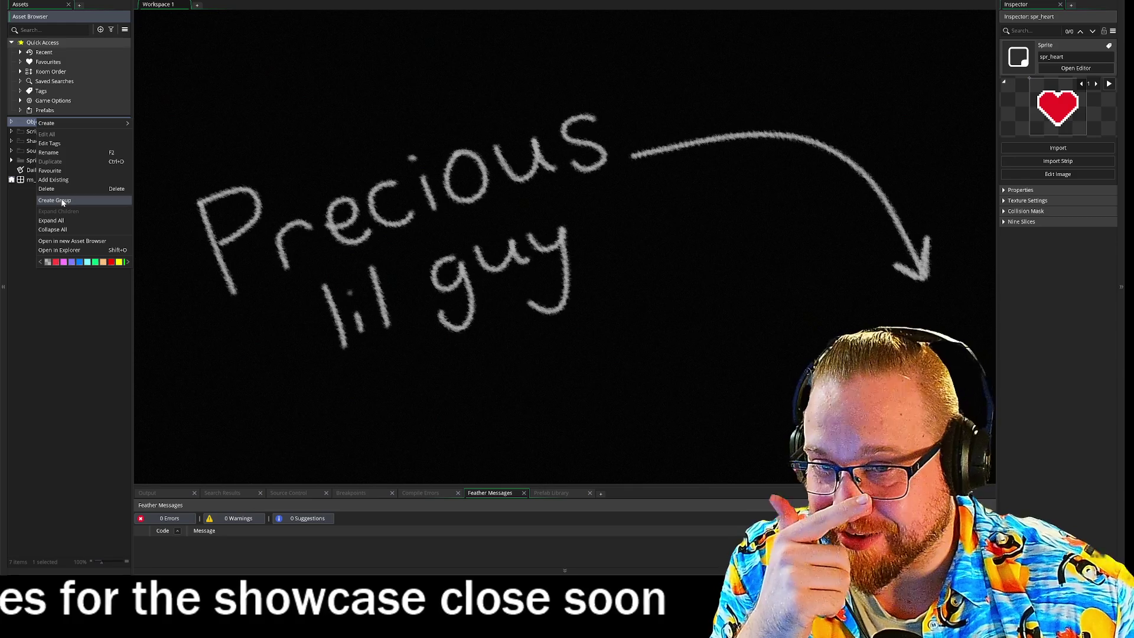
- Create a new object named obj_director
mouse_move(58, 121)
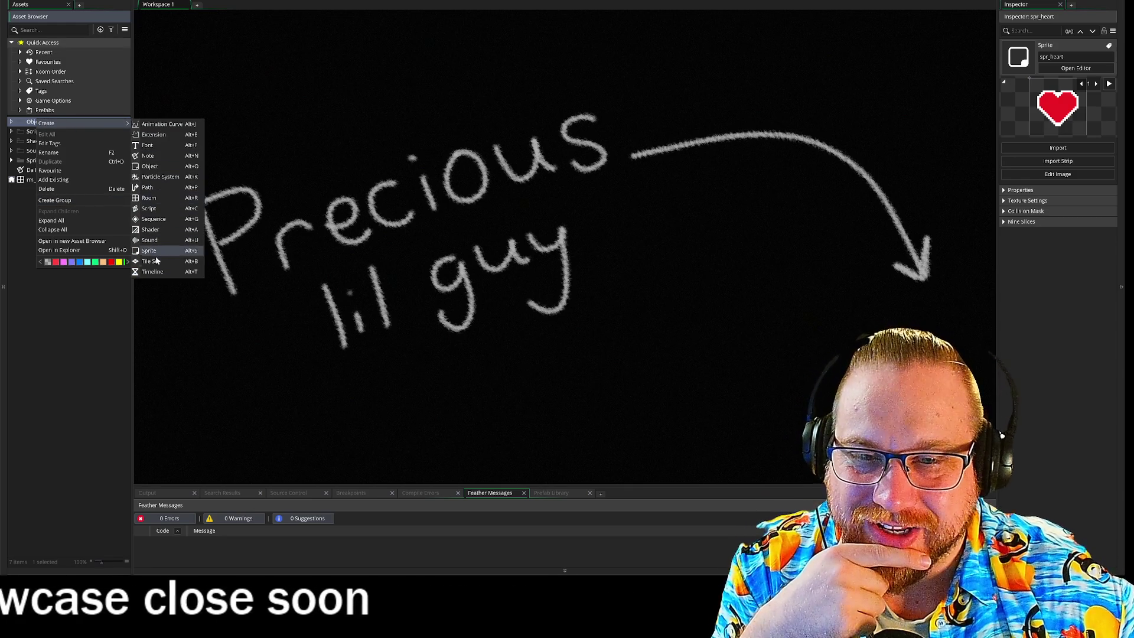
left_click(165, 168)
type("obj_di")
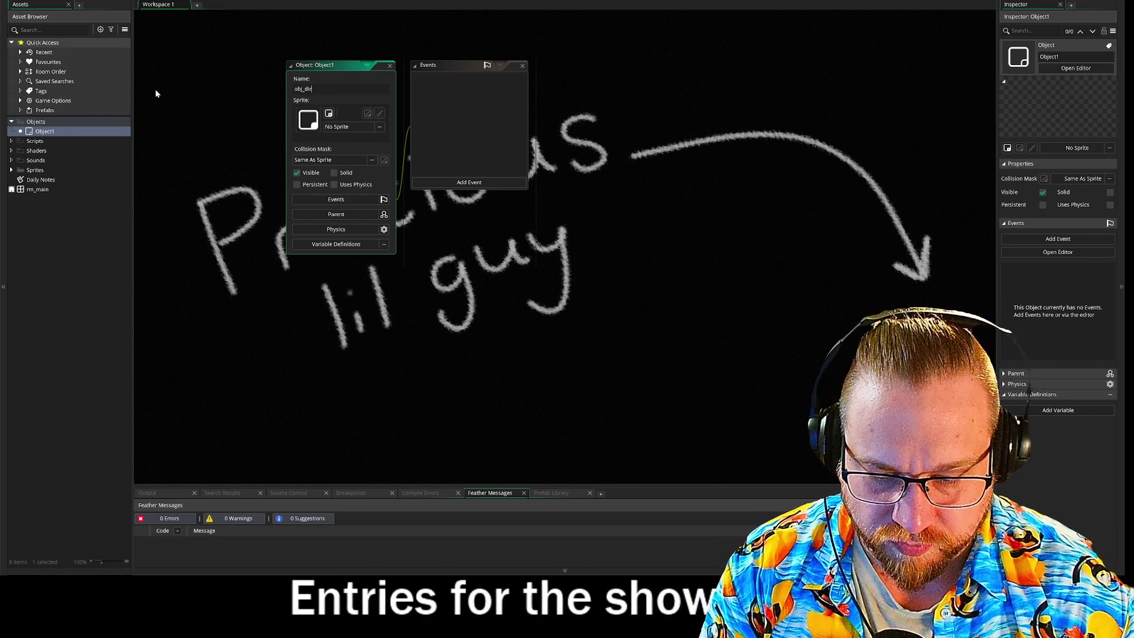
type("ector")
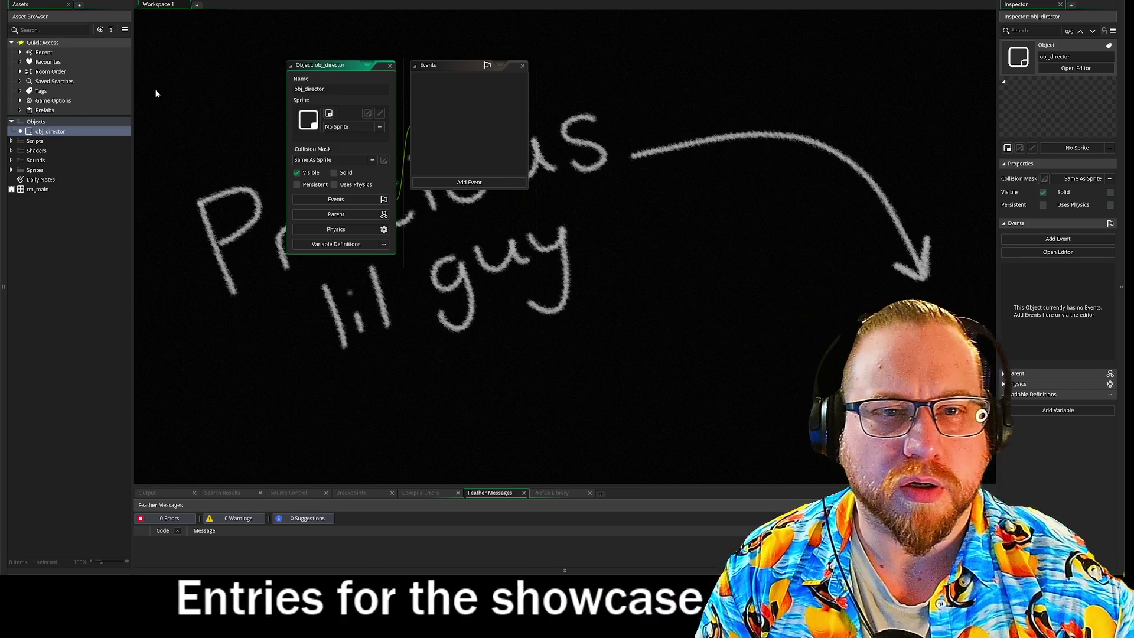
- Create a second object named obj_button_left
right_click(70, 127)
left_click(94, 134)
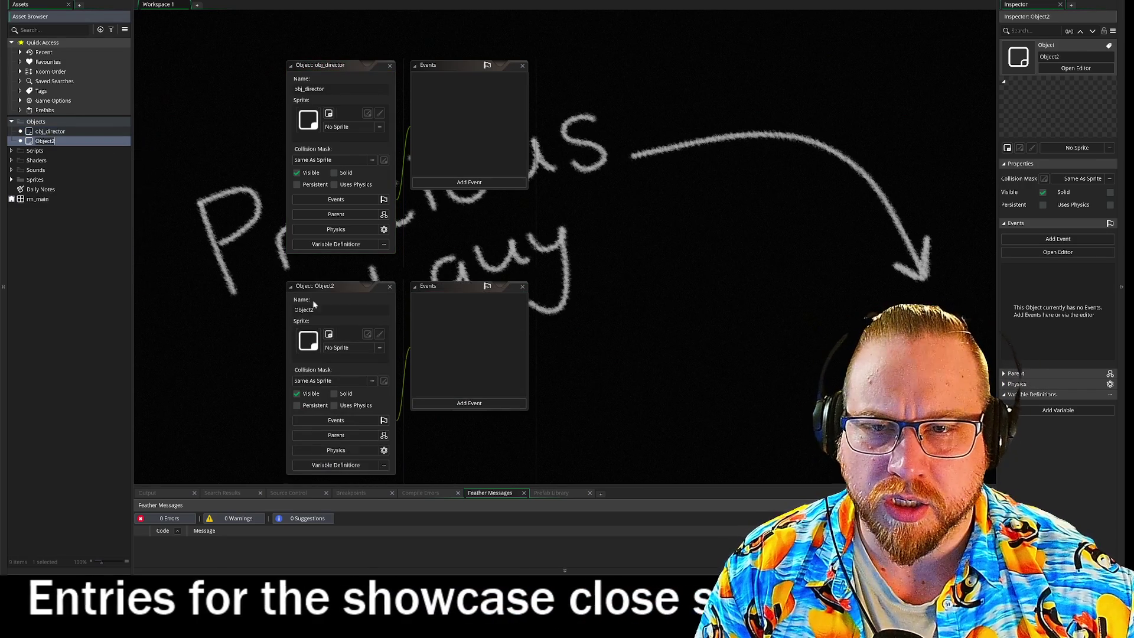
type("obj_button_l")
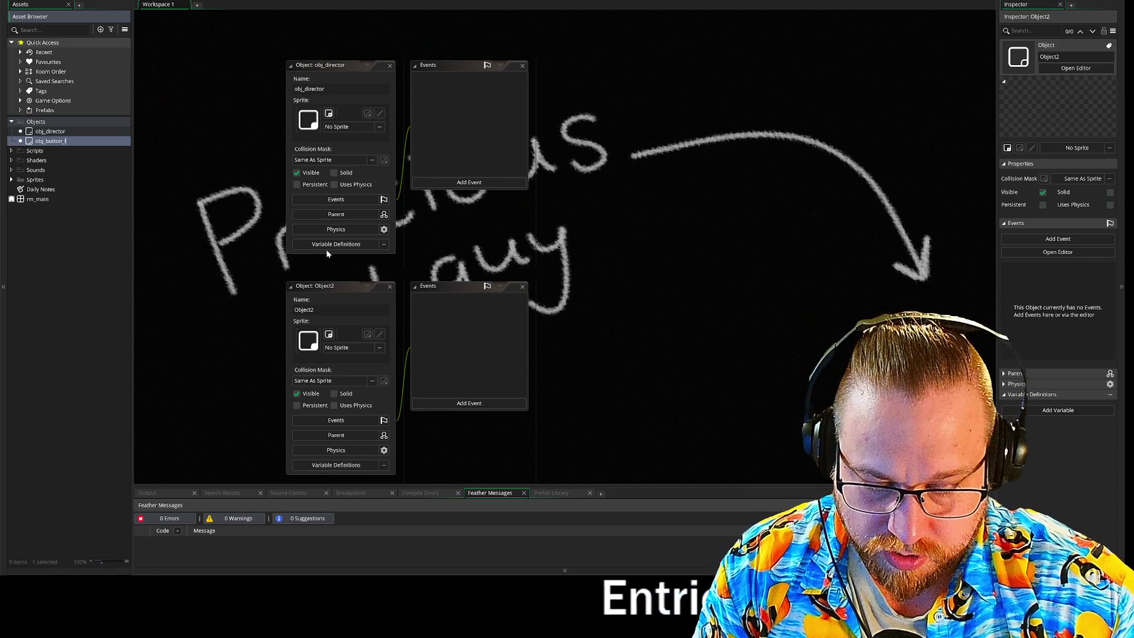
type("eft")
key("Return")
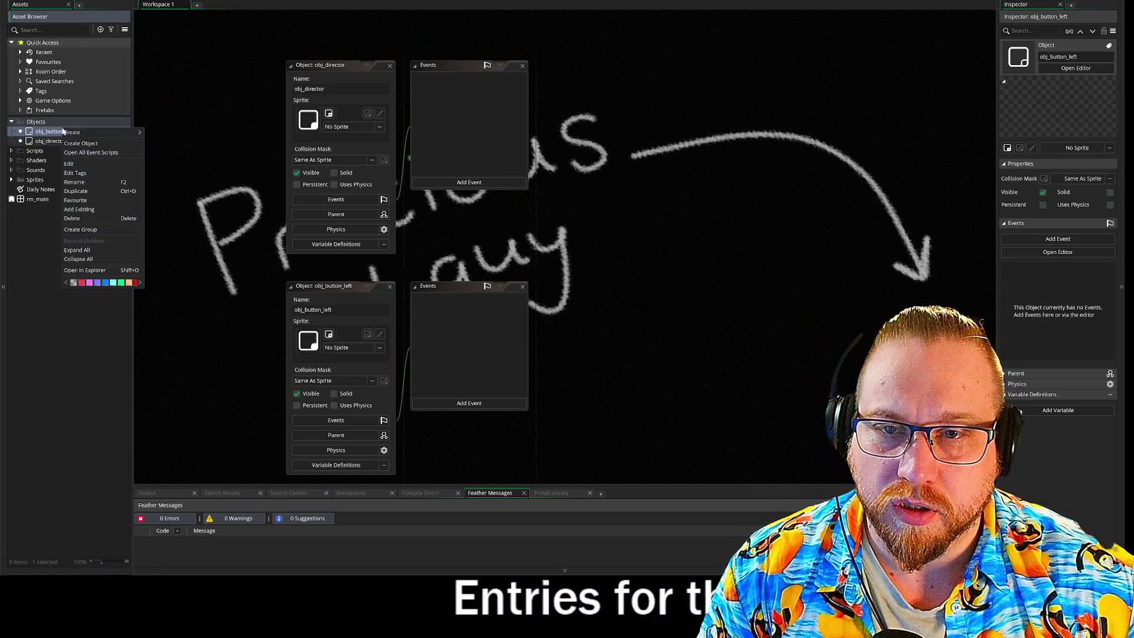
- Create a third object named obj_button_right
left_click(97, 144)
type("obj_")
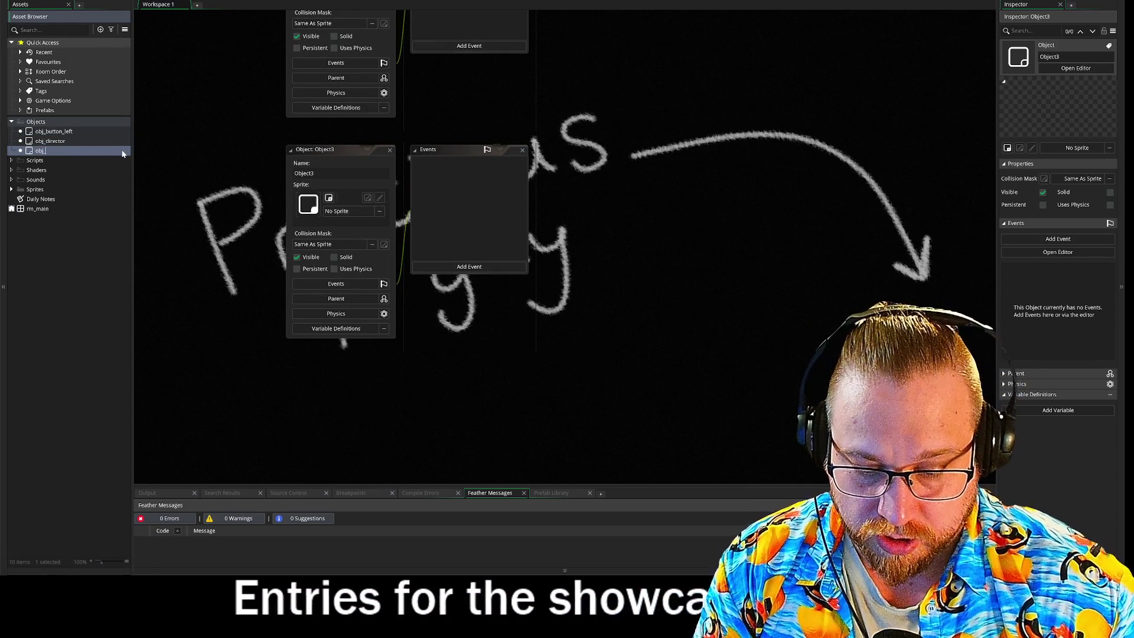
type("button")
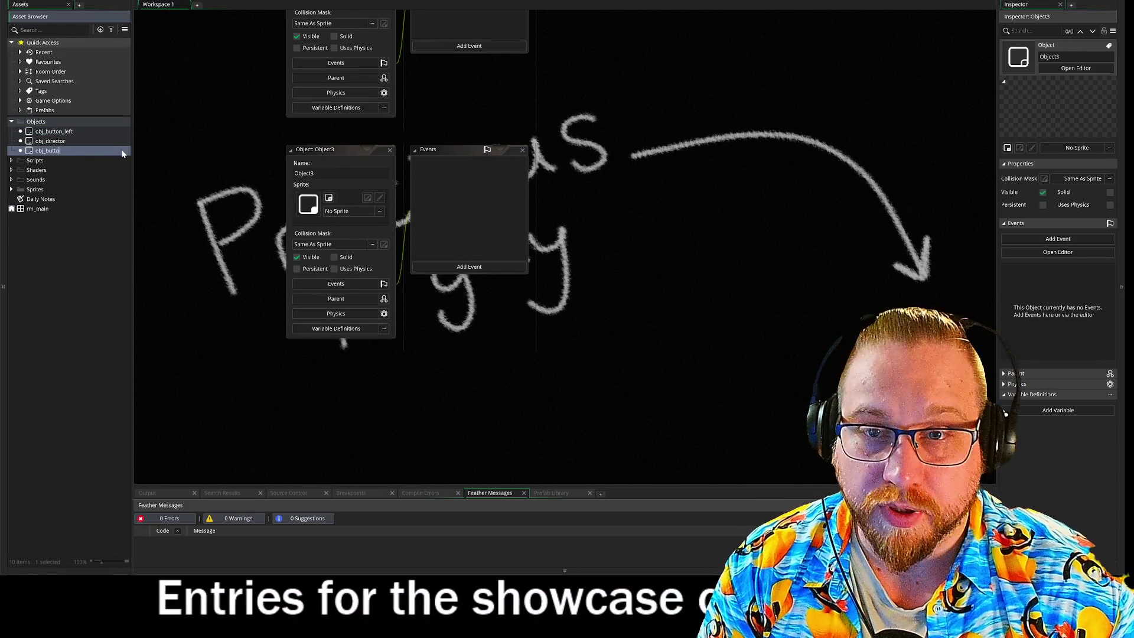
type("_right")
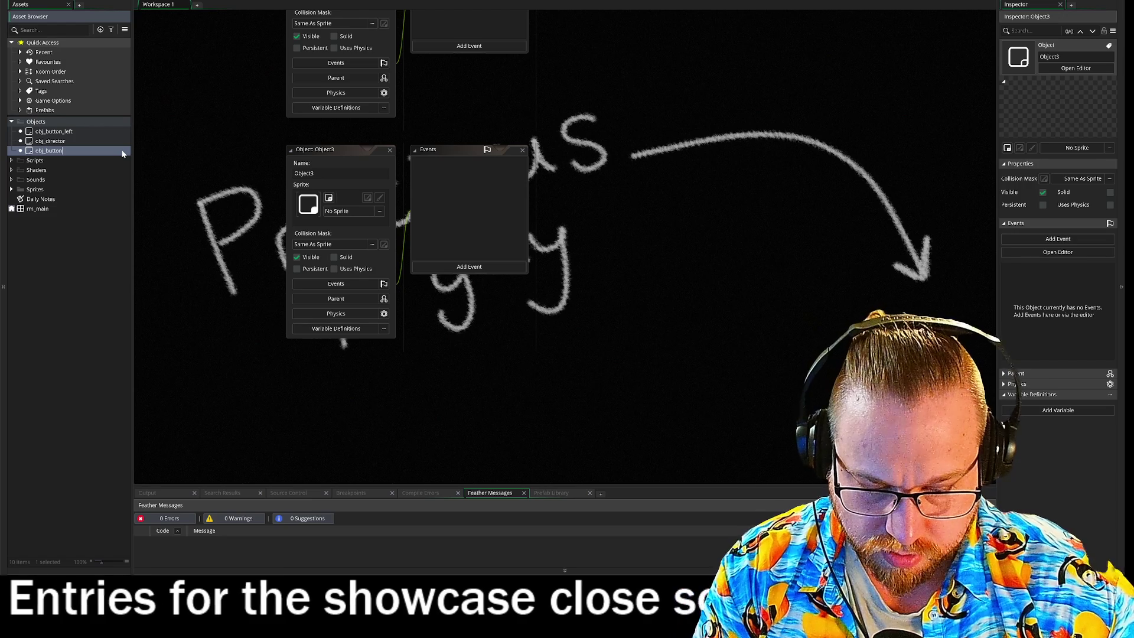
key("Return")
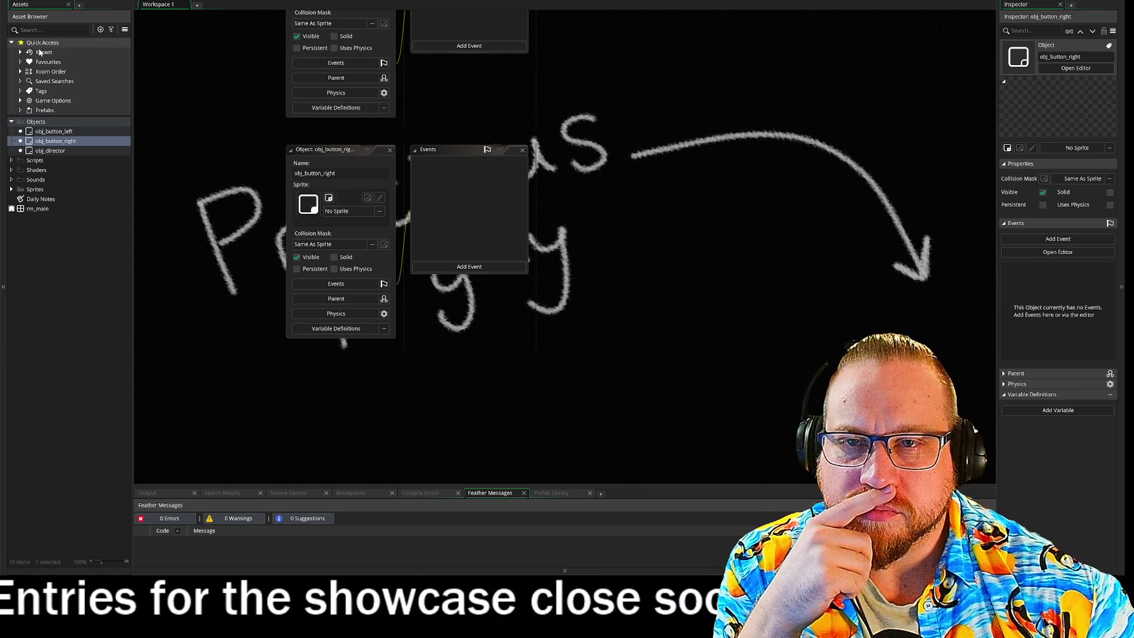
double_click(53, 131)
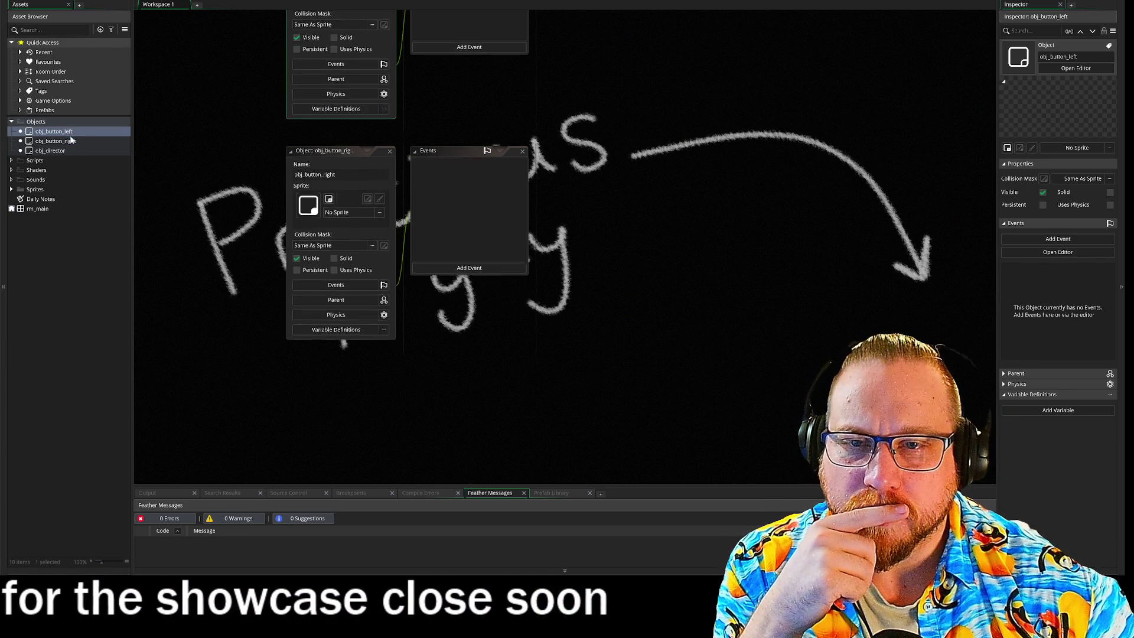
- Assign the spr_btn sprite to both obj_button_left and obj_button_right
left_click(381, 209)
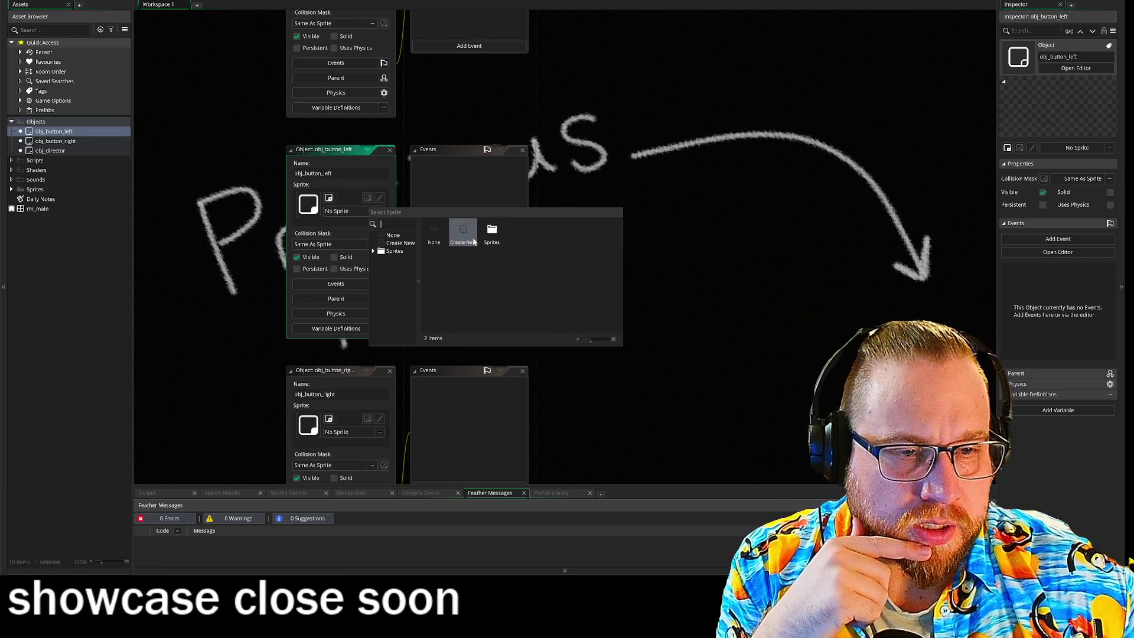
double_click(494, 234)
left_click(463, 232)
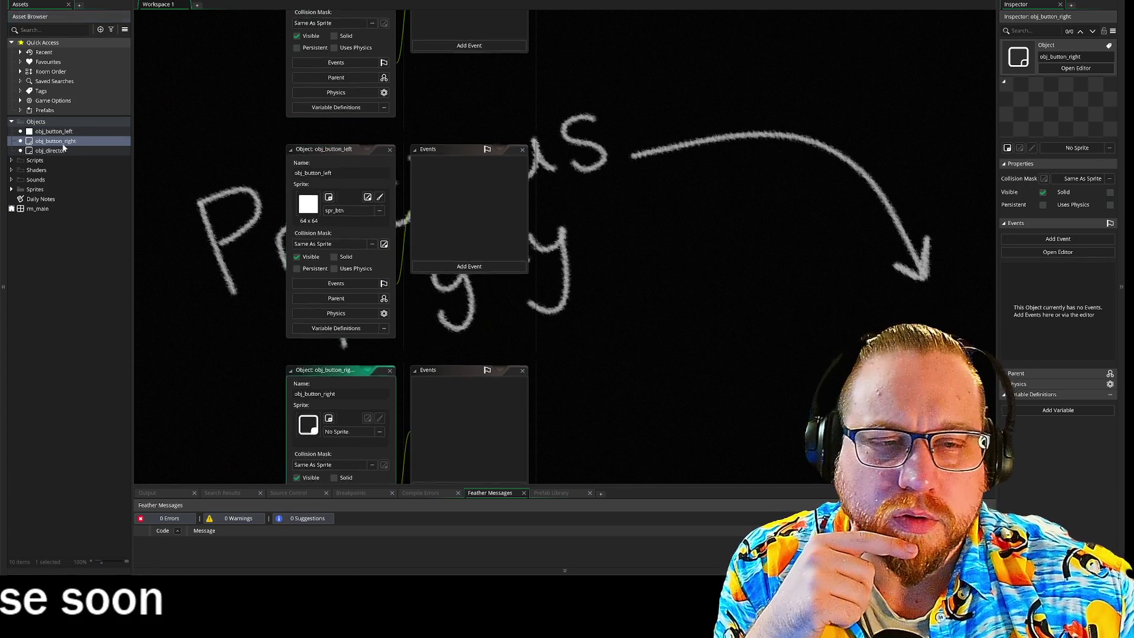
left_click(390, 149)
left_click(380, 210)
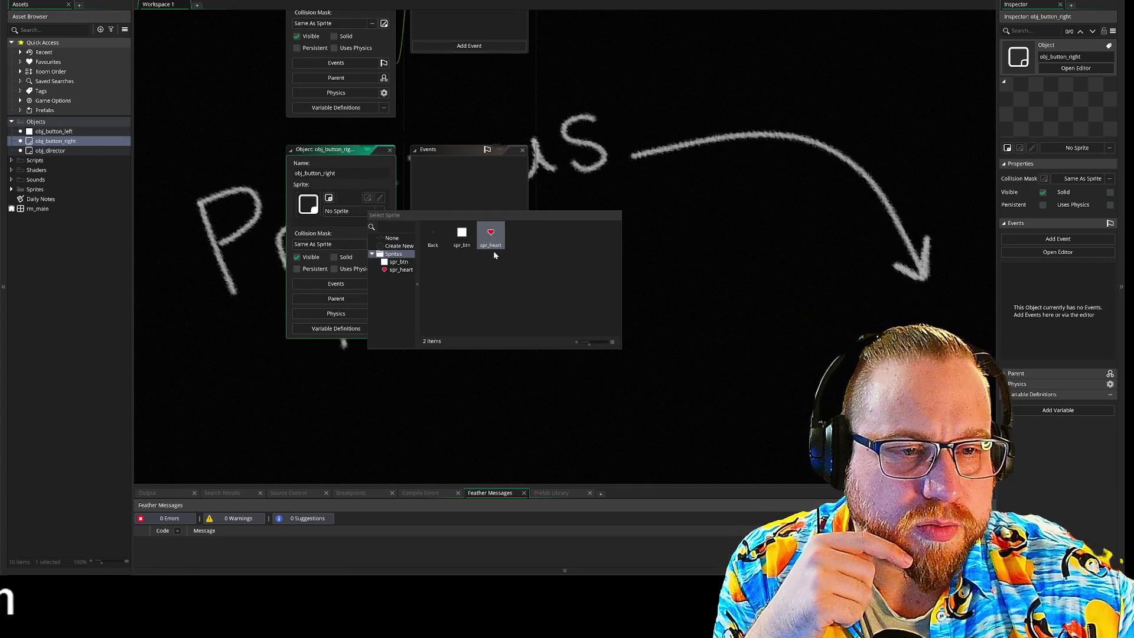
left_click(464, 240)
- Add a Create event to obj_button_right setting image_blend = c_blue
left_click(470, 267)
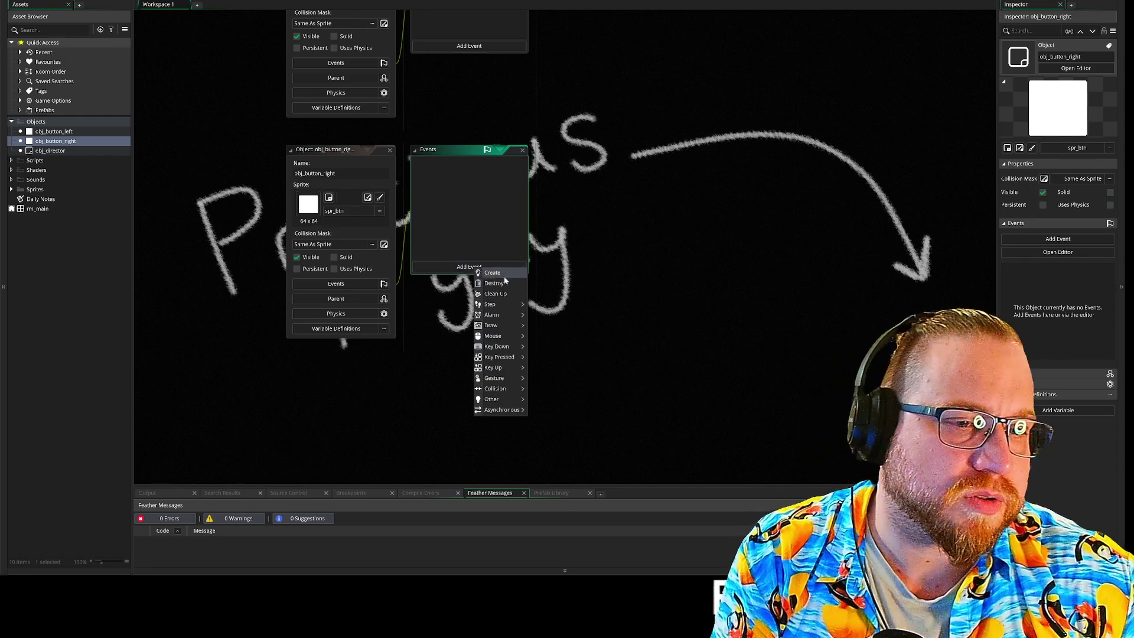
left_click(497, 274)
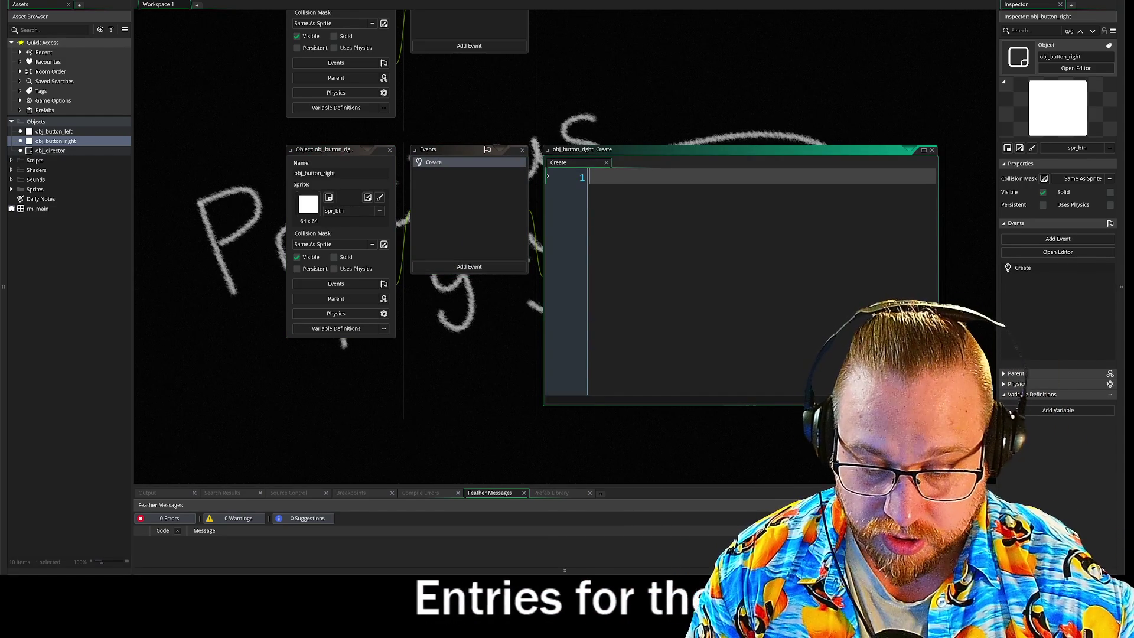
type("blend")
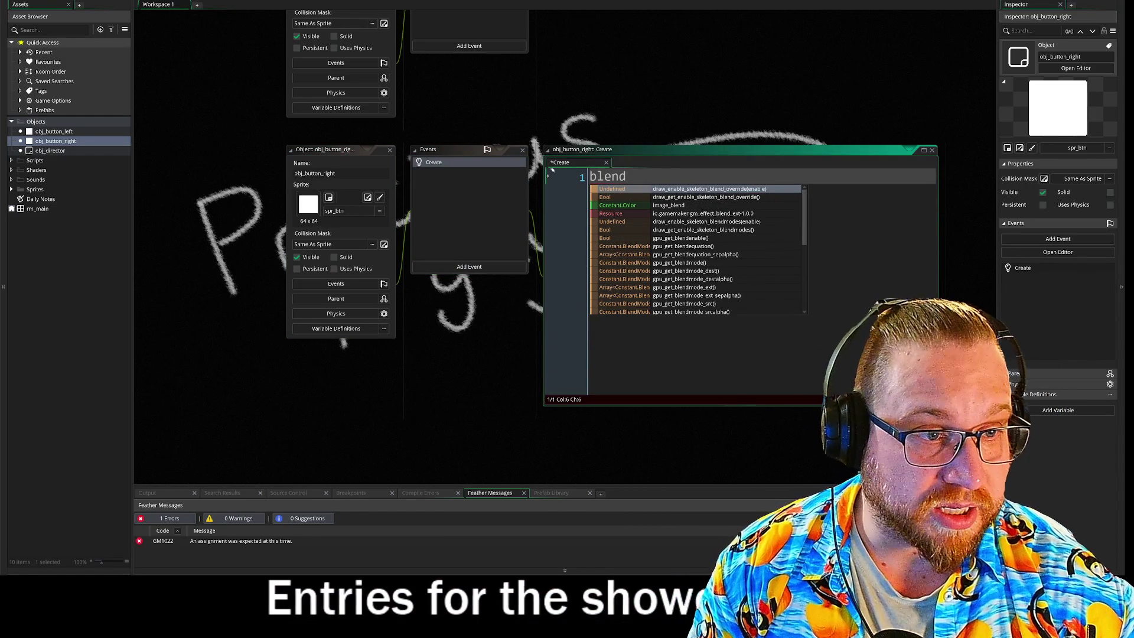
key("Down")
key("Down")
key("Return")
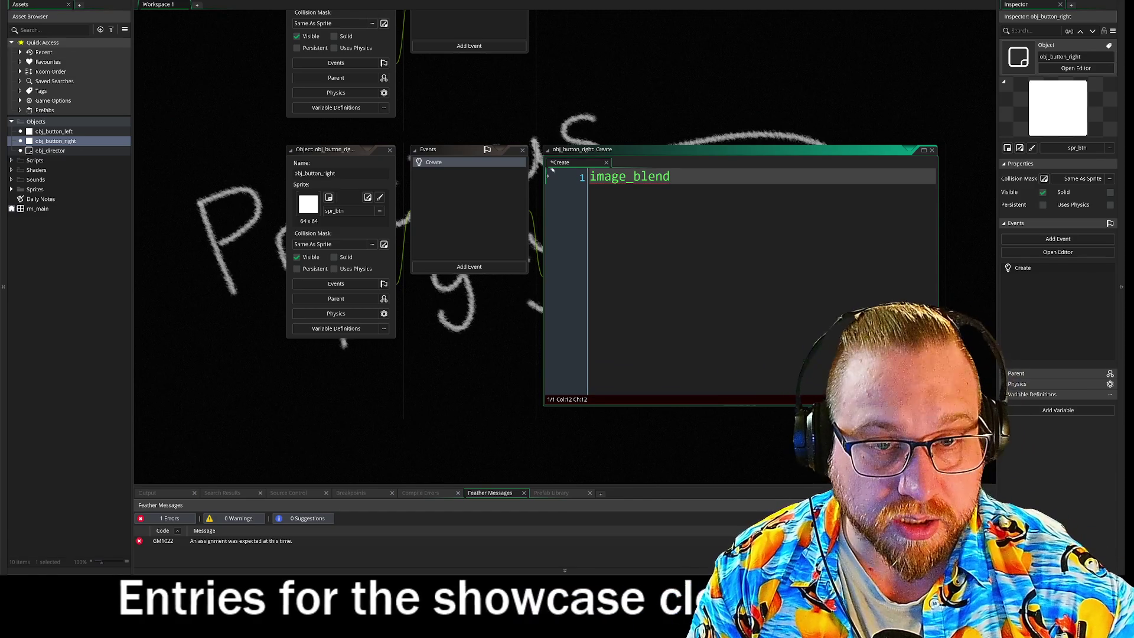
type(" = ")
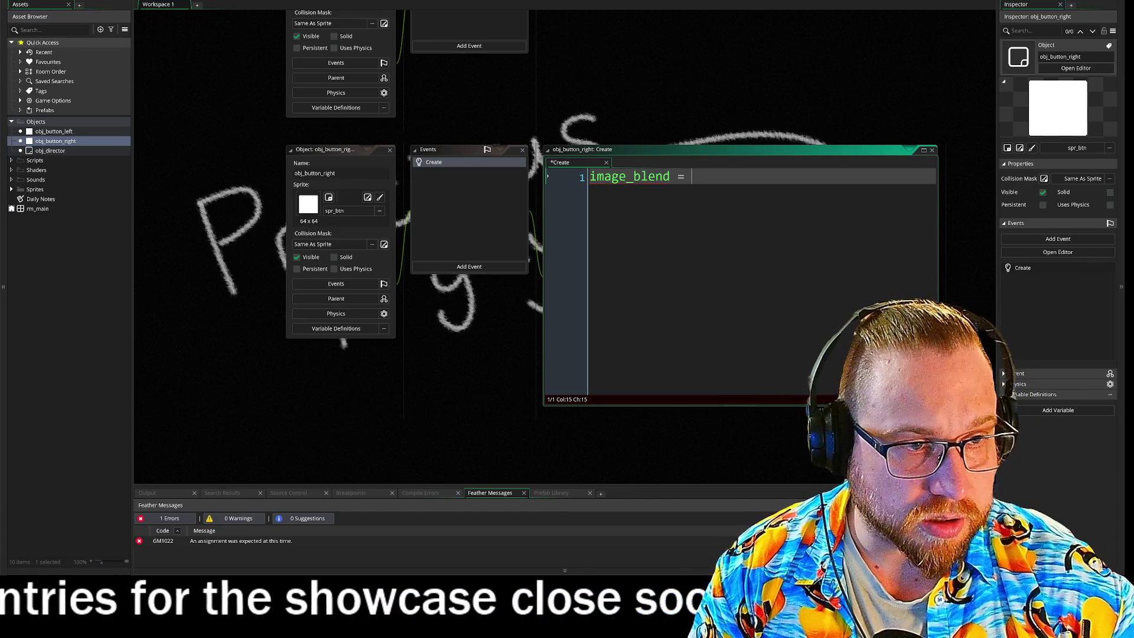
type("c")
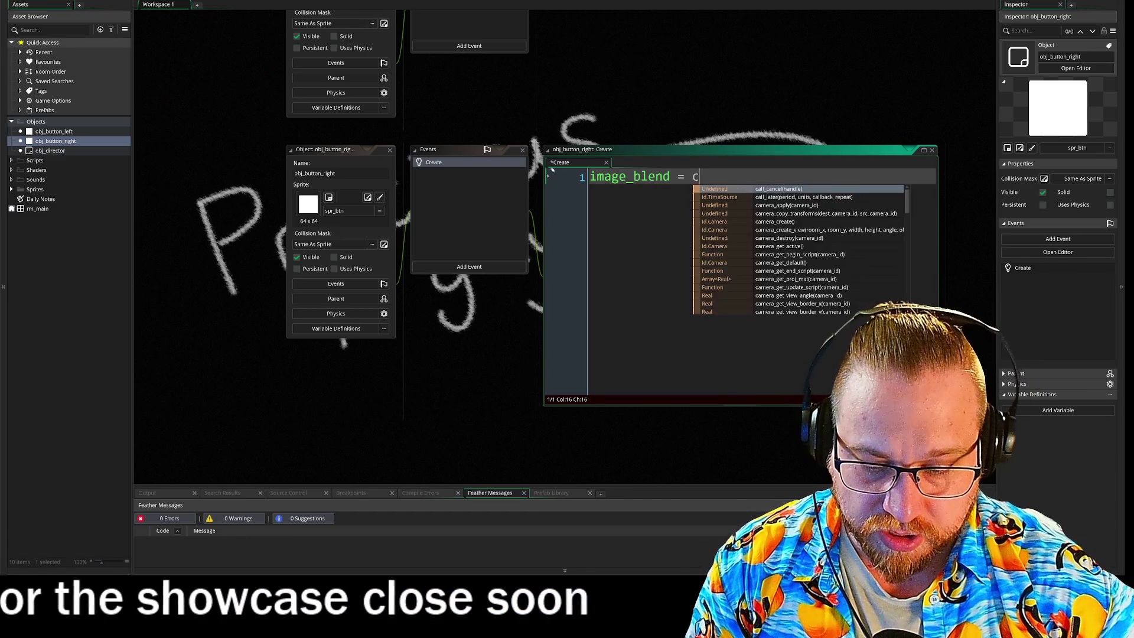
type("_red")
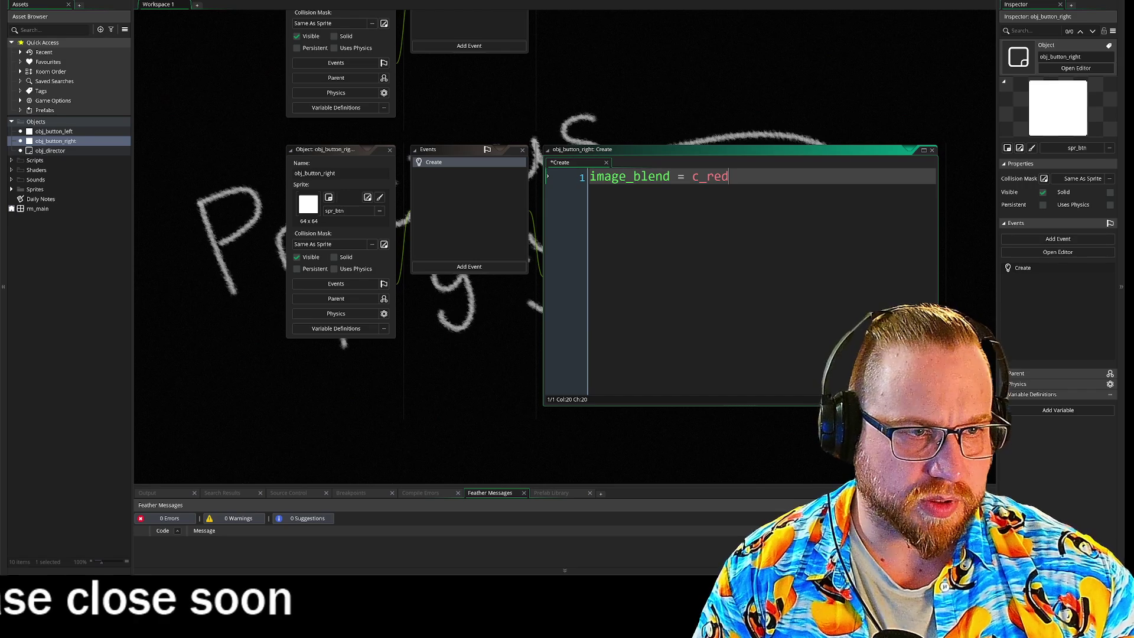
key("BackSpace")
key("BackSpace")
key("BackSpace")
type("blue")
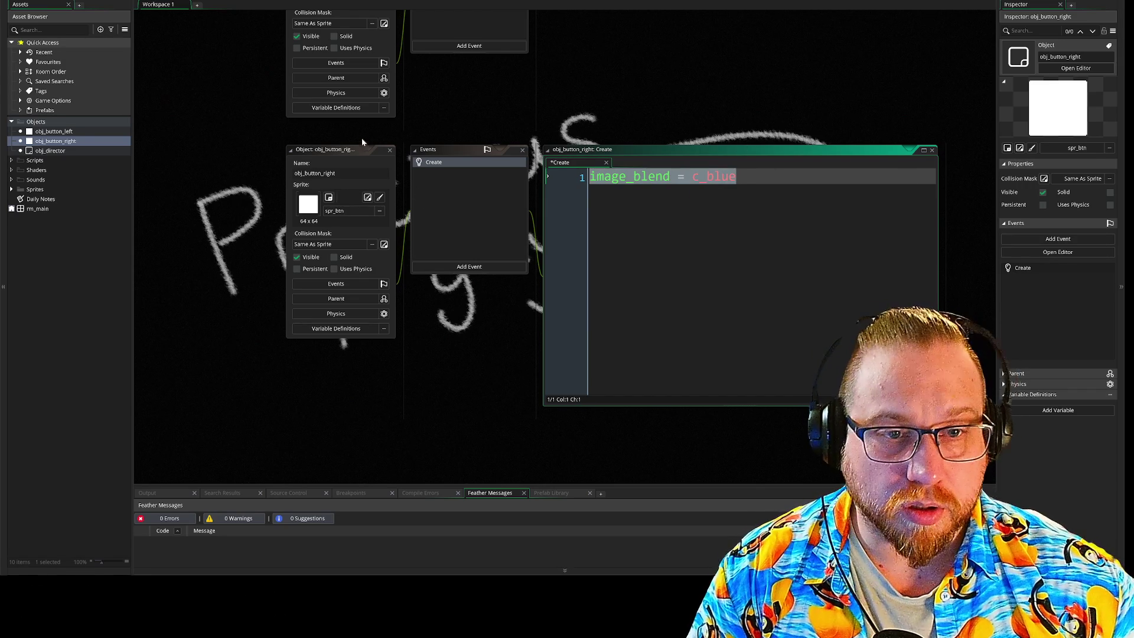
- Paste the Create event into obj_button_left with c_red, and open rm_main
left_click(449, 167)
scroll(615, 294, "up", 4)
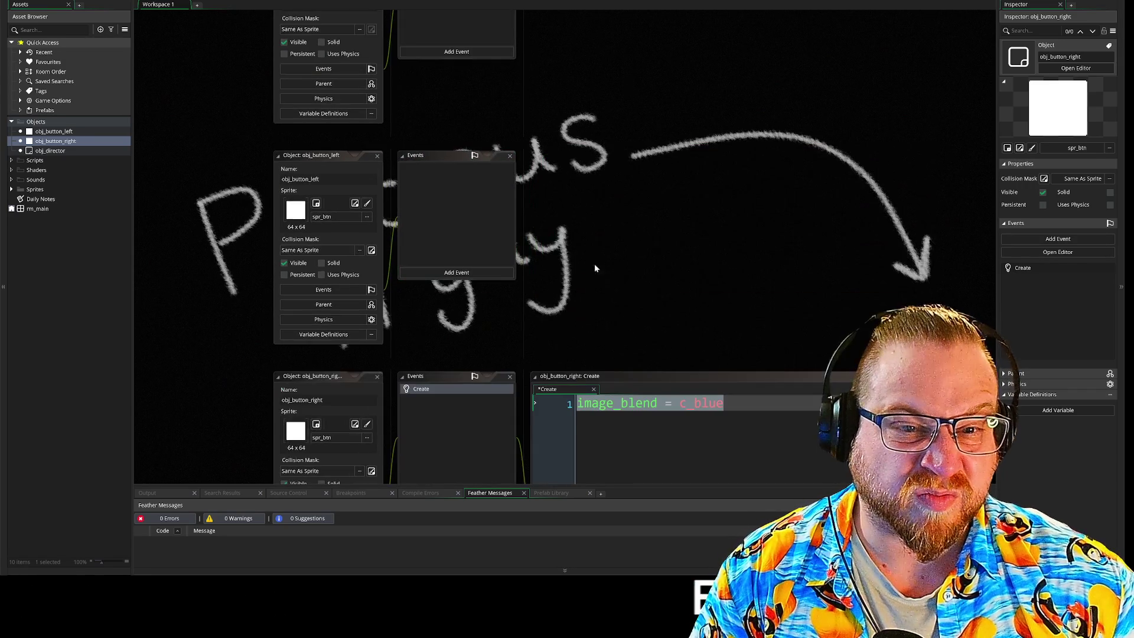
left_click(461, 246)
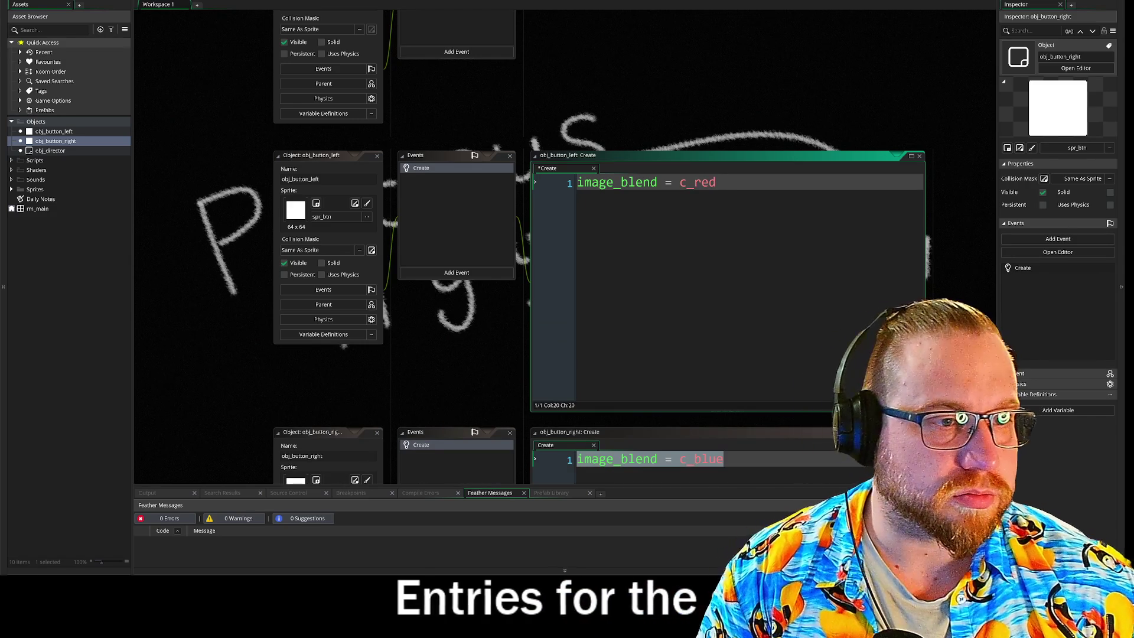
double_click(33, 211)
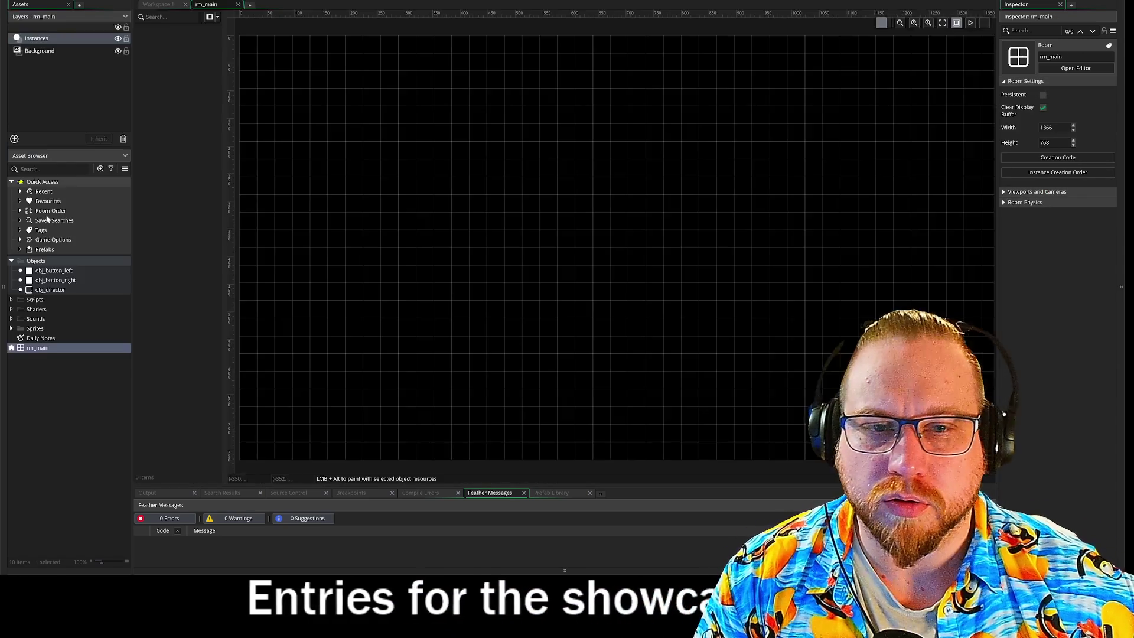
- Remove a stray button instance and set rm_main's size to 200 by 100
mouse_move(53, 271)
left_mouse_down()
mouse_move(89, 287)
mouse_move(361, 127)
left_mouse_up()
key("Delete")
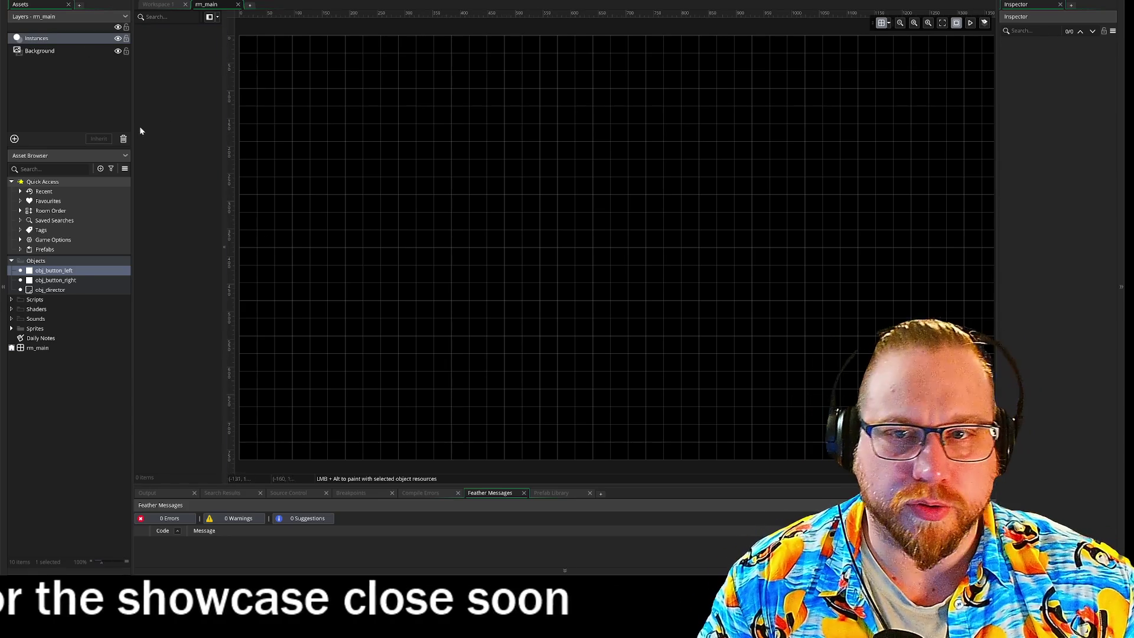
left_click(30, 348)
type("200")
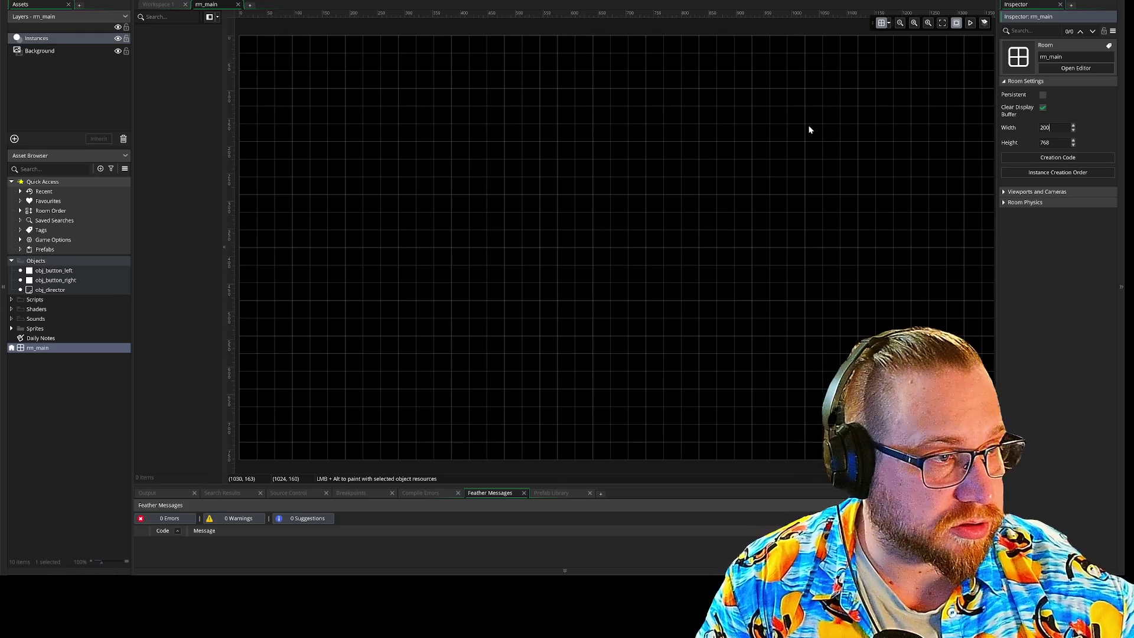
key("Tab")
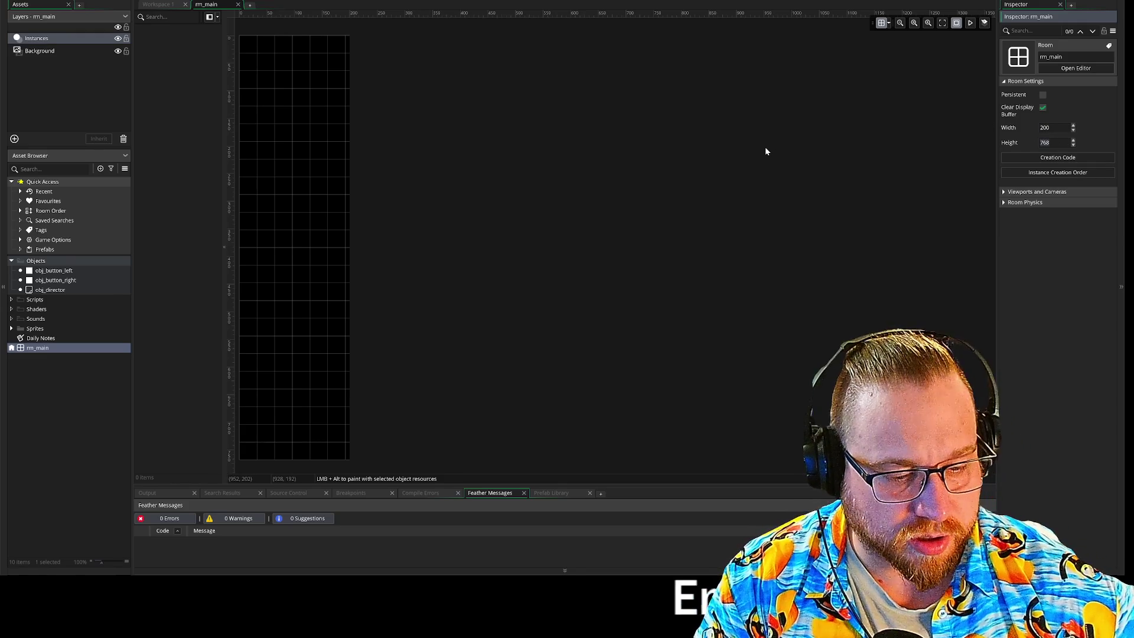
type("100")
key("Return")
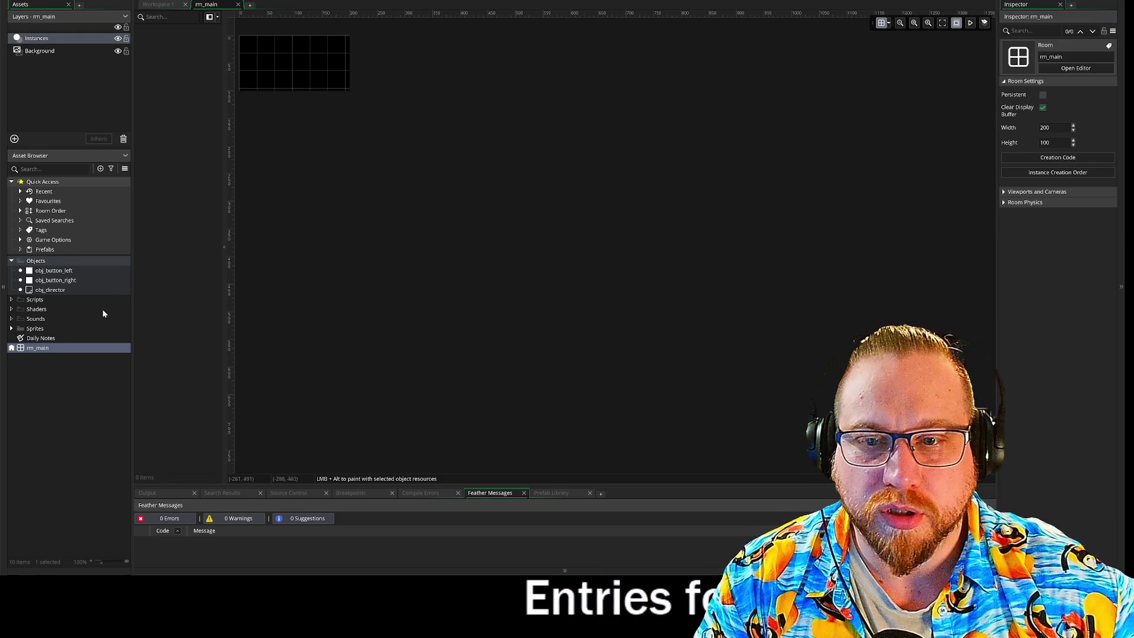
- Set the room editor grid to 50 by 50
scroll(459, 247, "up", 3)
scroll(449, 260, "down", 3)
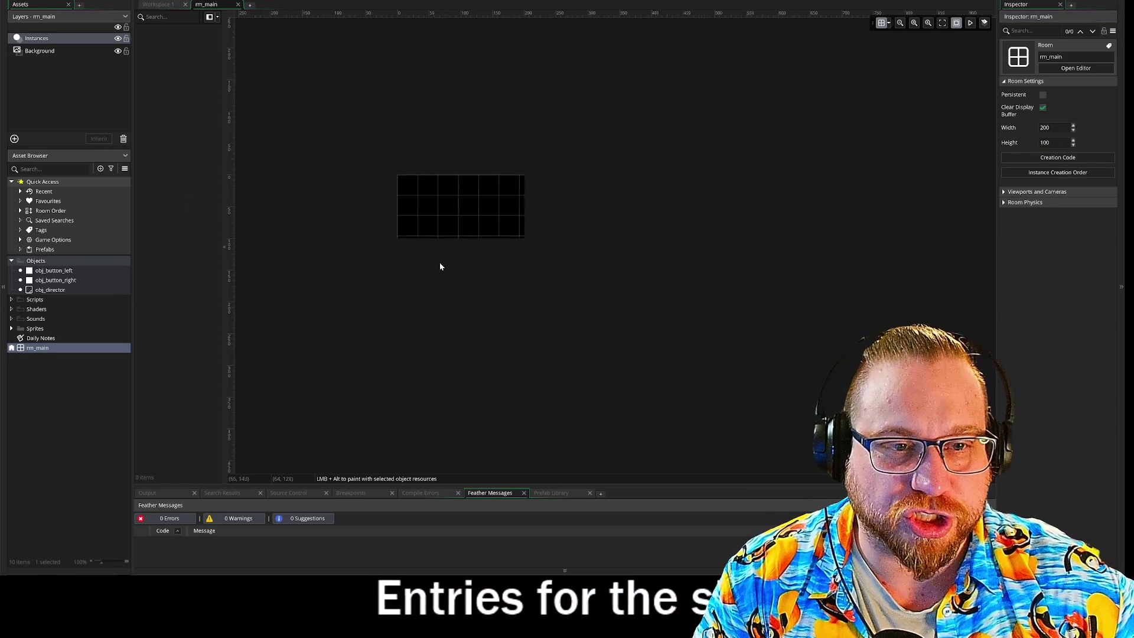
scroll(491, 218, "up", 5)
scroll(527, 354, "down", 3)
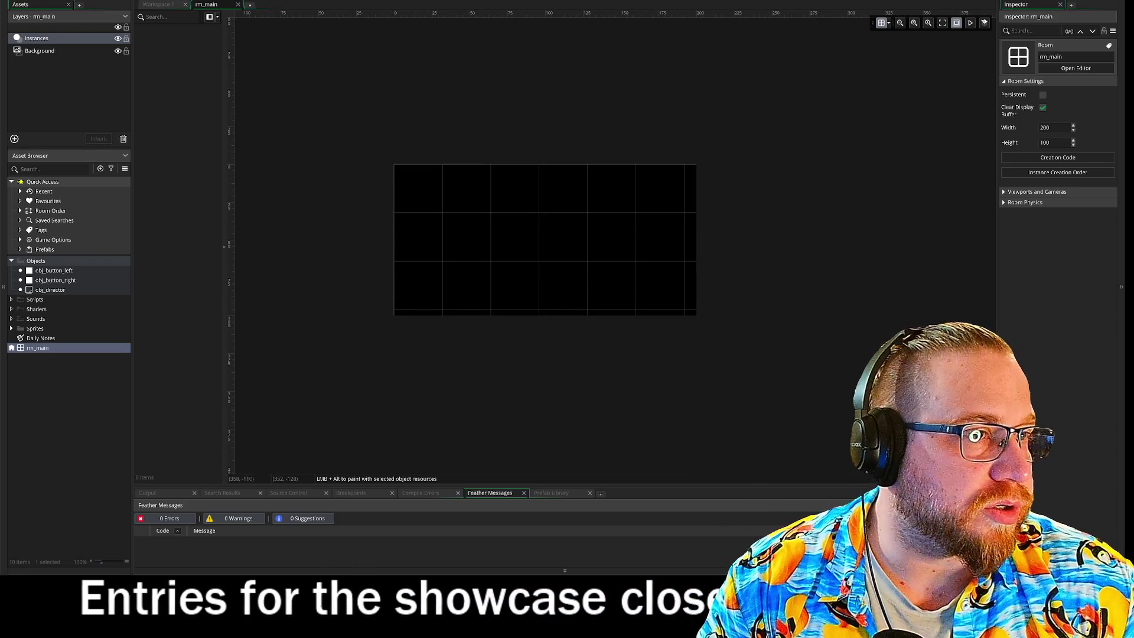
left_click(888, 23)
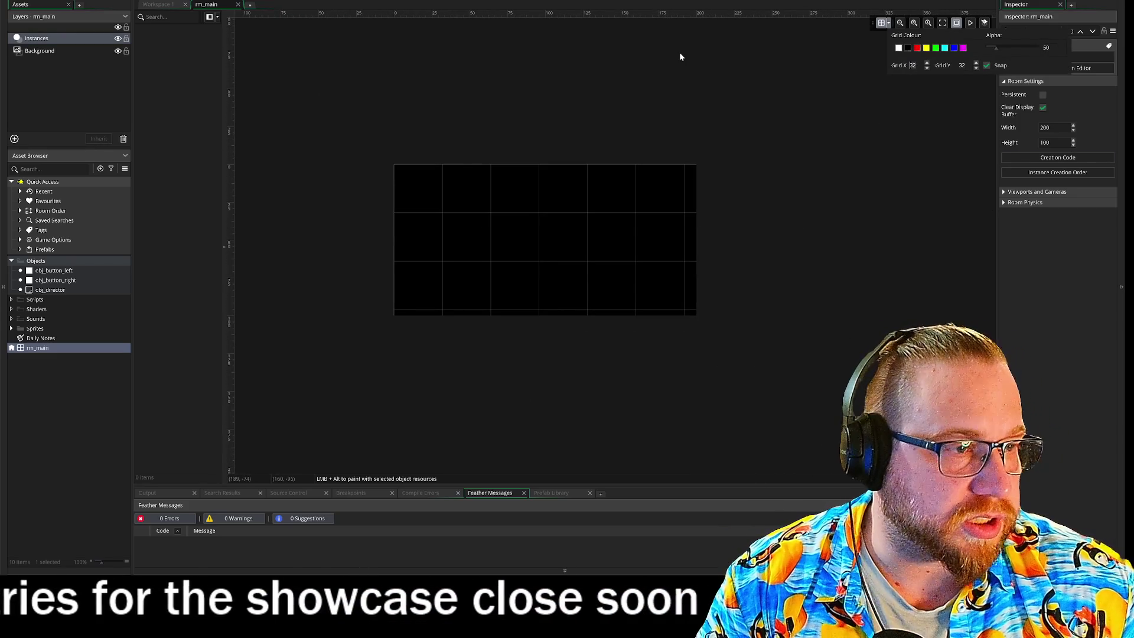
type("50")
key("Tab")
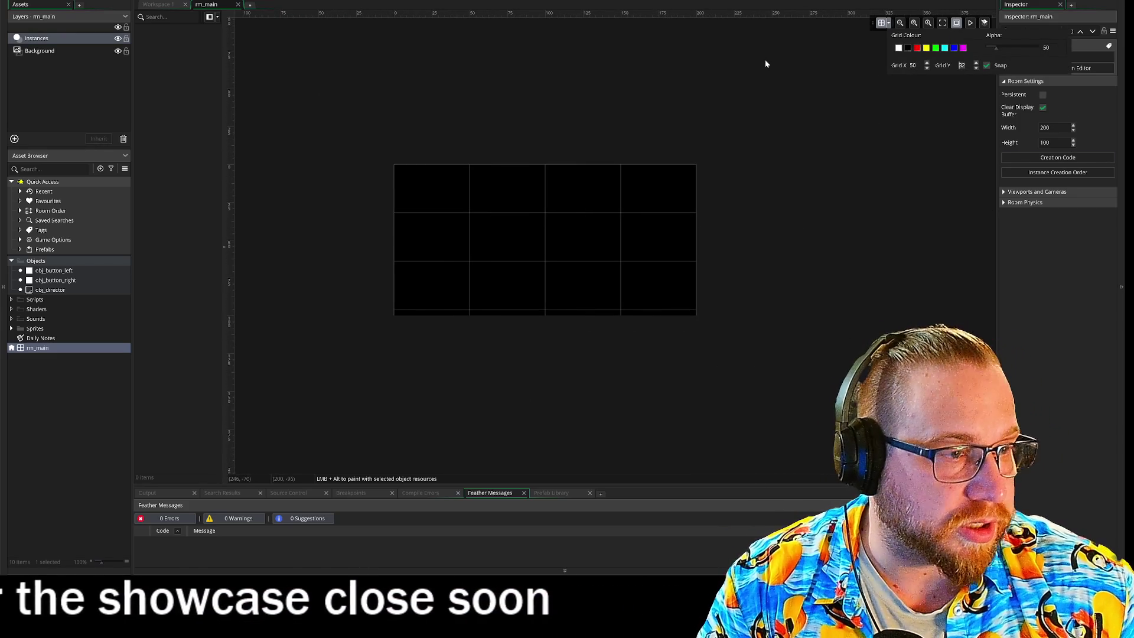
type("50")
left_click(753, 54)
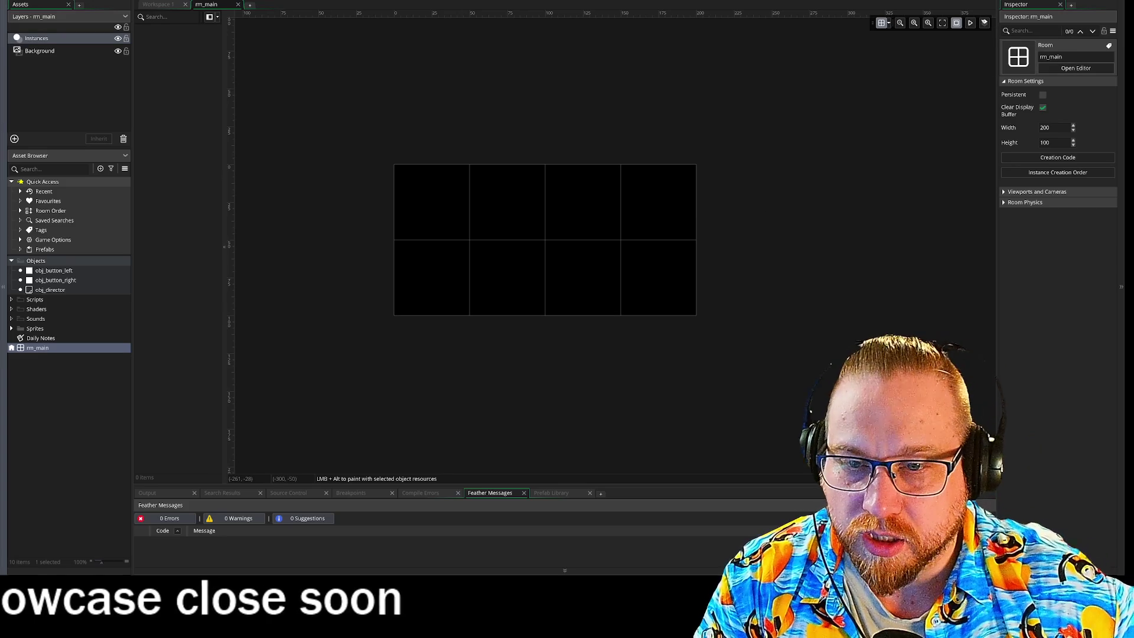
- Place obj_button_left at (15, 18) and obj_button_right at (121, 18), then run the game
left_click(47, 271)
mouse_move(159, 285)
left_mouse_down()
mouse_move(477, 263)
mouse_move(669, 212)
mouse_move(486, 233)
mouse_move(475, 253)
mouse_move(468, 233)
mouse_move(558, 234)
mouse_move(475, 233)
left_mouse_up()
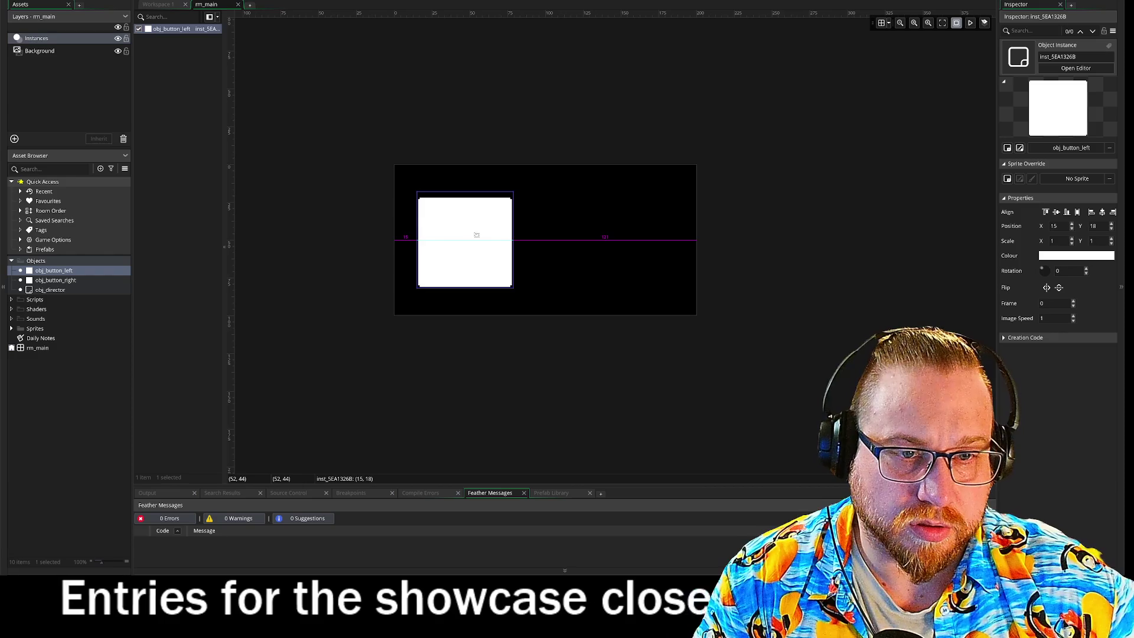
mouse_move(55, 280)
left_mouse_down()
mouse_move(648, 327)
mouse_move(634, 248)
mouse_move(615, 234)
mouse_move(637, 245)
left_mouse_up()
left_click(825, 203)
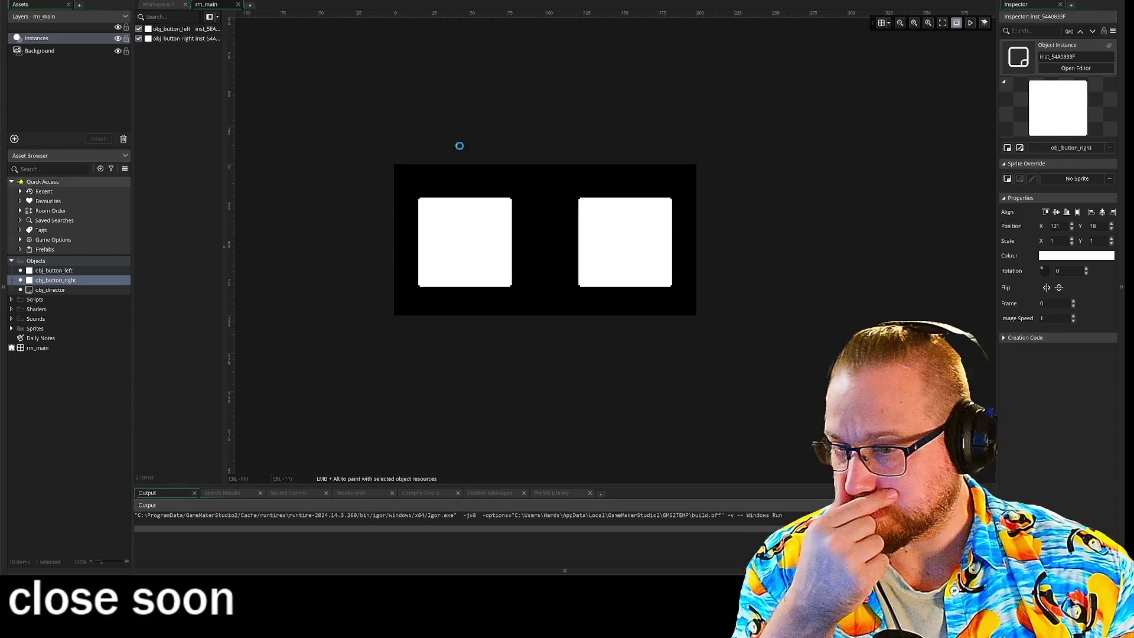
key("F5")
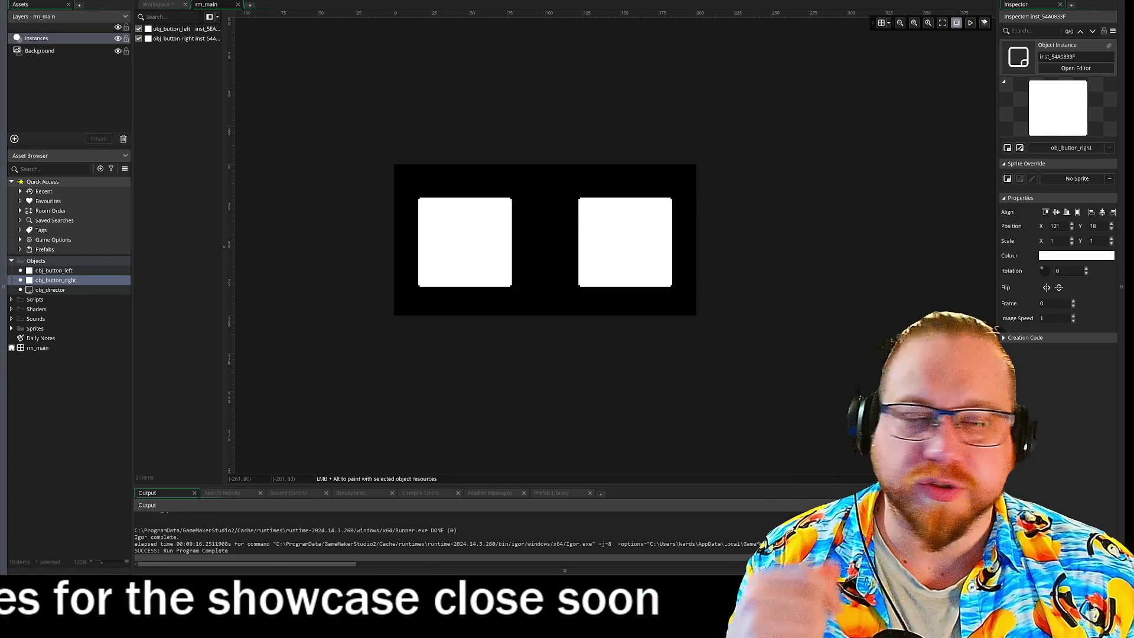
- Enable rm_main's viewports and set Viewport 0's camera to 200 by 100
left_click(37, 348)
left_click(1011, 192)
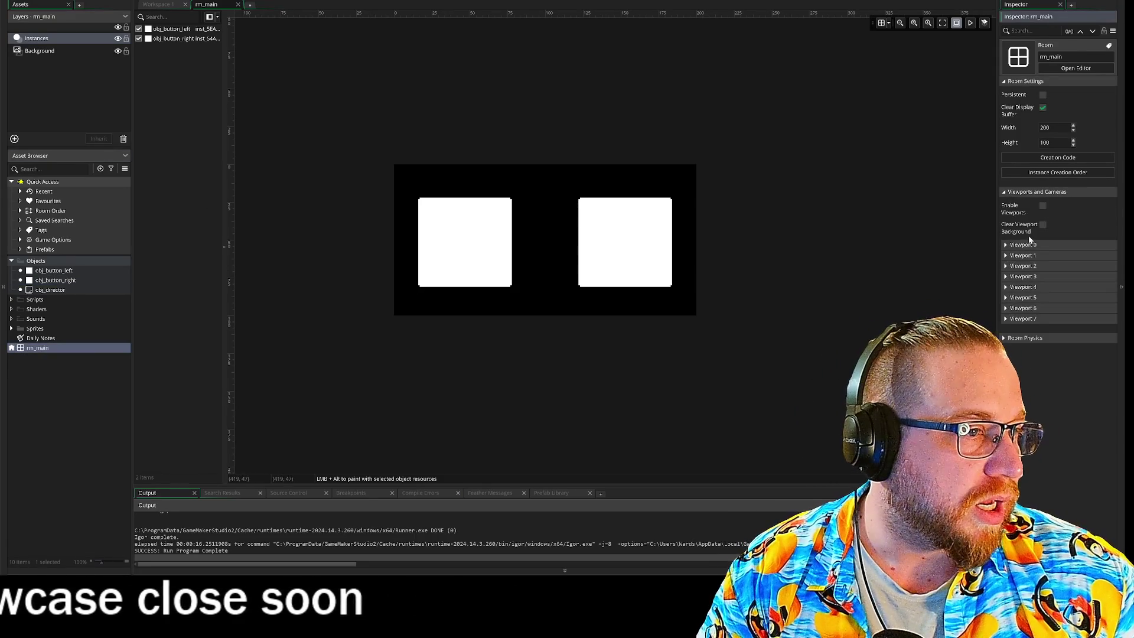
left_click(1010, 246)
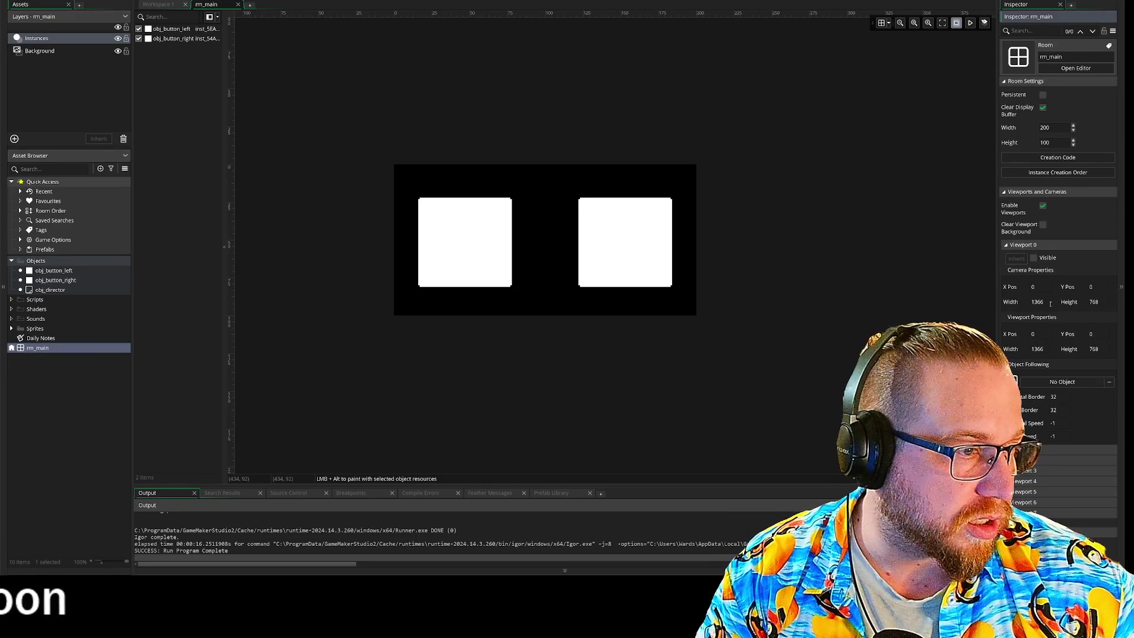
key("BackSpace")
key("BackSpace")
key("BackSpace")
type("200")
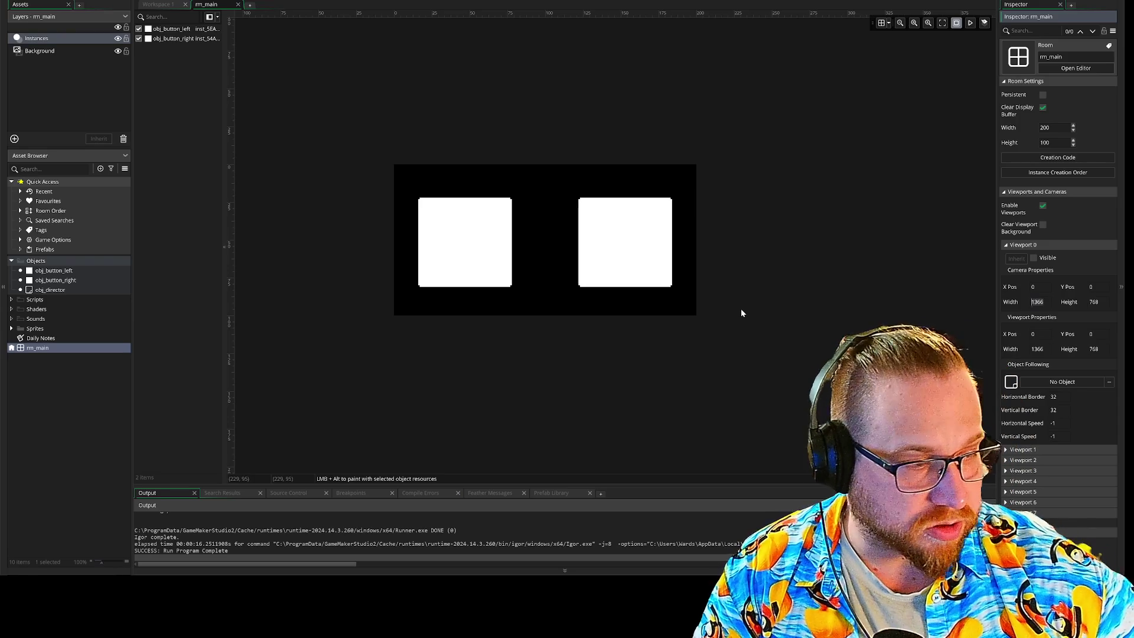
double_click(1094, 302)
type("100")
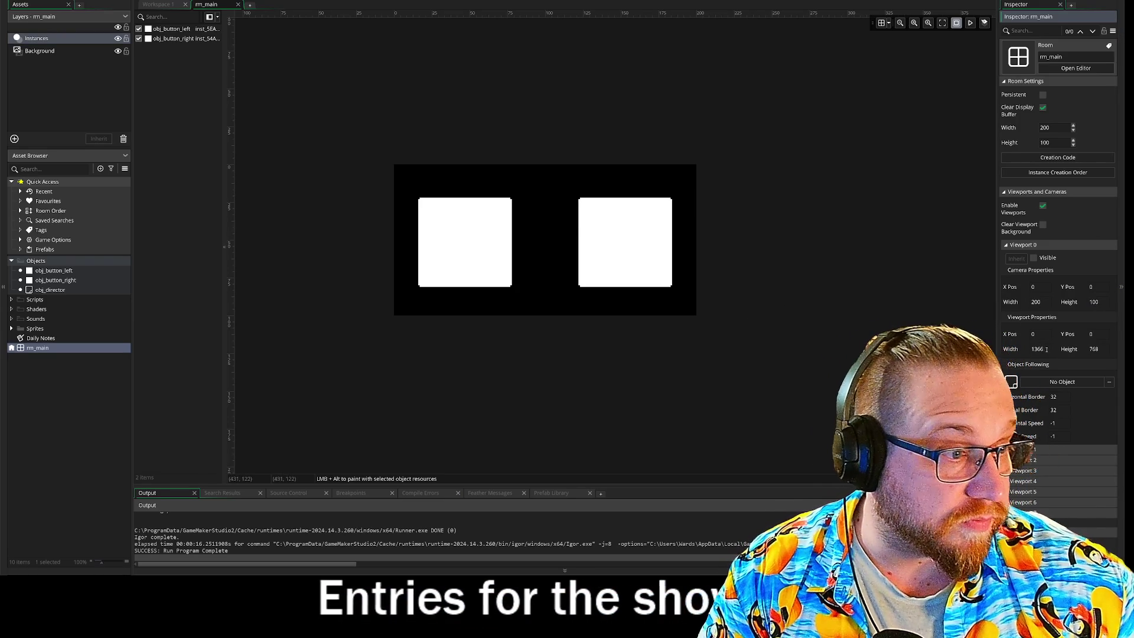
- Make Viewport 0 visible with a 1000 by 500 port and run the game
left_click(1034, 258)
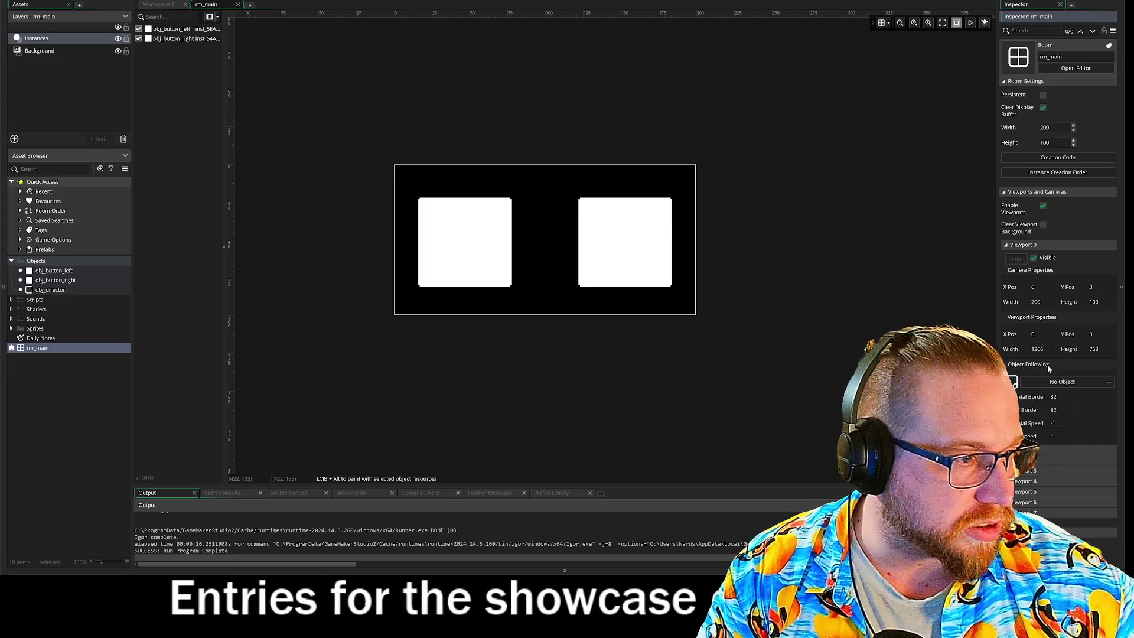
left_click(1033, 349)
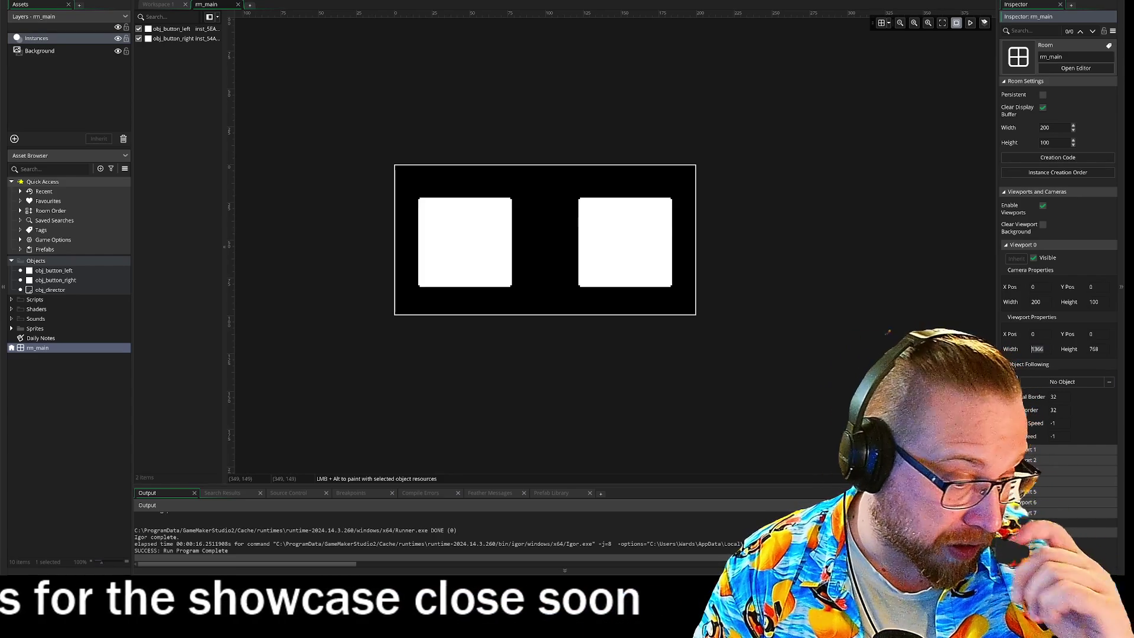
type("1000")
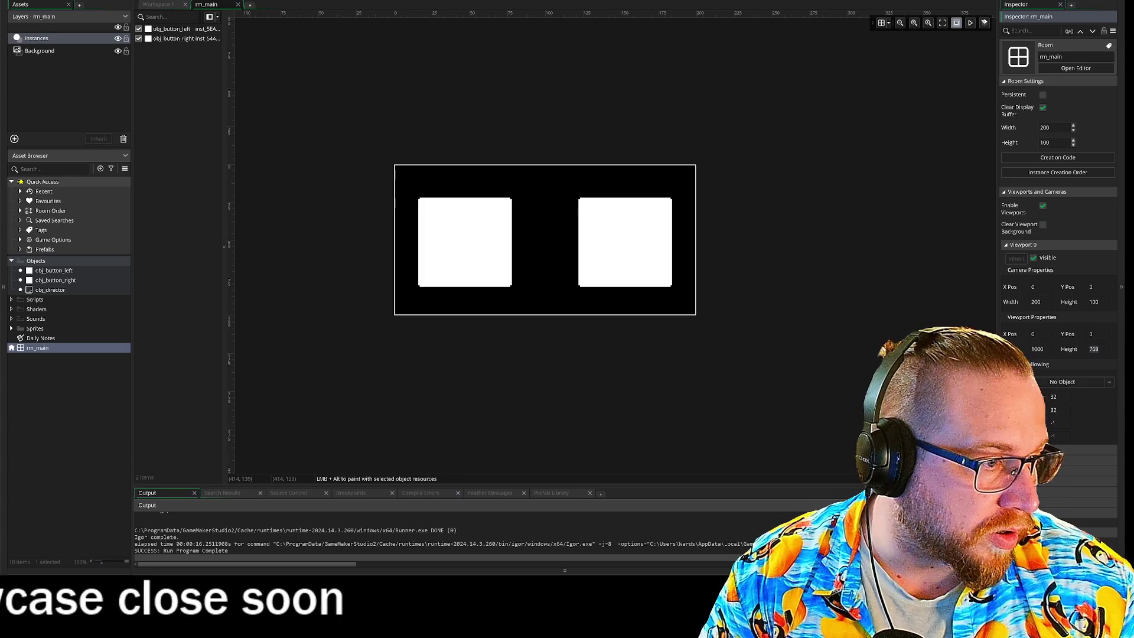
type("500")
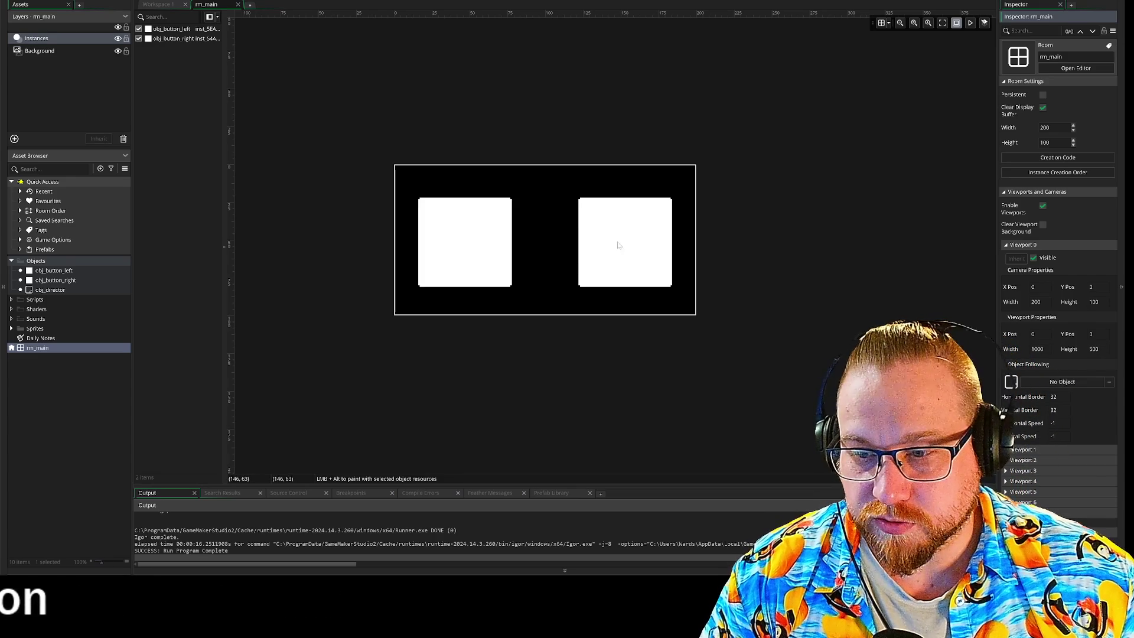
key("F5")
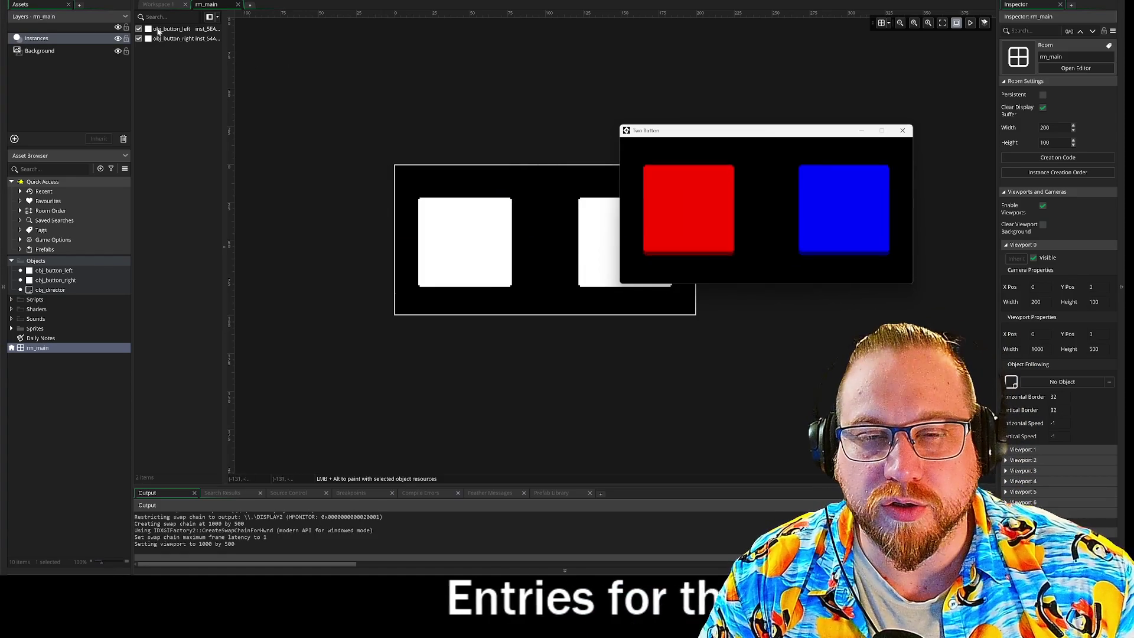
left_click(158, 6)
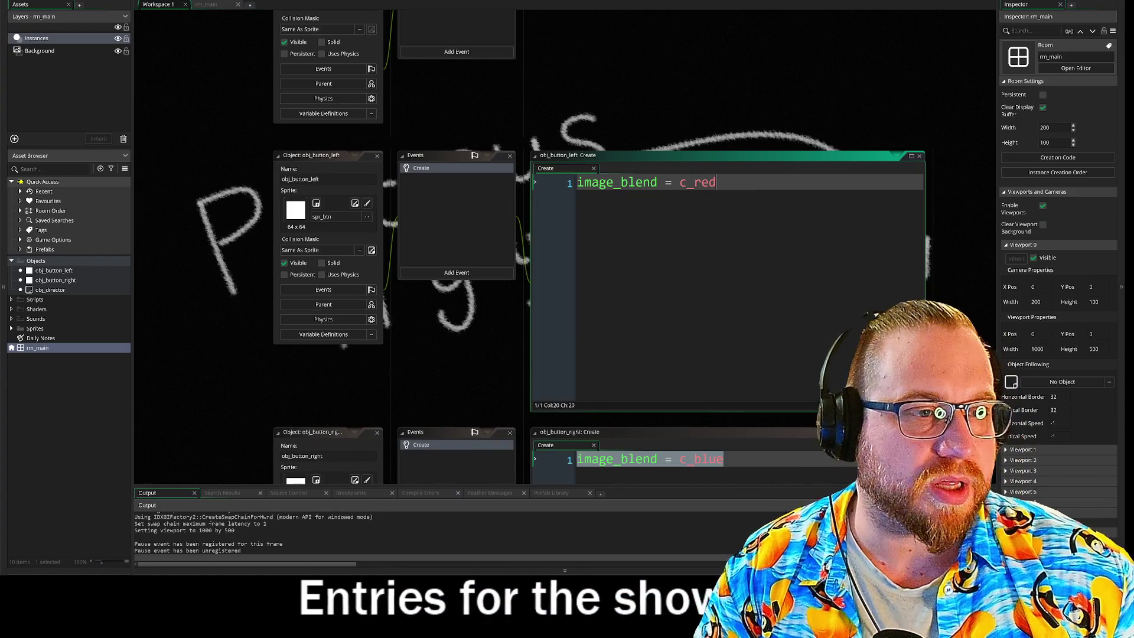
- Add 'image_speed = 0' to obj_button_left's Create code
key("Return")
type("image")
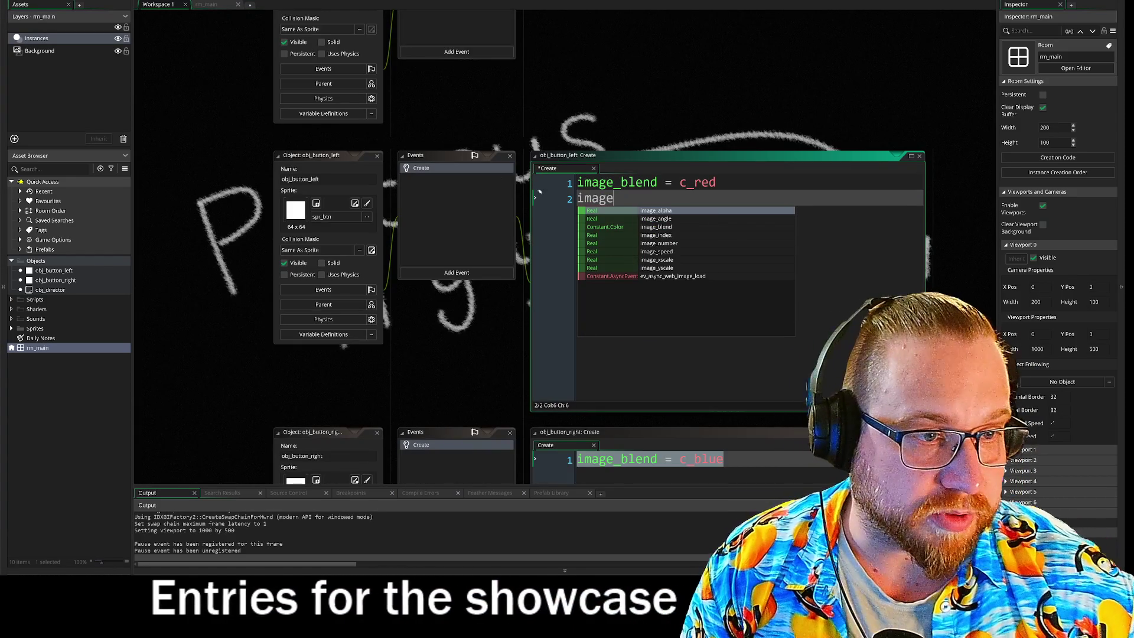
key("Down")
key("Down")
key("Down")
key("Return")
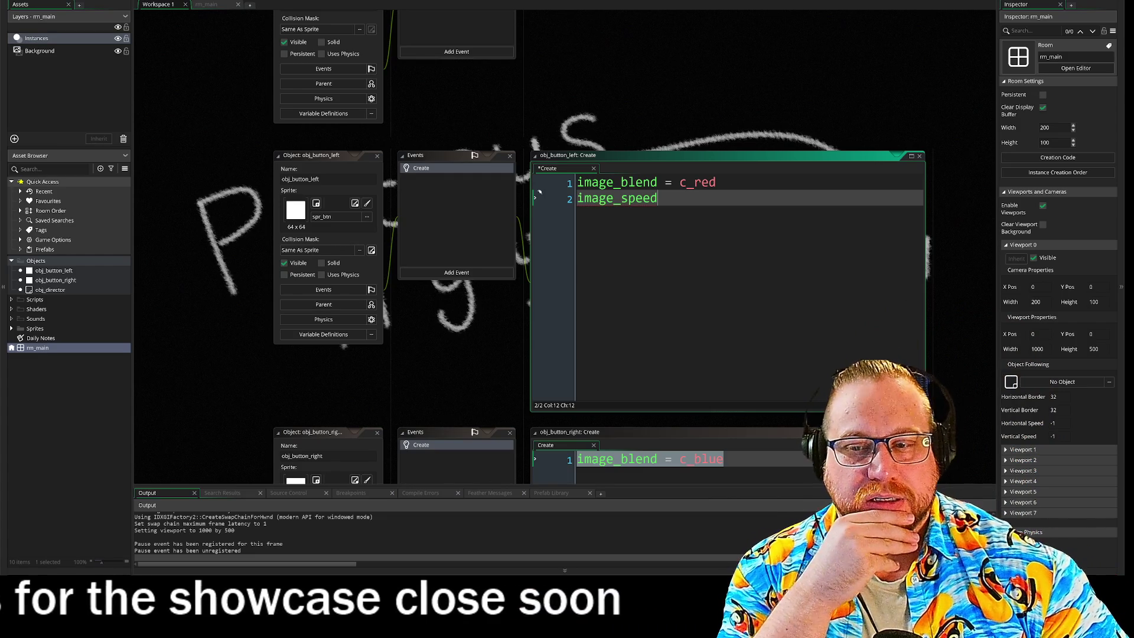
type(" = 0;")
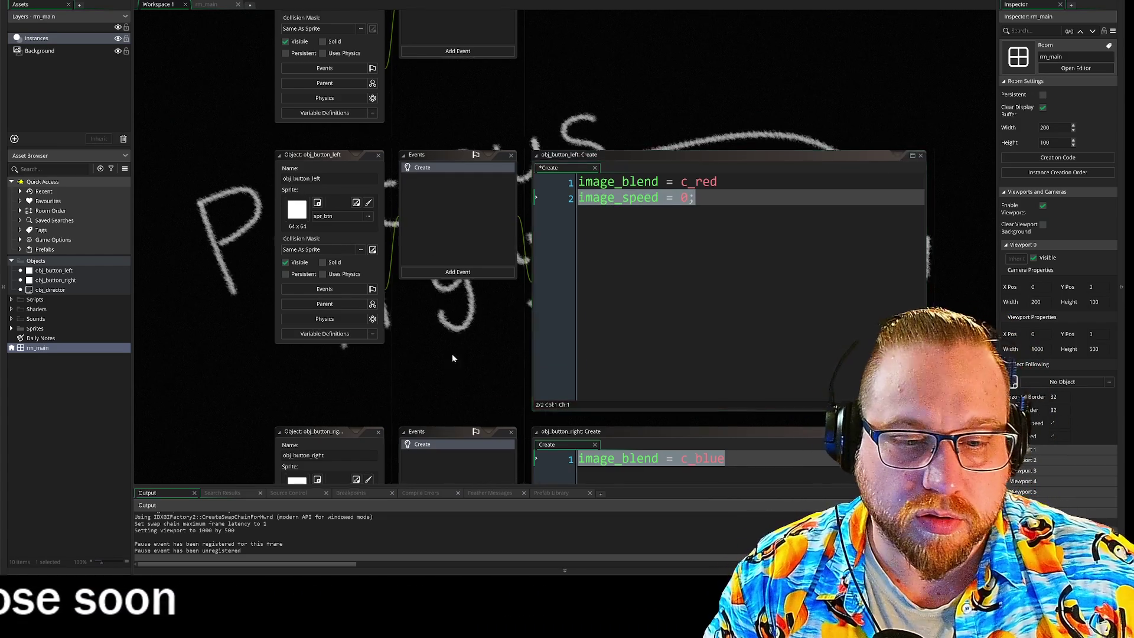
scroll(446, 384, "down", 3)
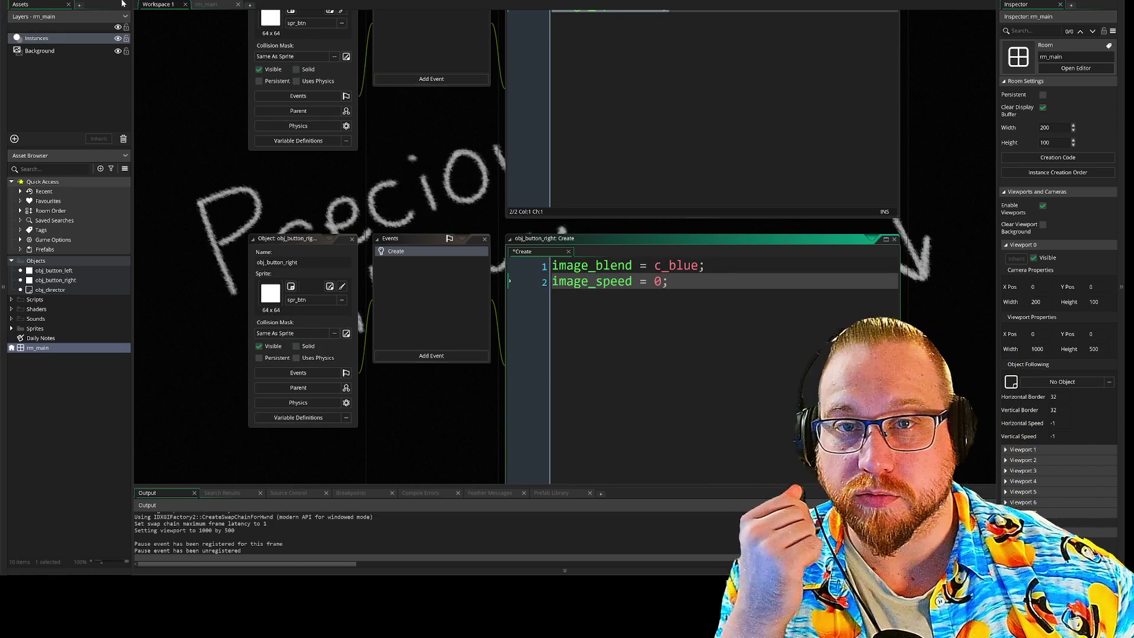
- Run the game to check the buttons, then close the game window
key("F5")
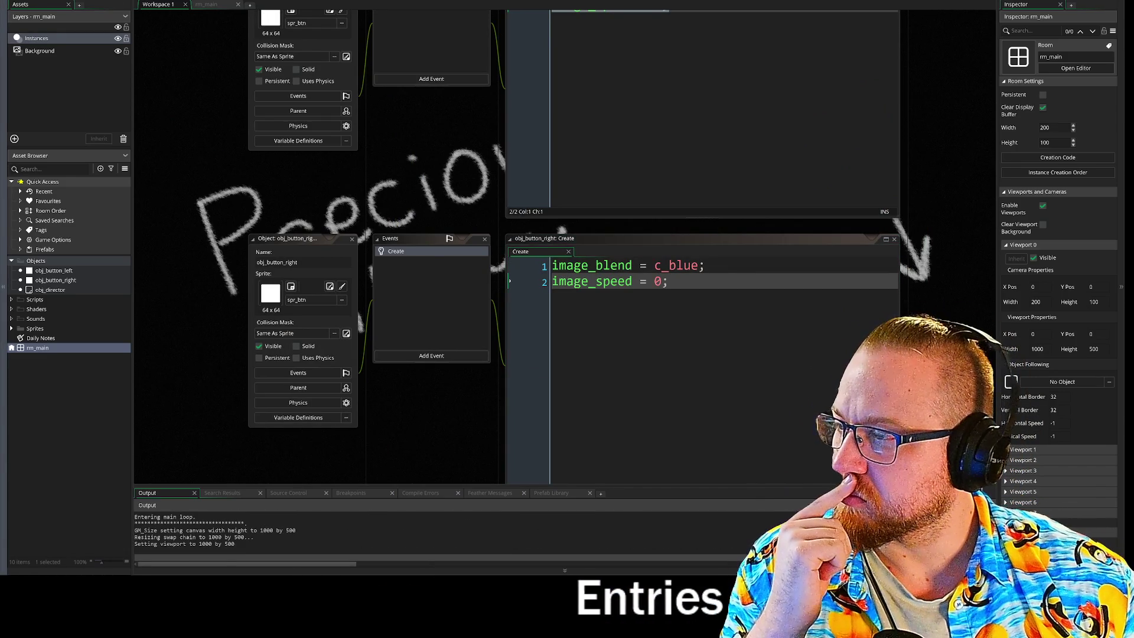
left_click_drag(3, 187, 467, 89)
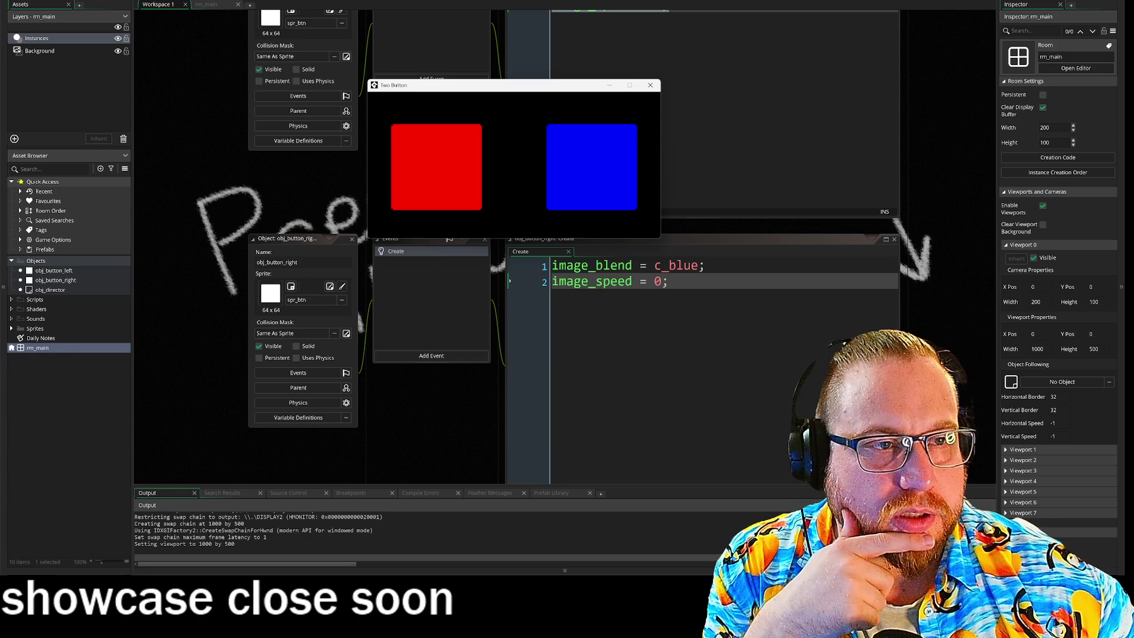
left_click(652, 86)
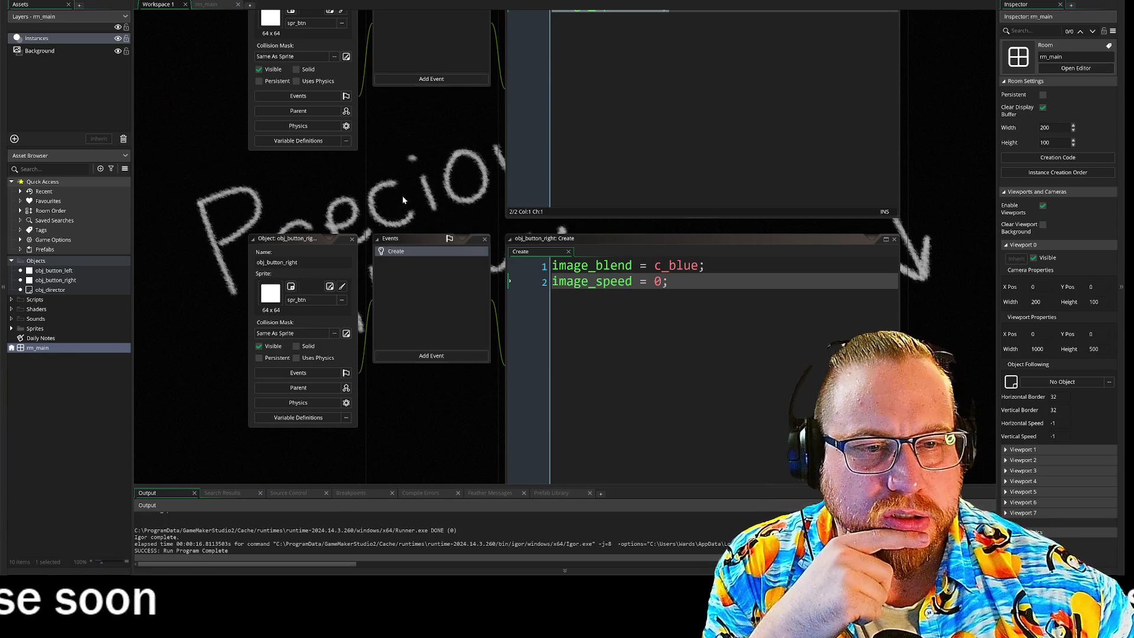
scroll(360, 129, "down", 3)
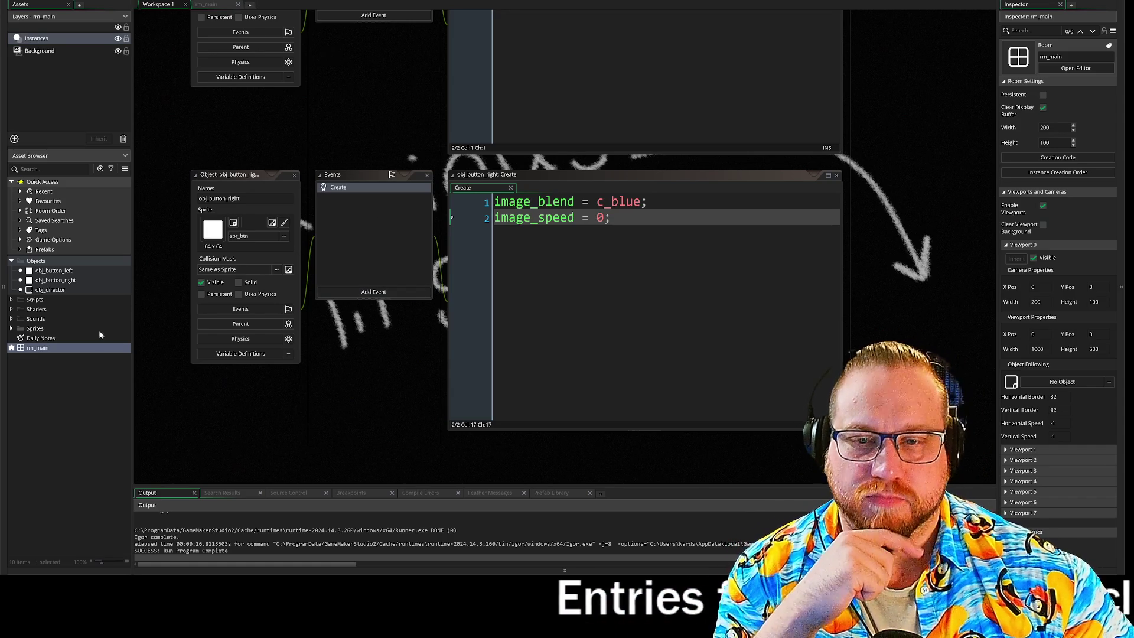
left_click(11, 328)
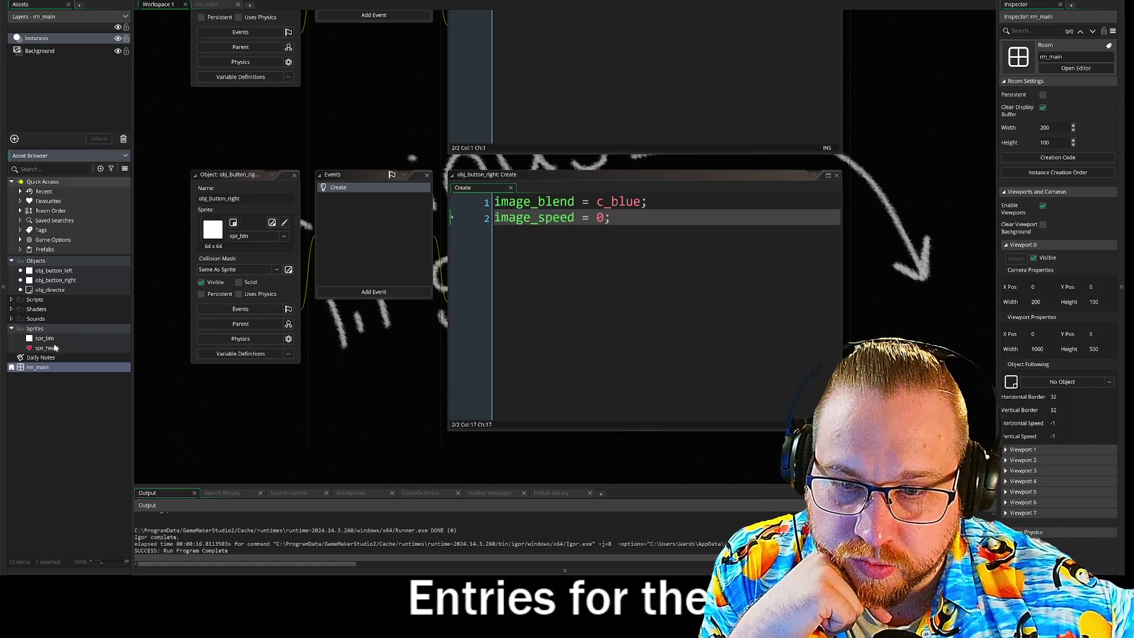
- Open spr_btn and step through its frames in the image editor
double_click(45, 338)
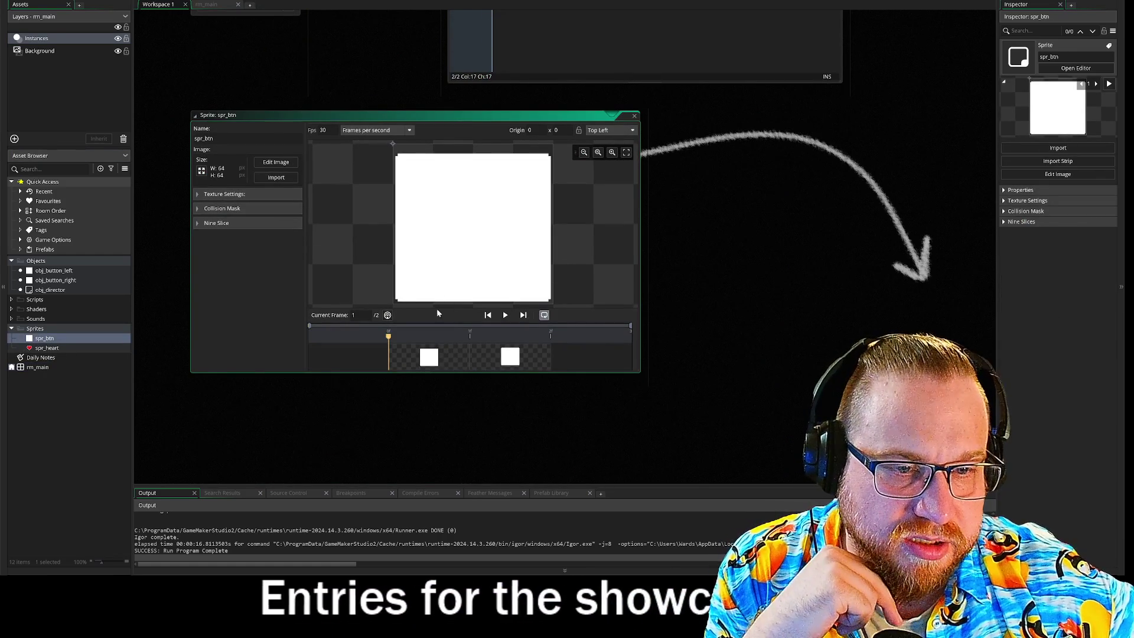
left_click(540, 342)
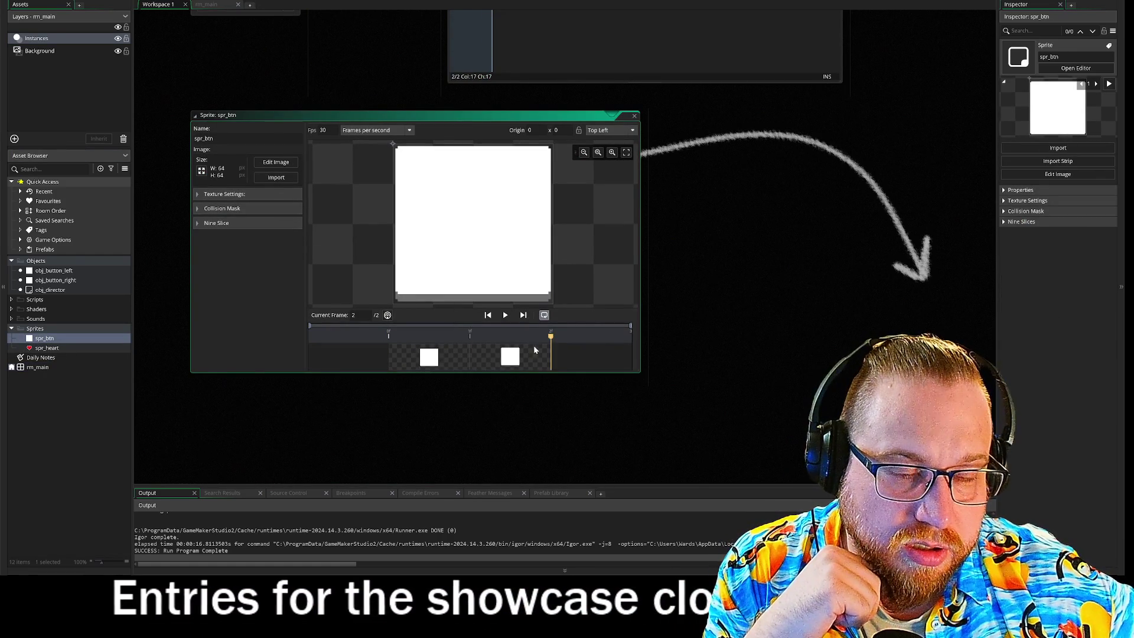
left_click(488, 315)
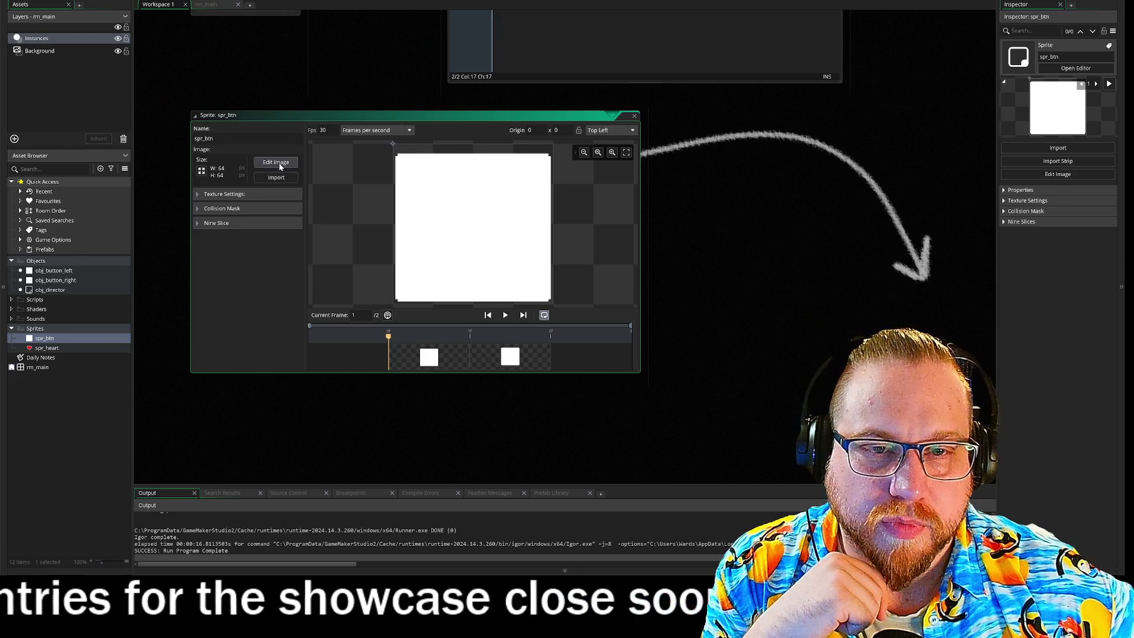
left_click(276, 162)
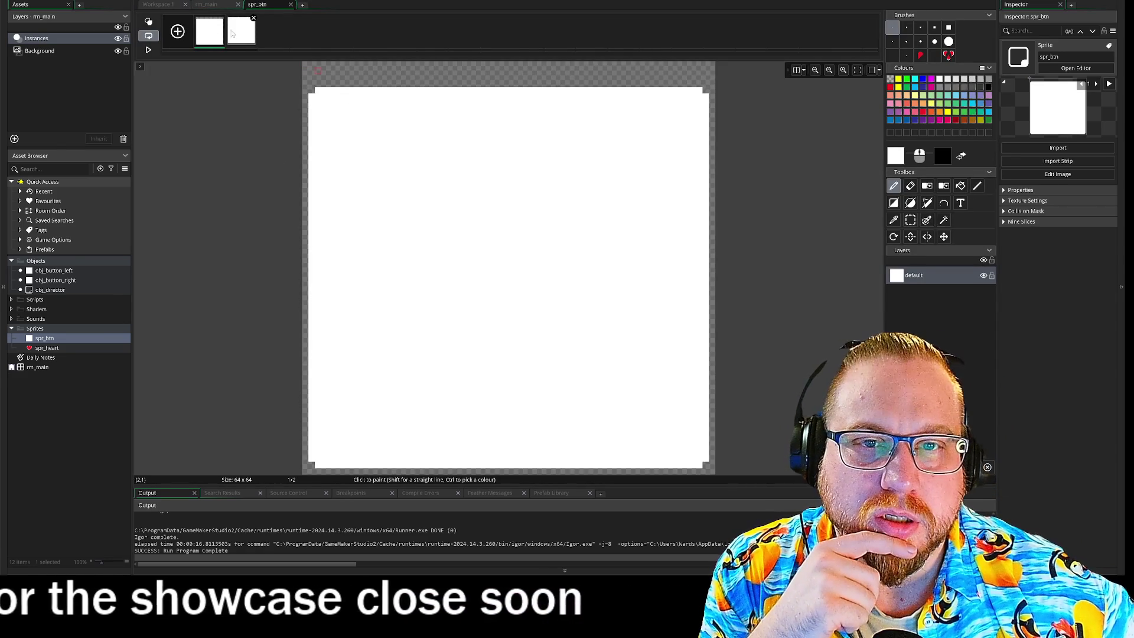
key("Right")
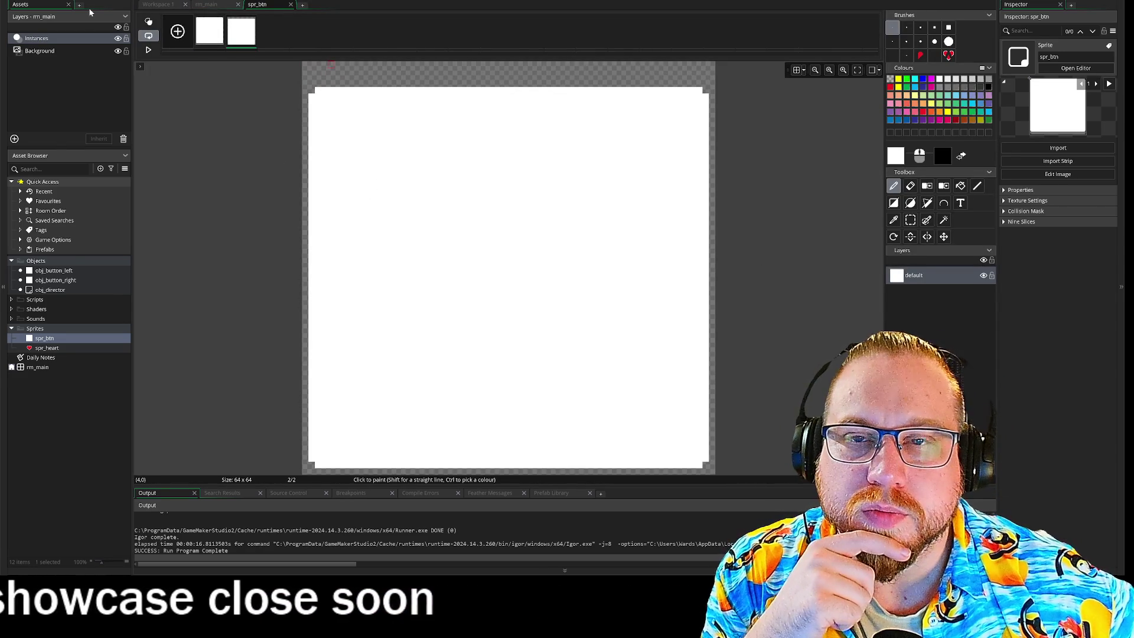
- Run the game to test the red and blue buttons, then close it
key("F5")
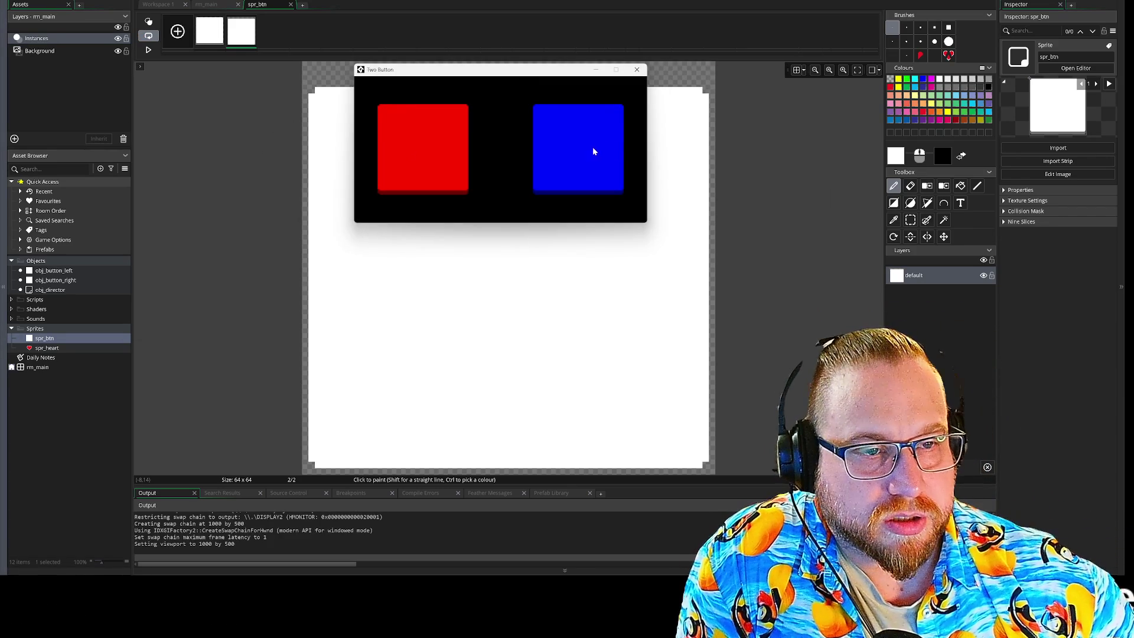
left_click(638, 71)
left_click(218, 6)
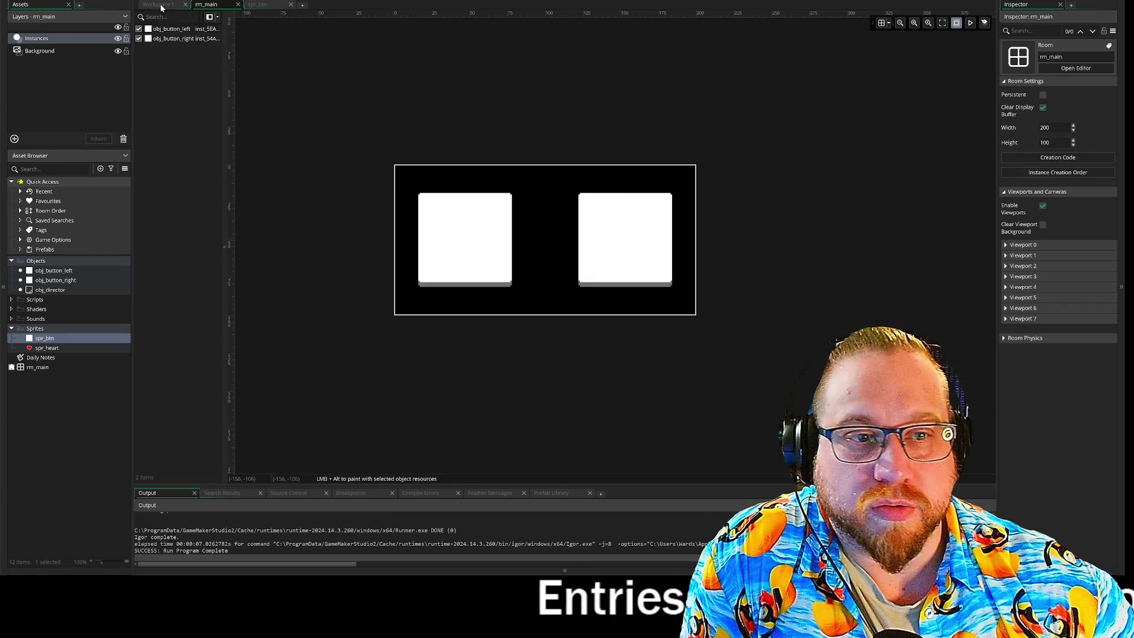
- Back in the main workspace, create a new object named obj_button_parent
key("ctrl+Tab")
key("ctrl+Tab")
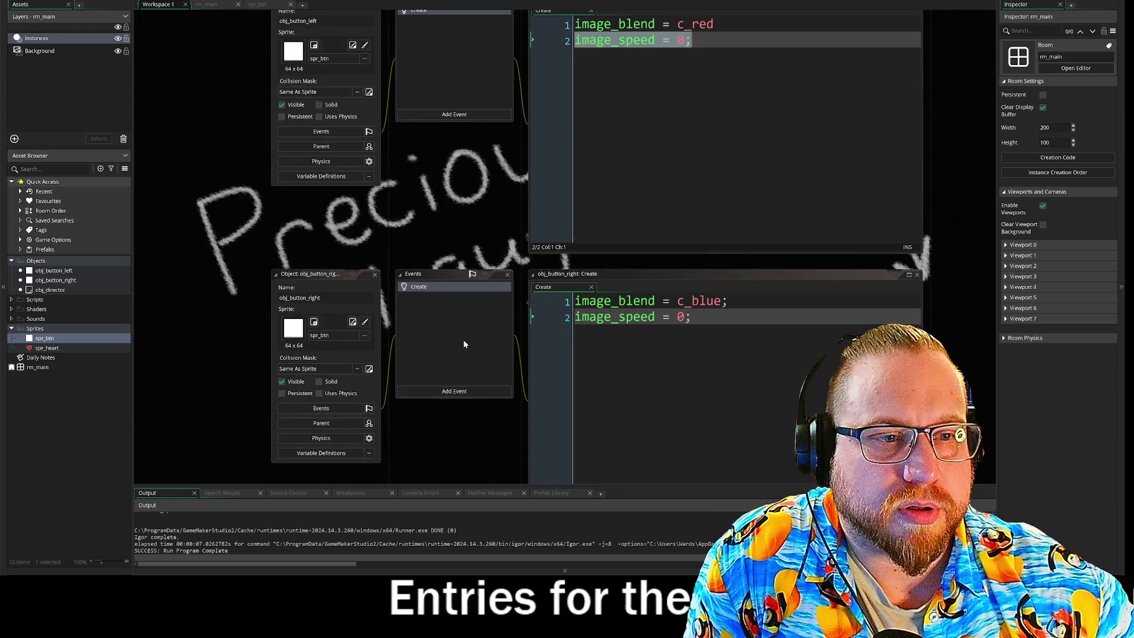
left_click(378, 279)
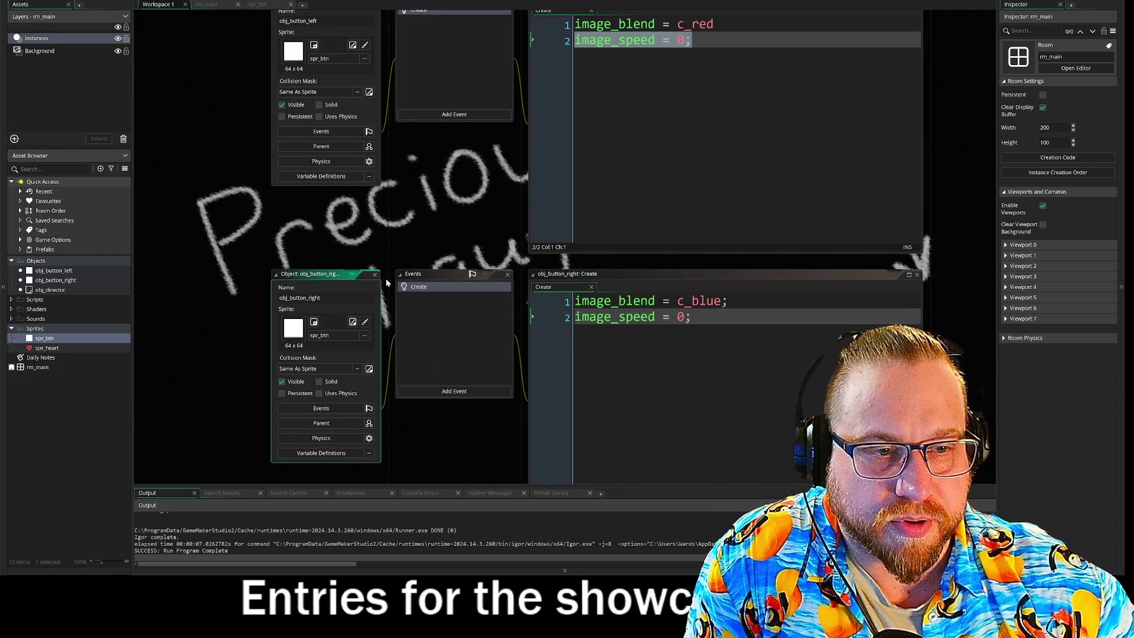
mouse_move(473, 218)
left_mouse_down()
mouse_move(424, 165)
mouse_move(426, 218)
mouse_move(488, 208)
left_mouse_up()
right_click(62, 281)
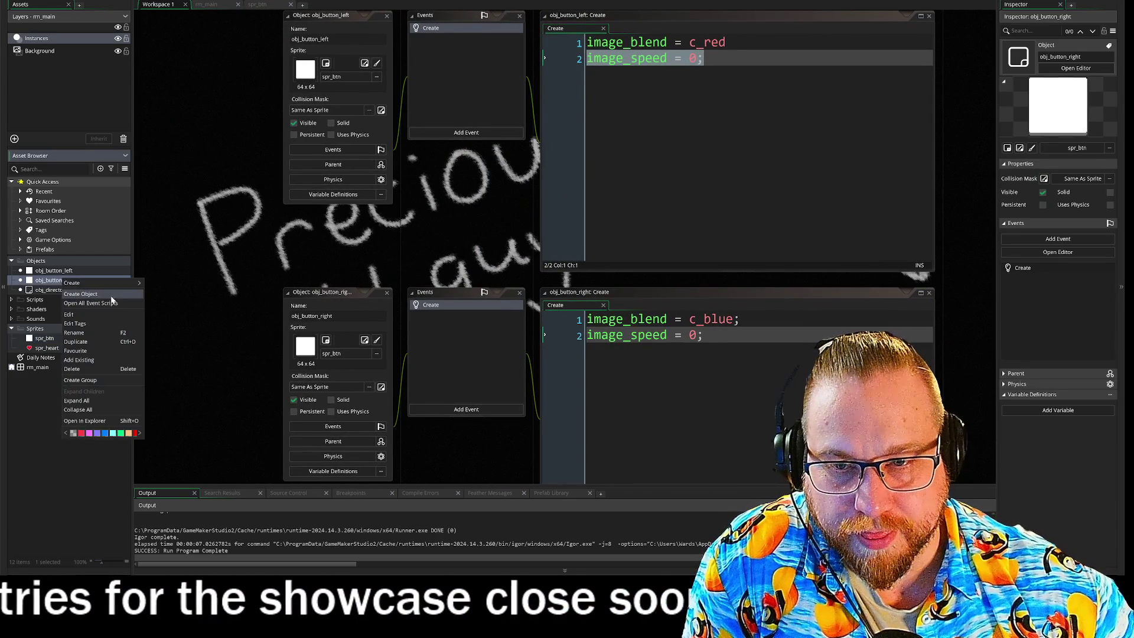
left_click(99, 293)
type("obj_")
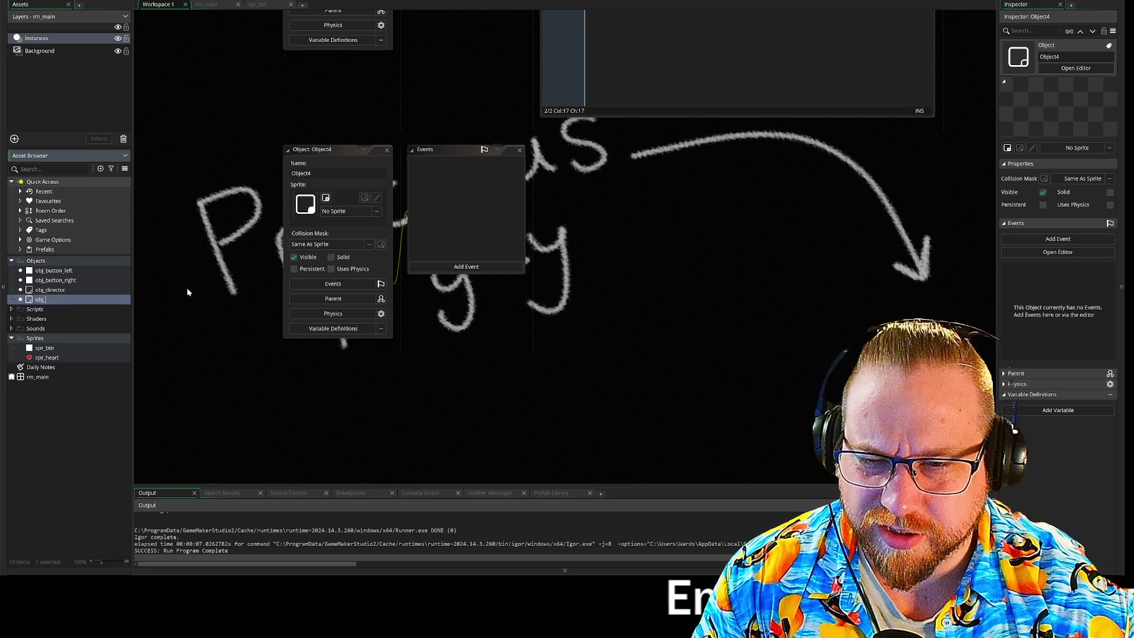
type("button")
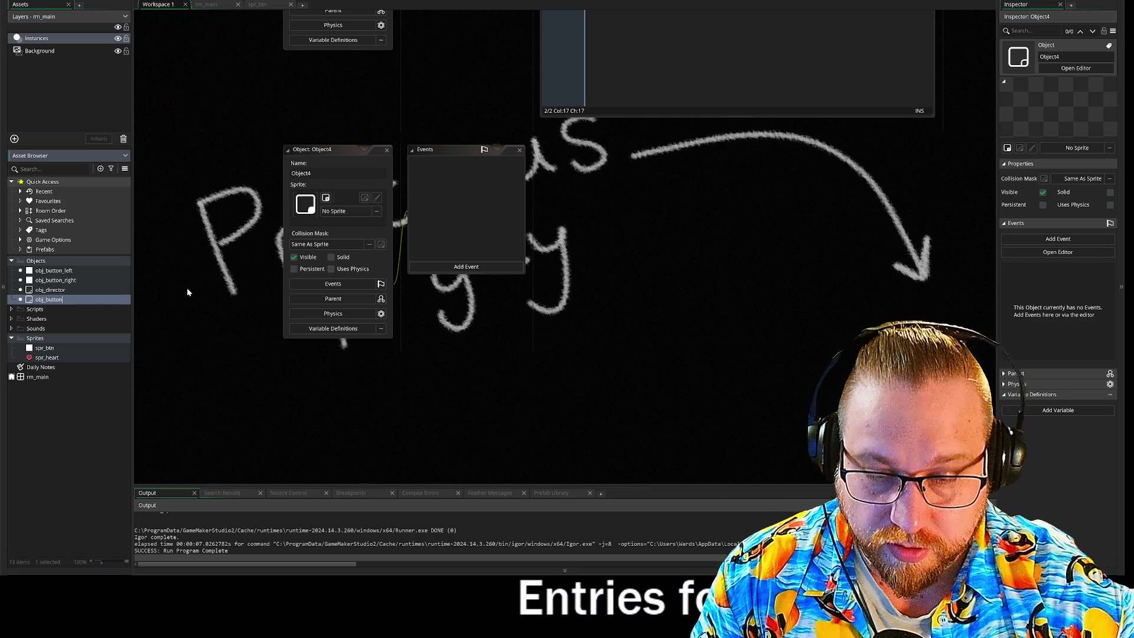
type("_parent")
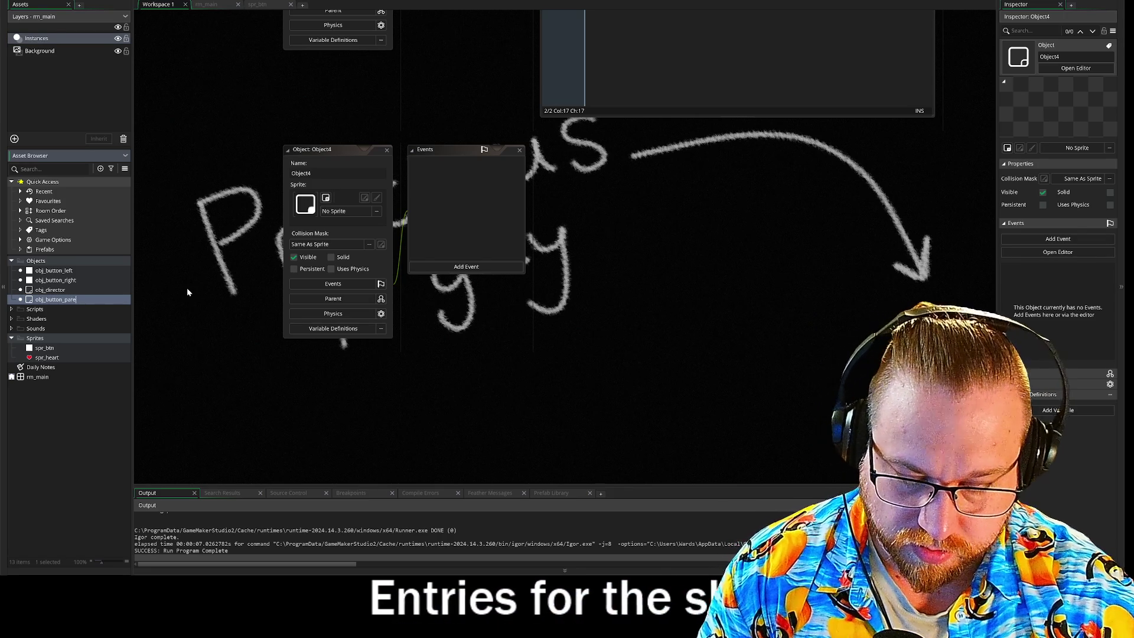
key("Return")
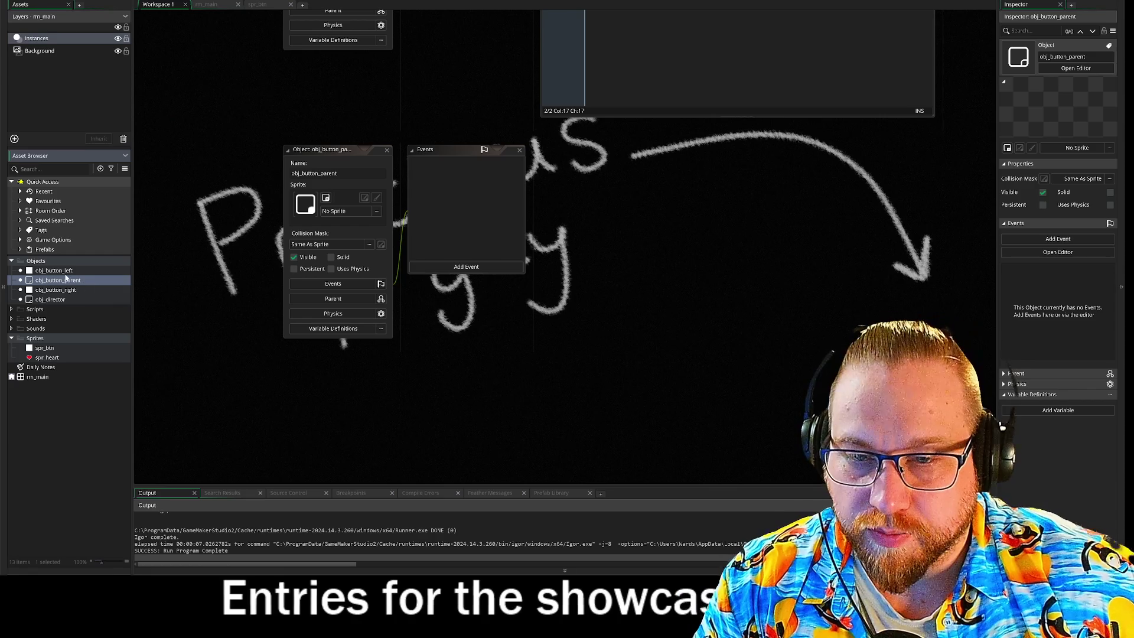
- Add obj_button_left and obj_button_right as children of obj_button_parent
left_click(354, 299)
left_click(506, 317)
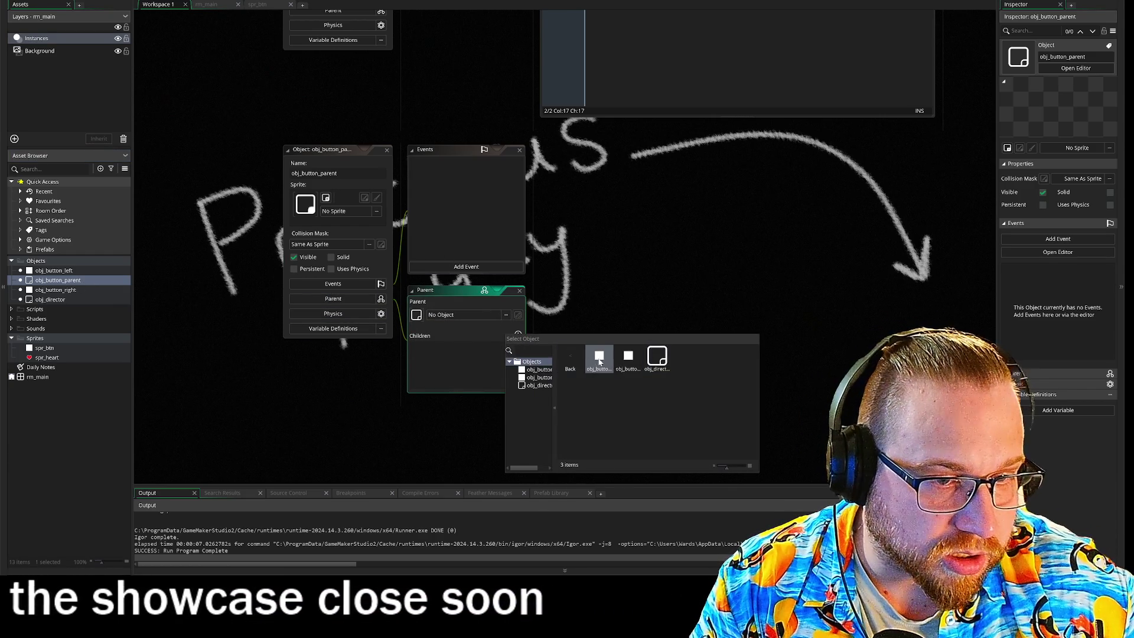
left_click(599, 358)
left_click(518, 334)
double_click(571, 354)
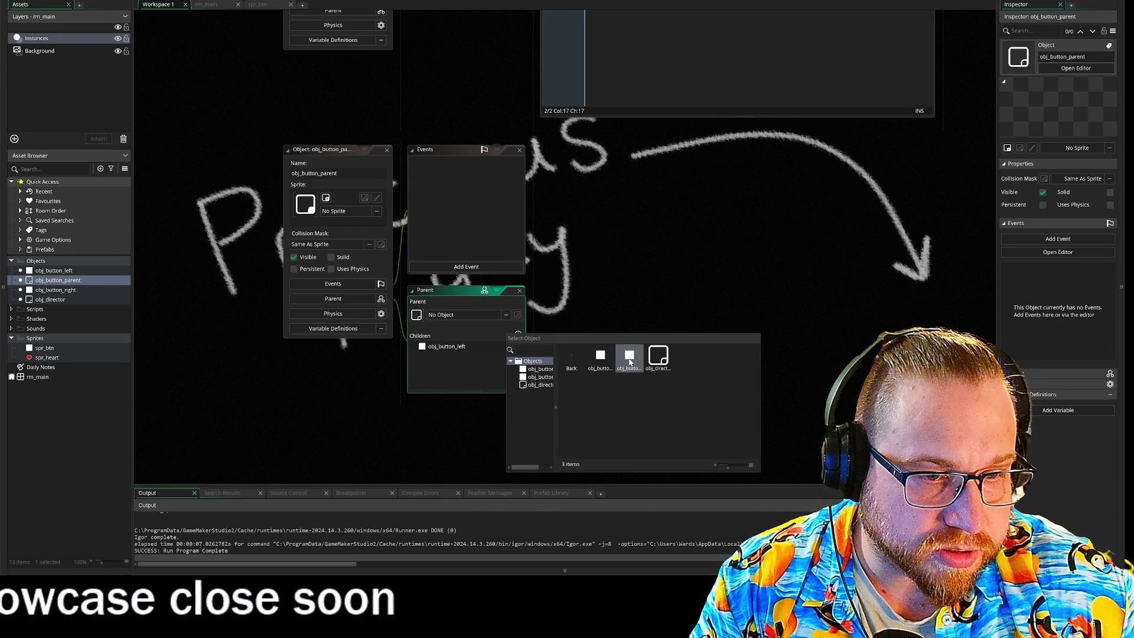
left_click(614, 356)
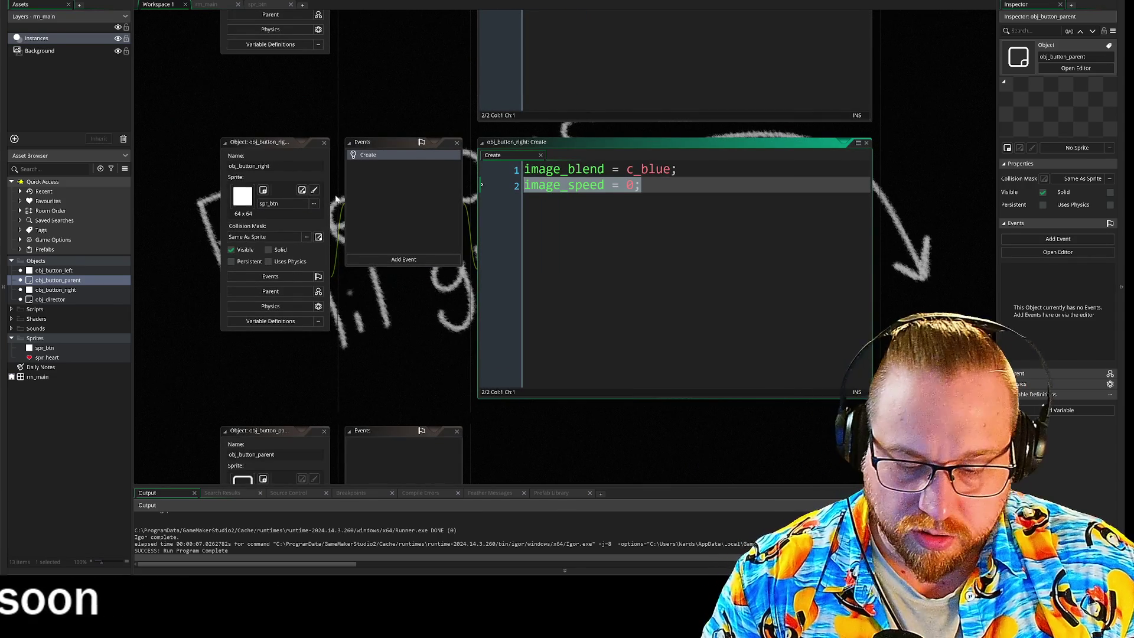
- Paste image_speed = 0 into a new parent Create event and delete it from the buttons
scroll(327, 360, "down", 3)
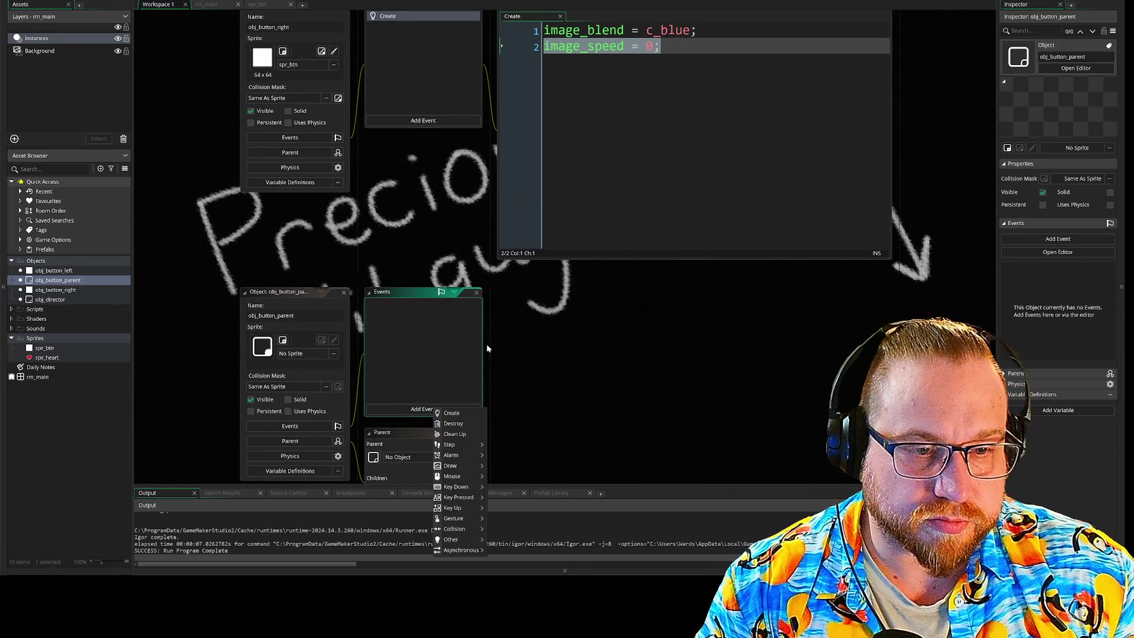
left_click(453, 414)
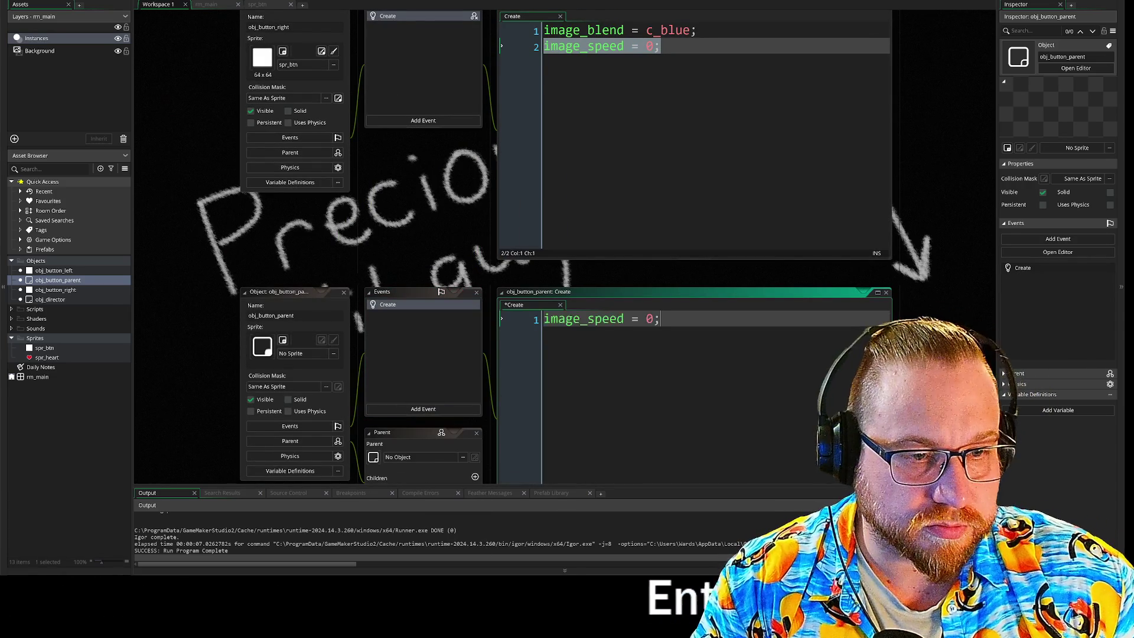
type("image_speed = 0;")
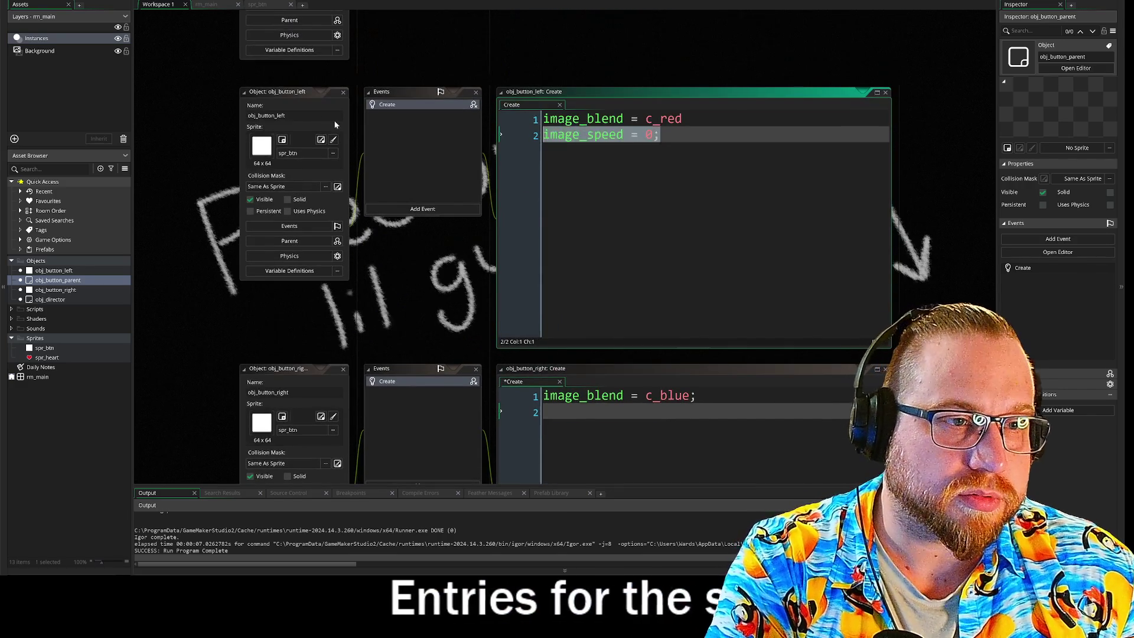
key("Delete")
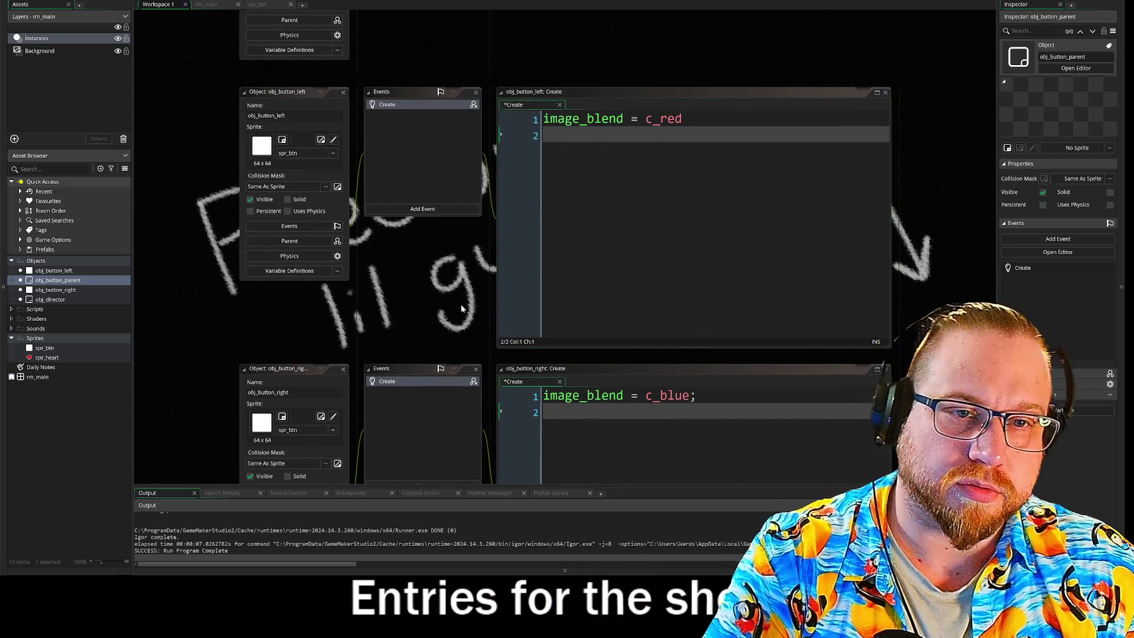
scroll(493, 183, "down", 3)
left_click(531, 194)
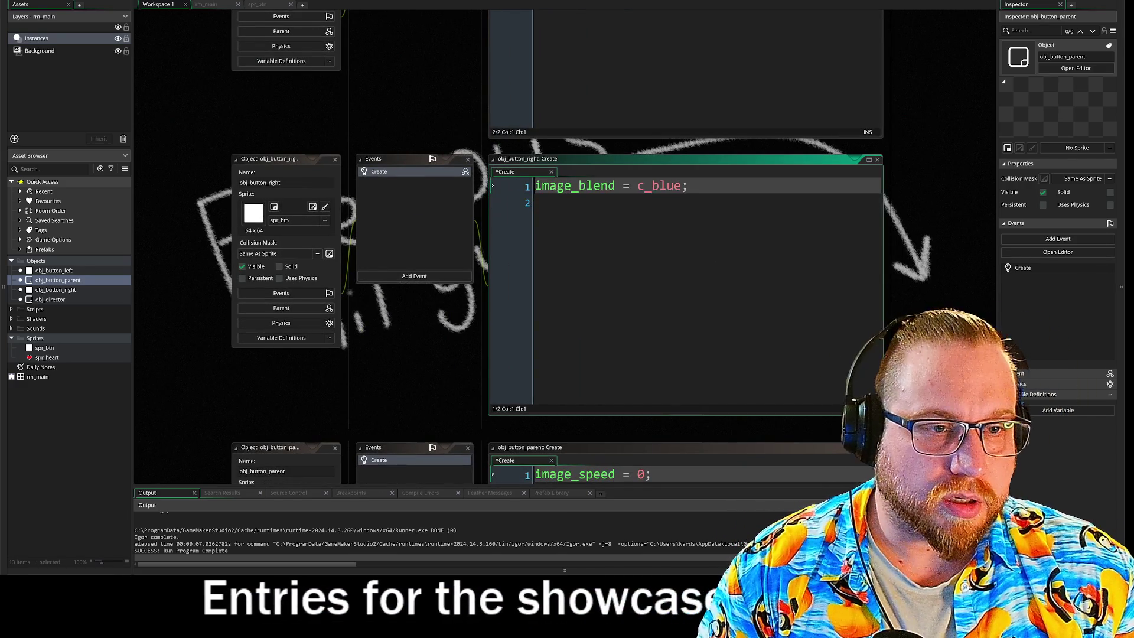
key("Return")
key("Return")
key("Up")
key("Up")
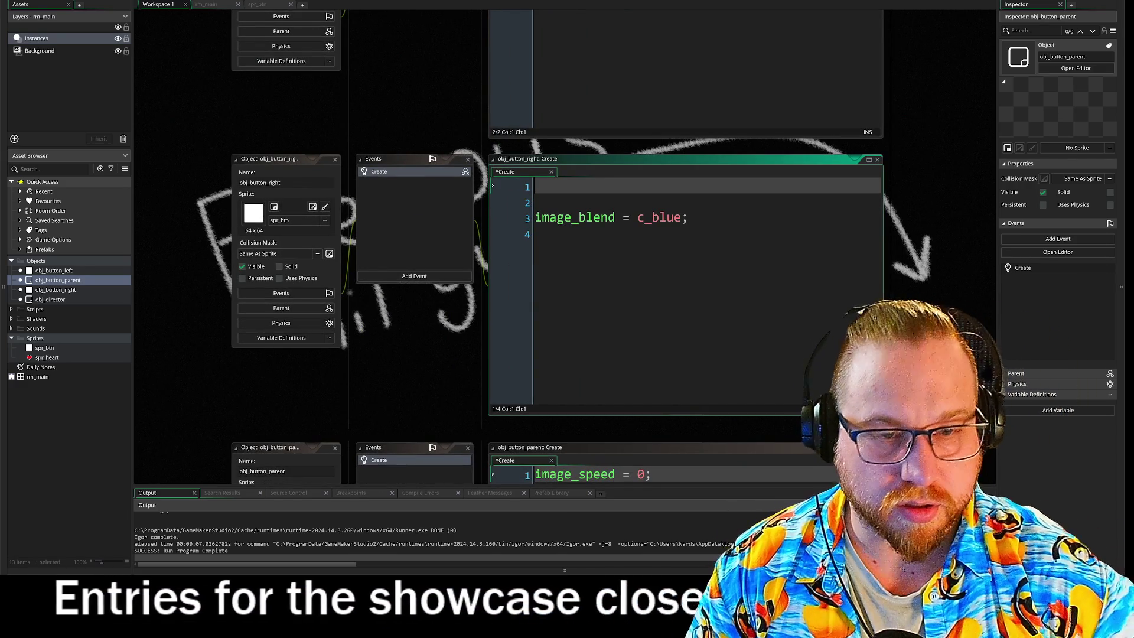
type("event")
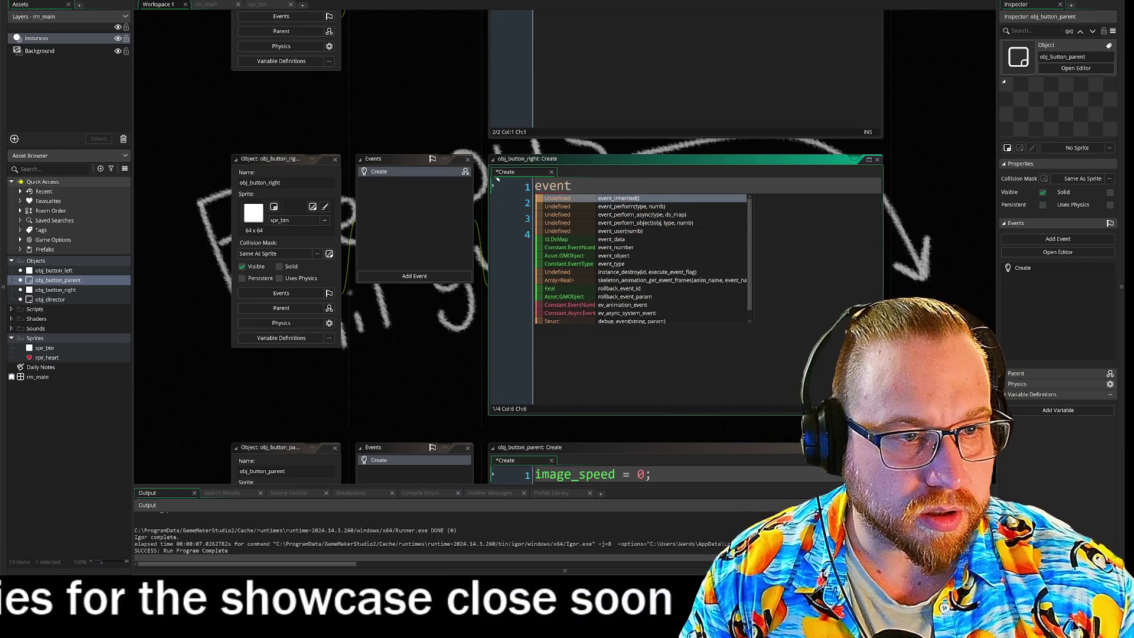
key("Return")
type(";")
key("Return")
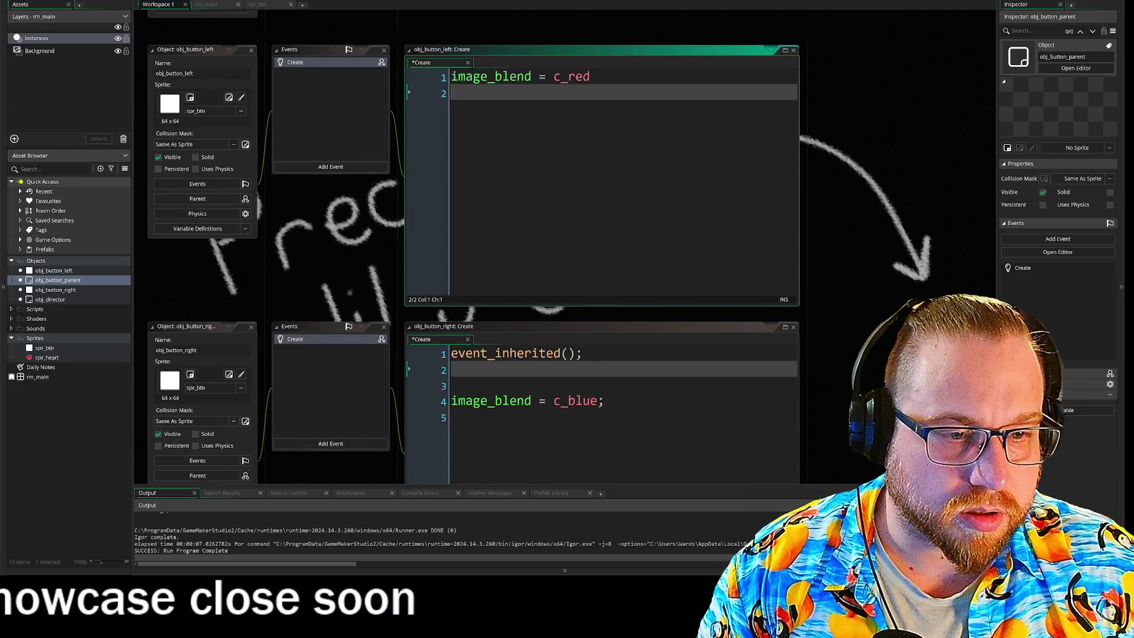
left_click_drag(455, 371, 359, 315)
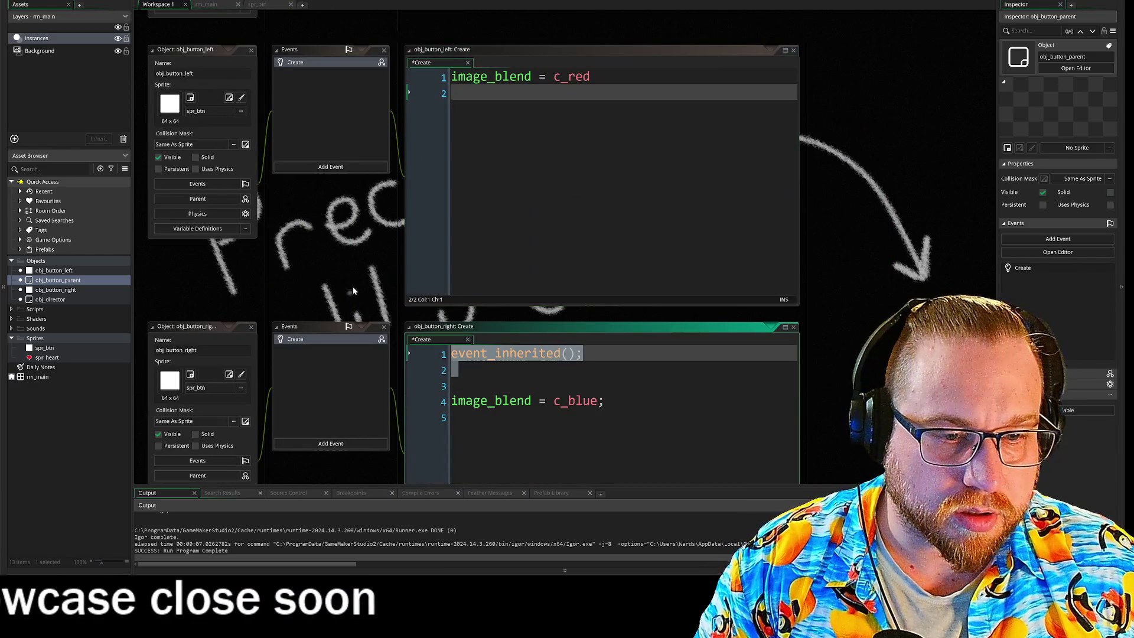
left_click(452, 76)
key("ctrl+v")
key("Up")
key("Up")
key("Up")
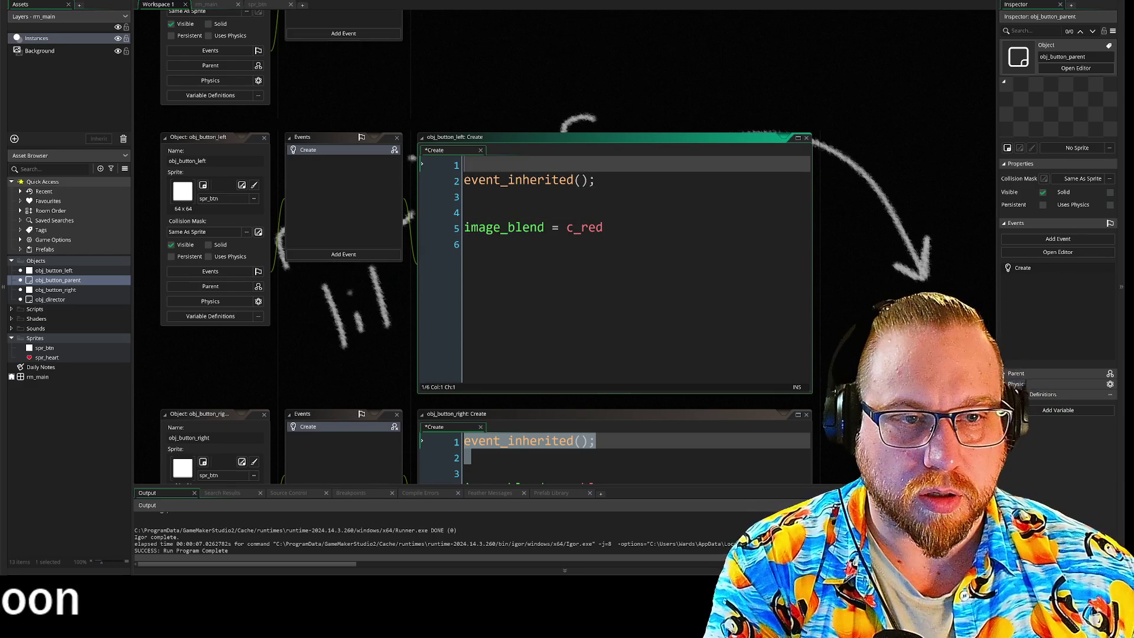
left_click(662, 364)
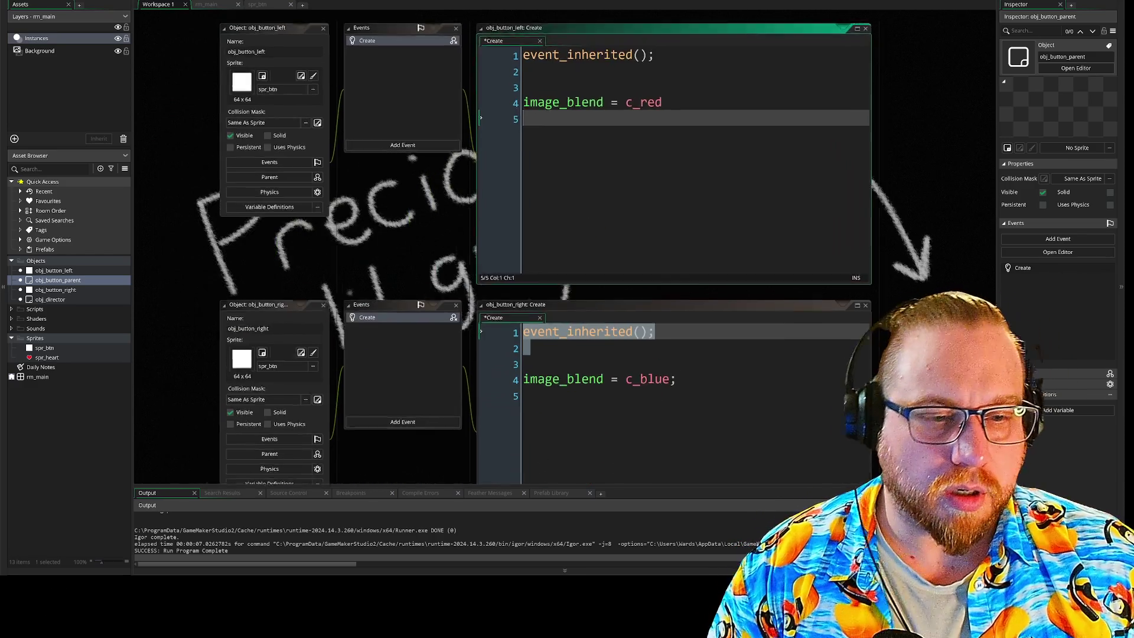
scroll(429, 77, "down", 8)
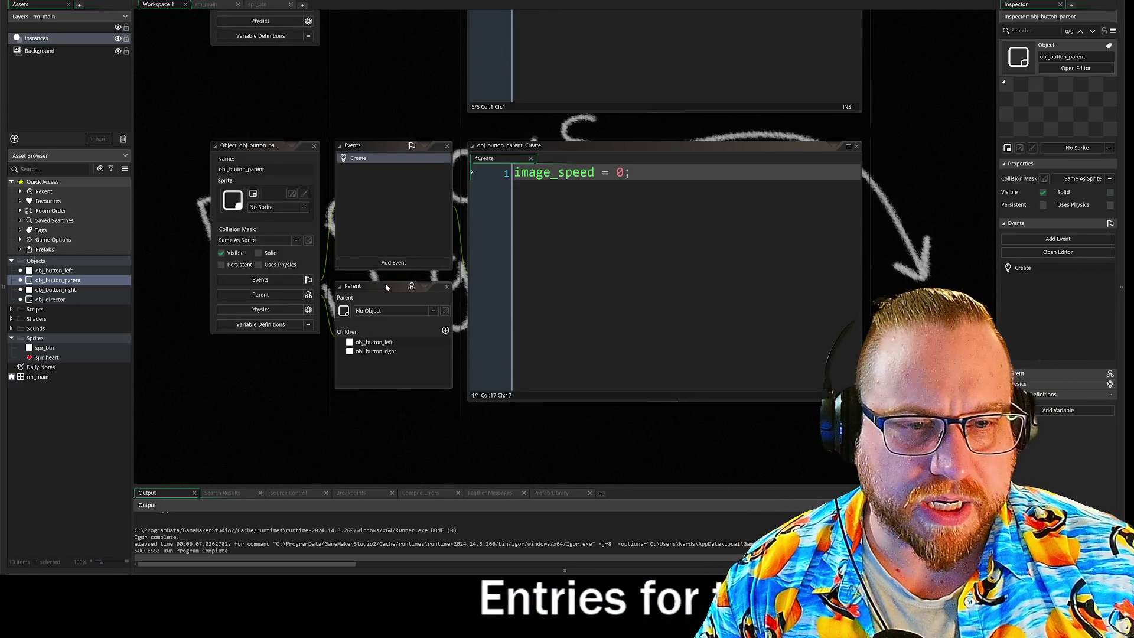
left_click(404, 267)
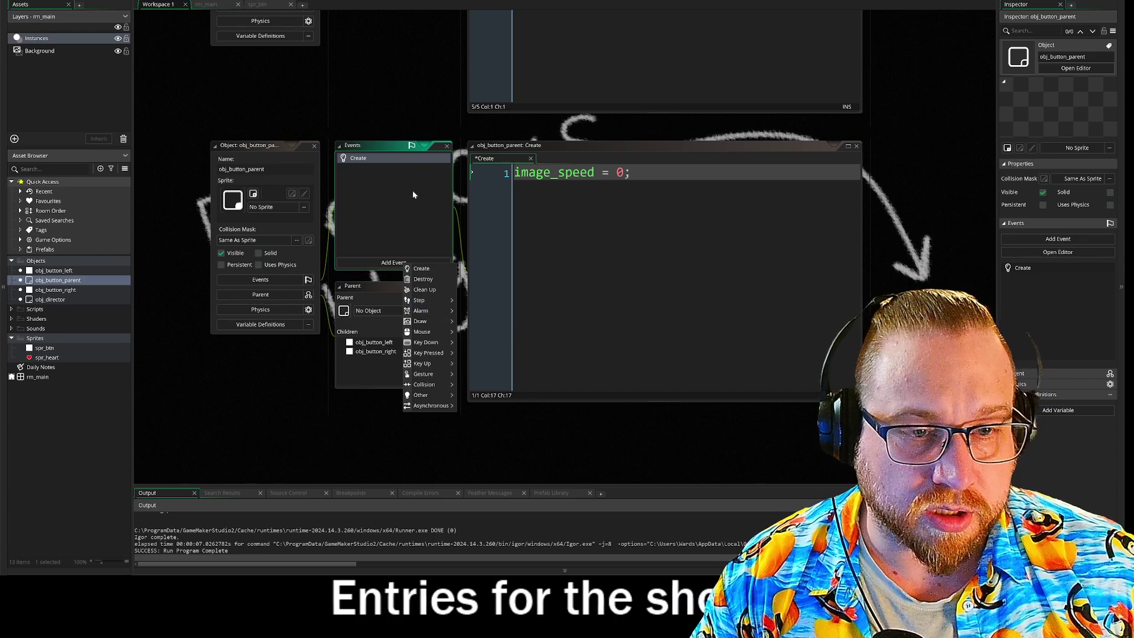
left_click(405, 97)
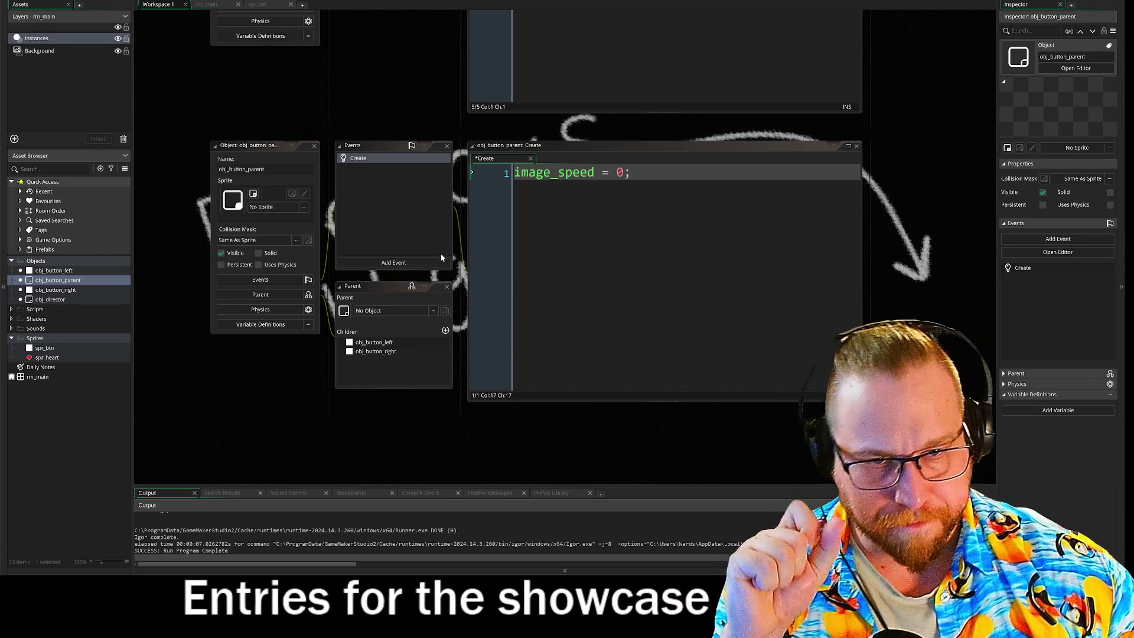
left_click(387, 263)
mouse_move(407, 307)
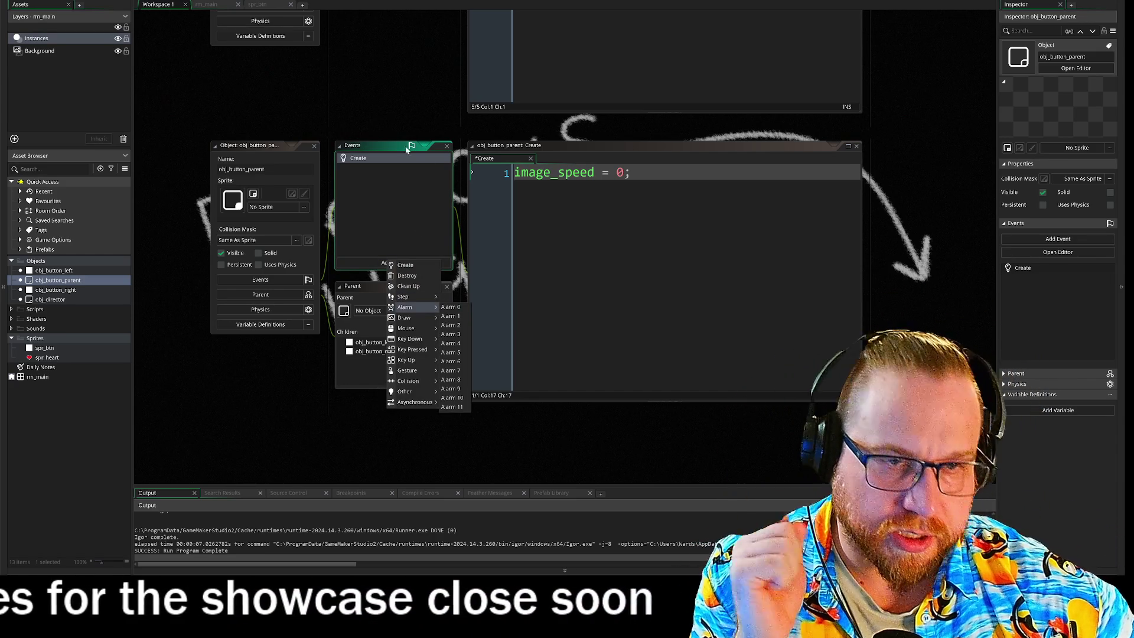
left_click(407, 93)
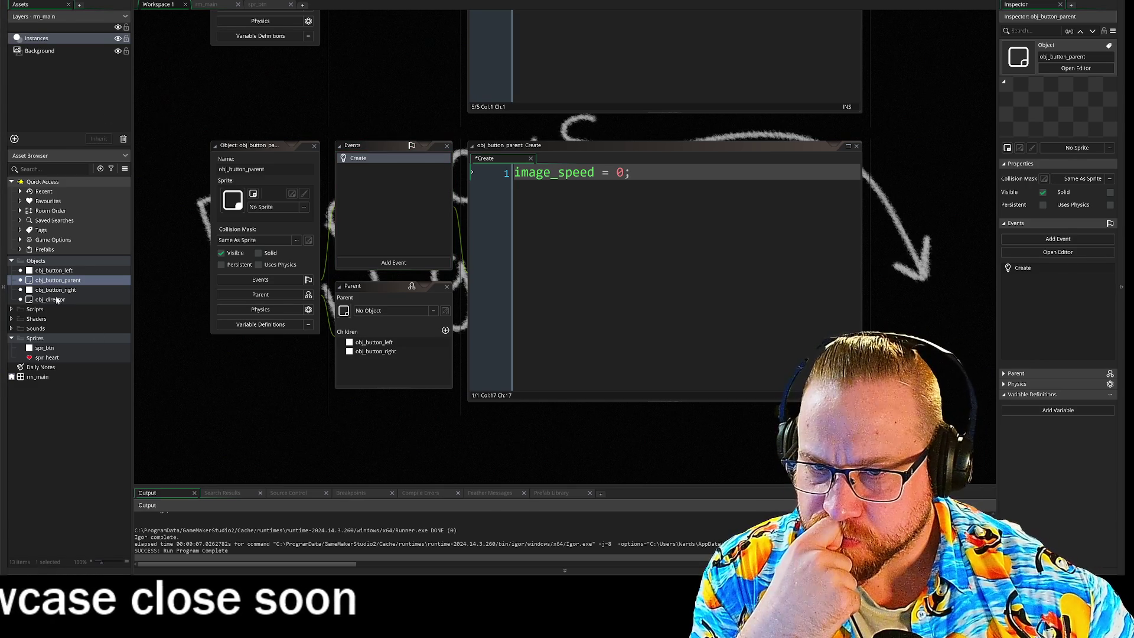
double_click(52, 300)
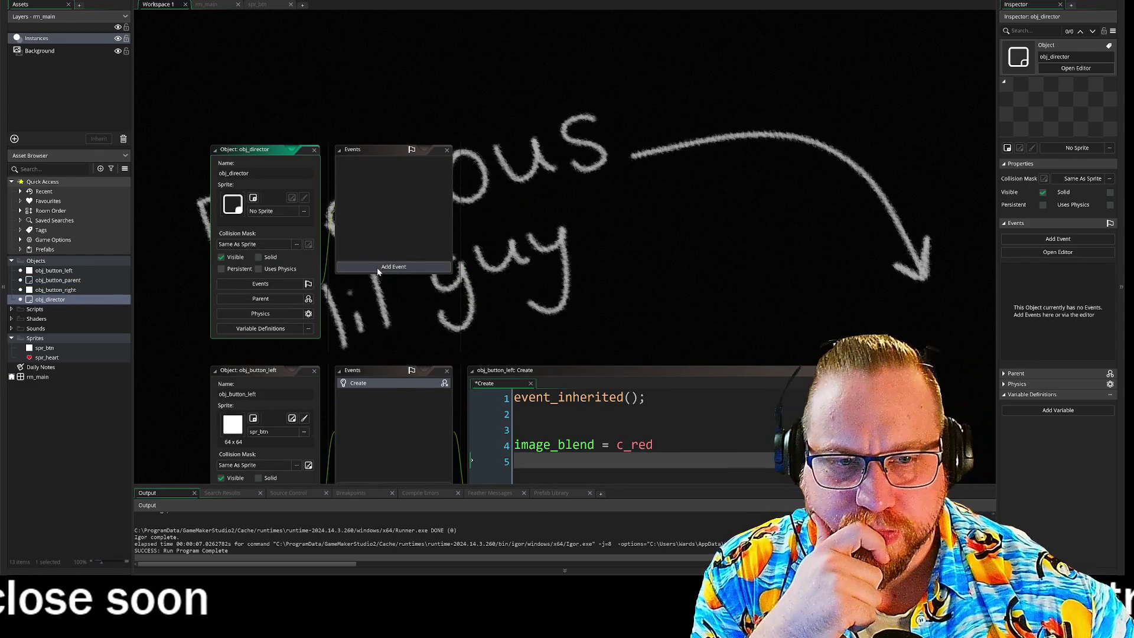
- Add a Create event to obj_director and bring its empty code into view
left_click(379, 267)
left_click_drag(617, 193, 599, 139)
left_click(401, 223)
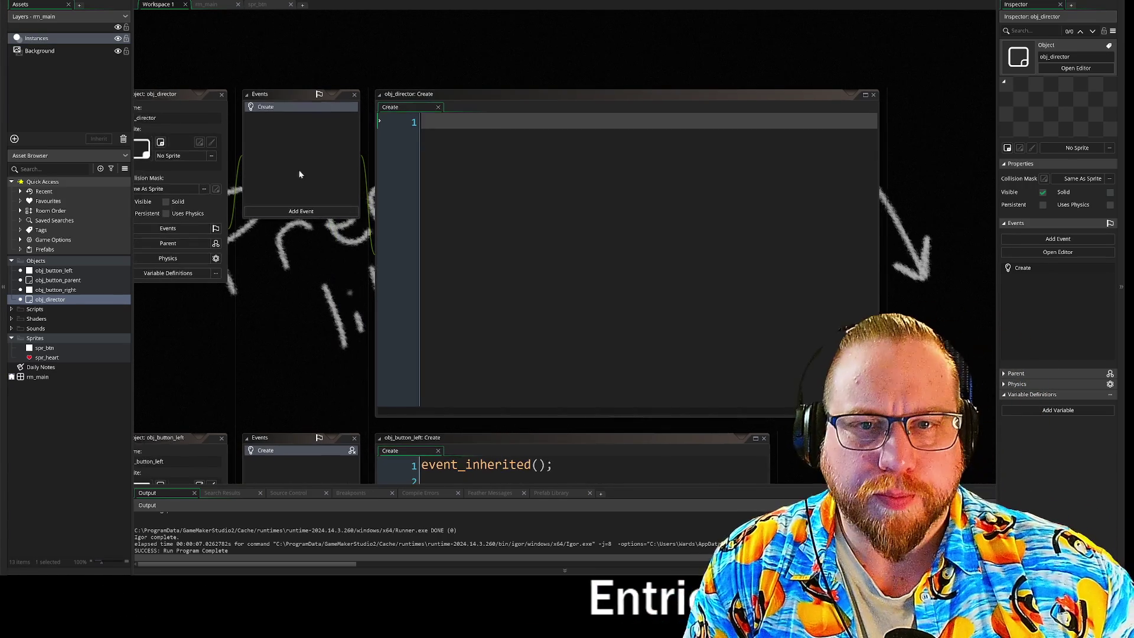
scroll(345, 243, "down", 3)
left_click_drag(345, 224, 343, 223)
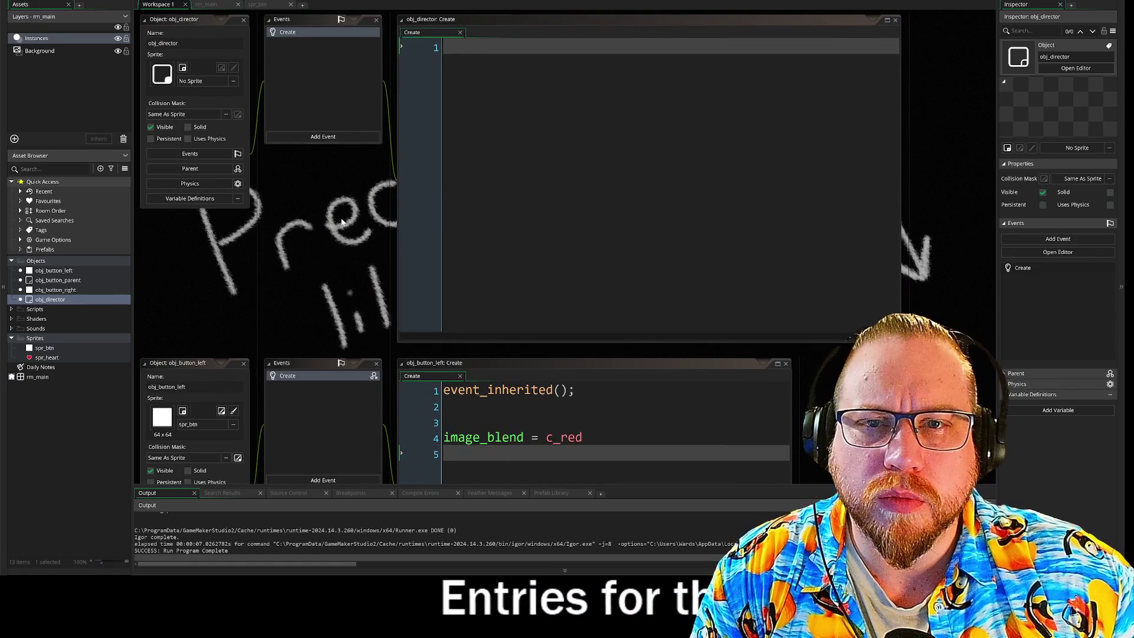
scroll(348, 246, "up", 3)
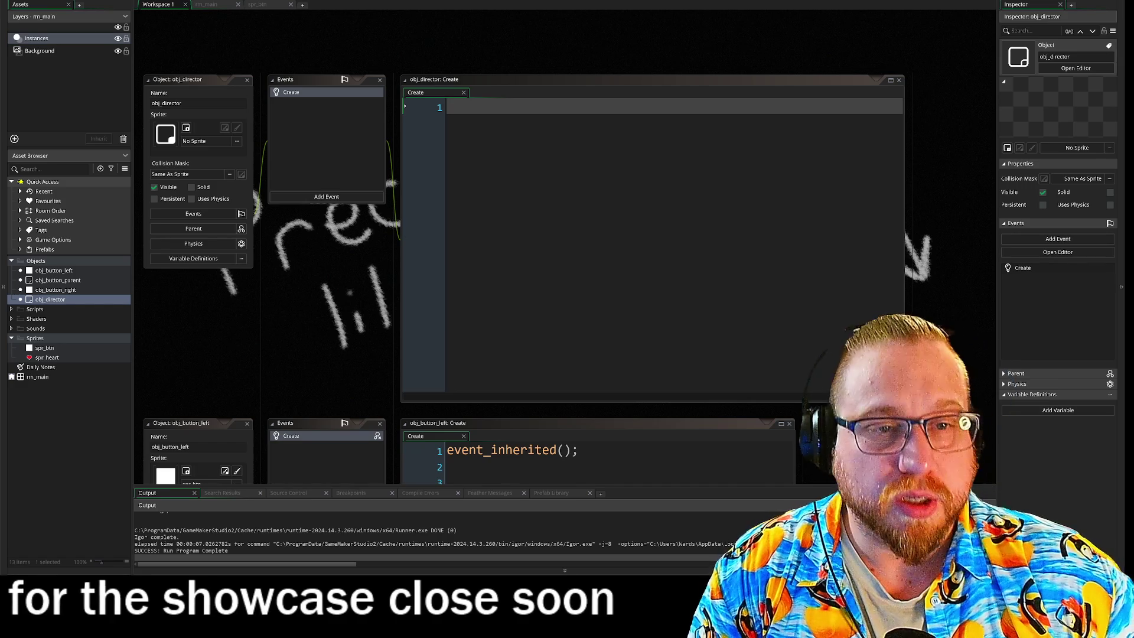
- Write 'btn_left = noone;' as the first line of obj_director's Create code
left_click(532, 237)
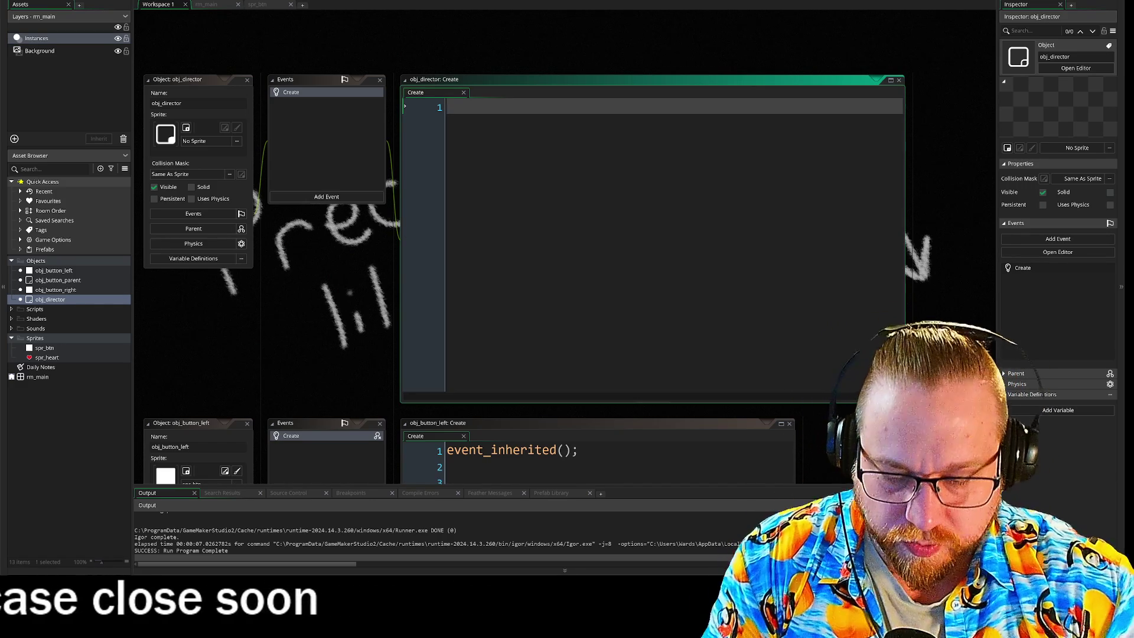
type("but")
key("BackSpace")
key("BackSpace")
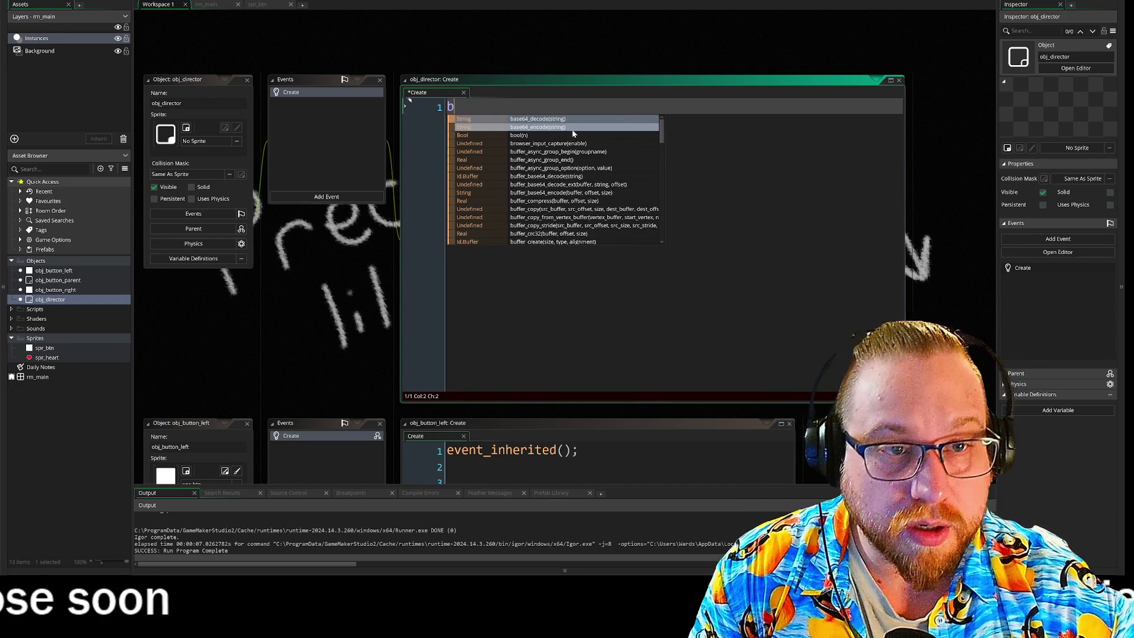
type("tn_;ef")
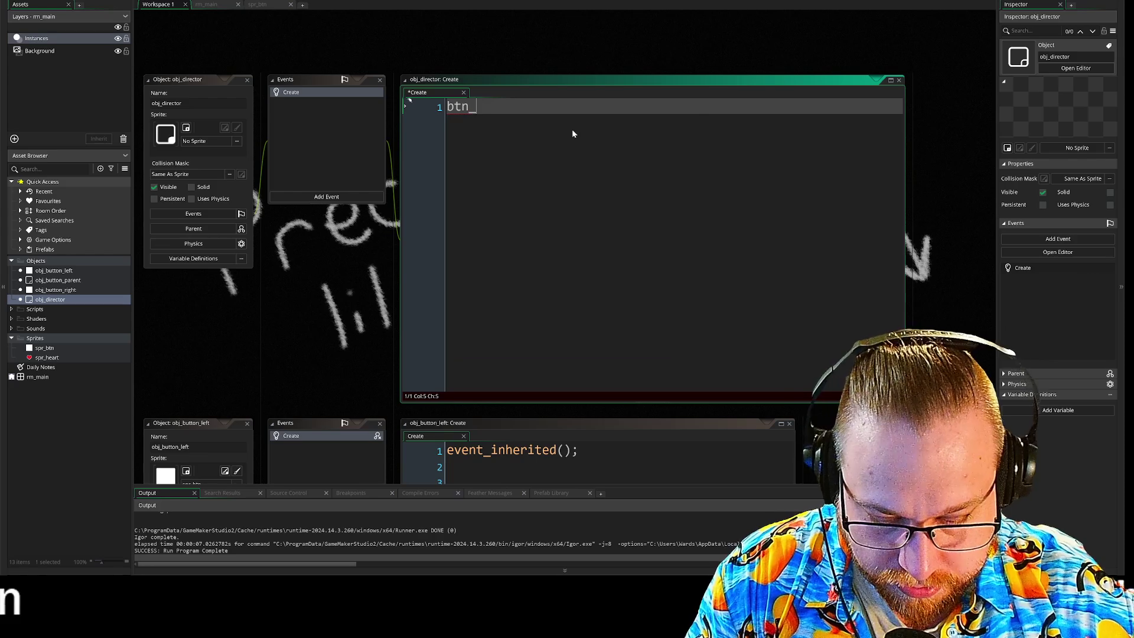
key("Escape")
key("BackSpace")
key("BackSpace")
key("BackSpace")
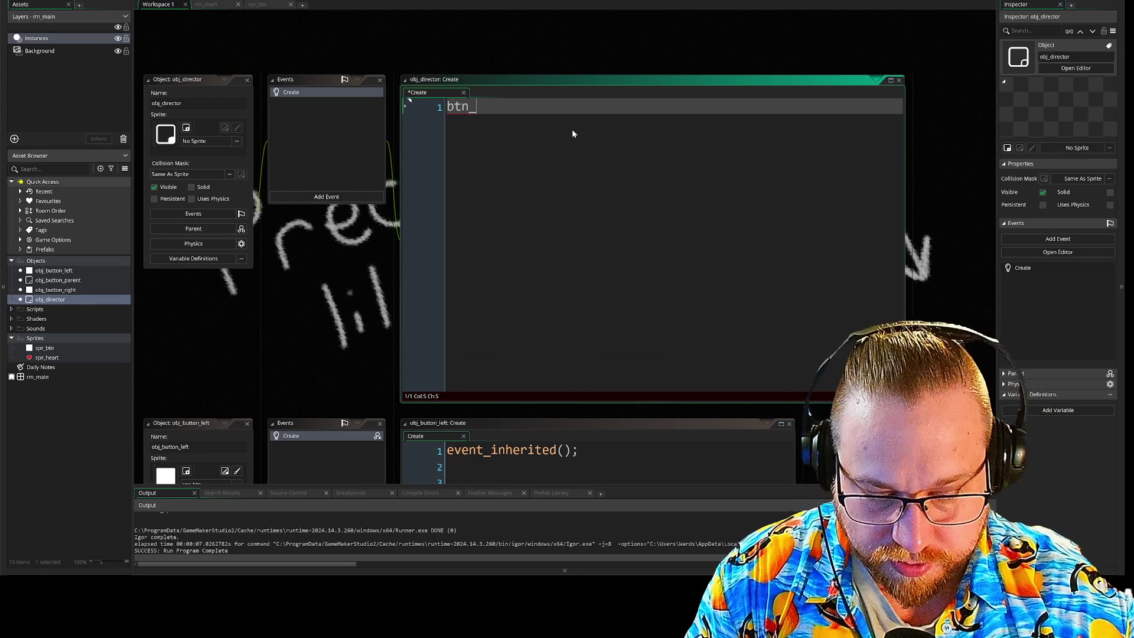
type("left")
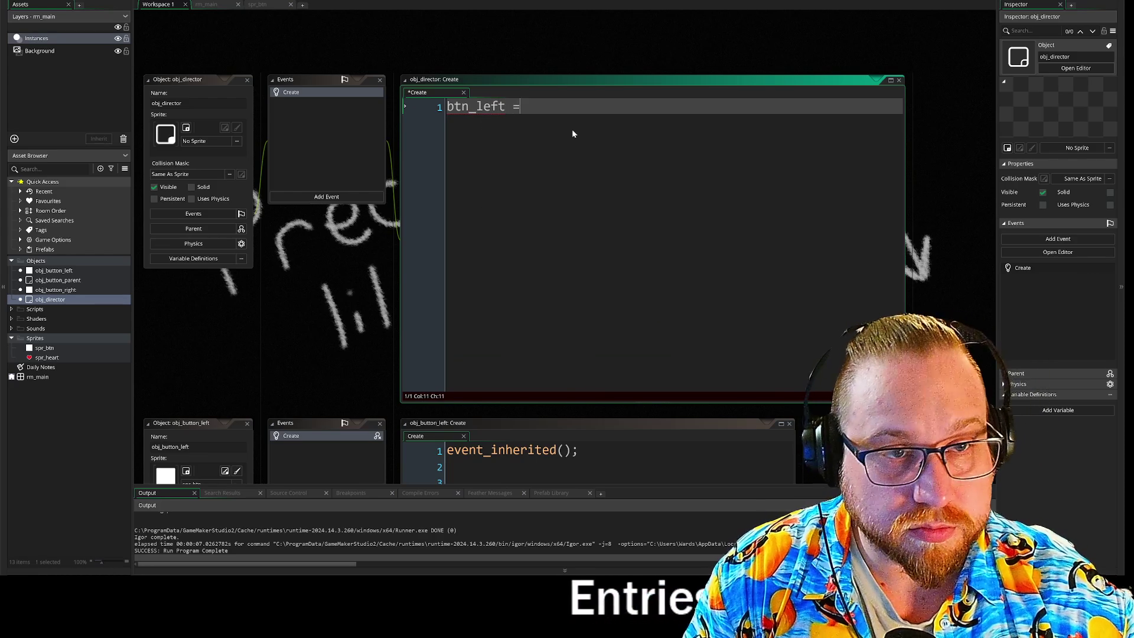
type(" = no")
key("Return")
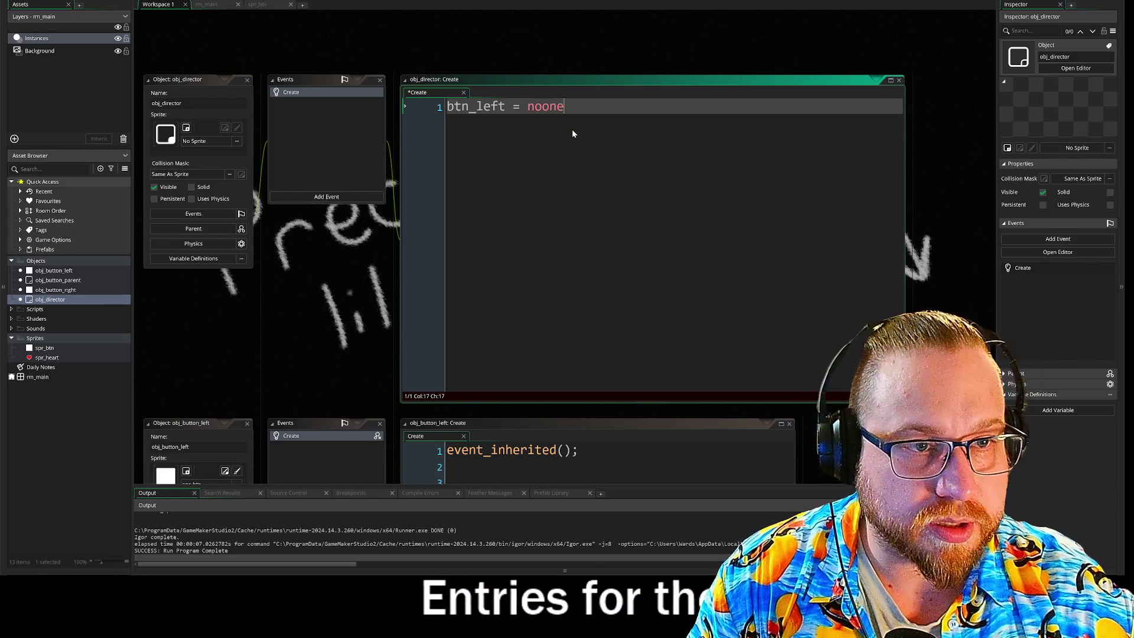
type(";")
key("Return")
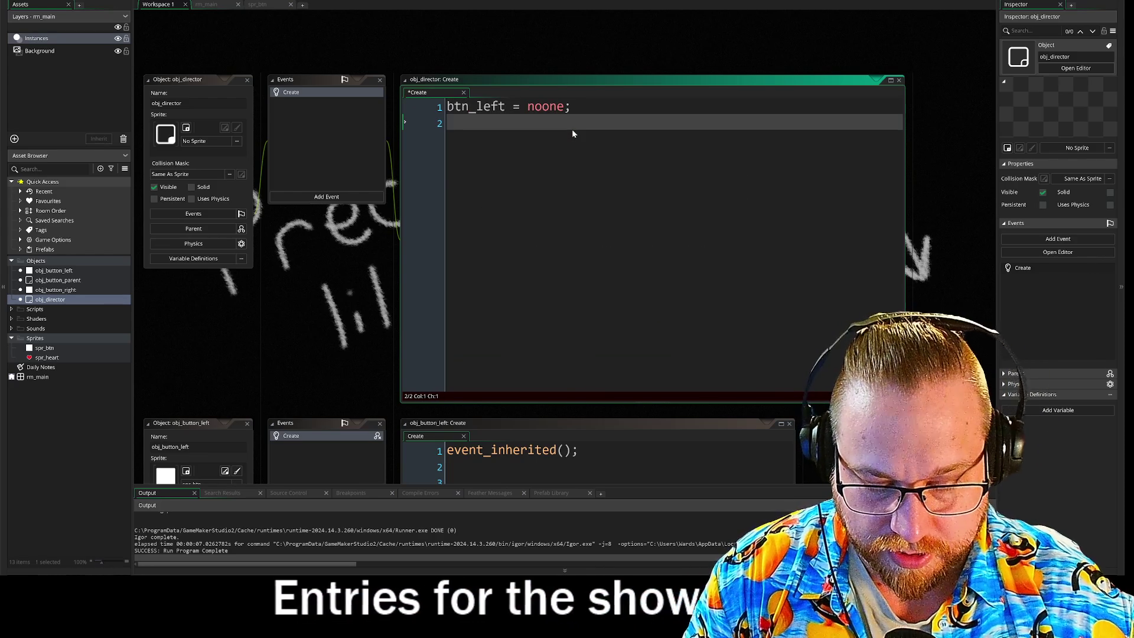
- Add 'btn_right = -1', change btn_left's value to -1, and insert blank lines above
type("btn_")
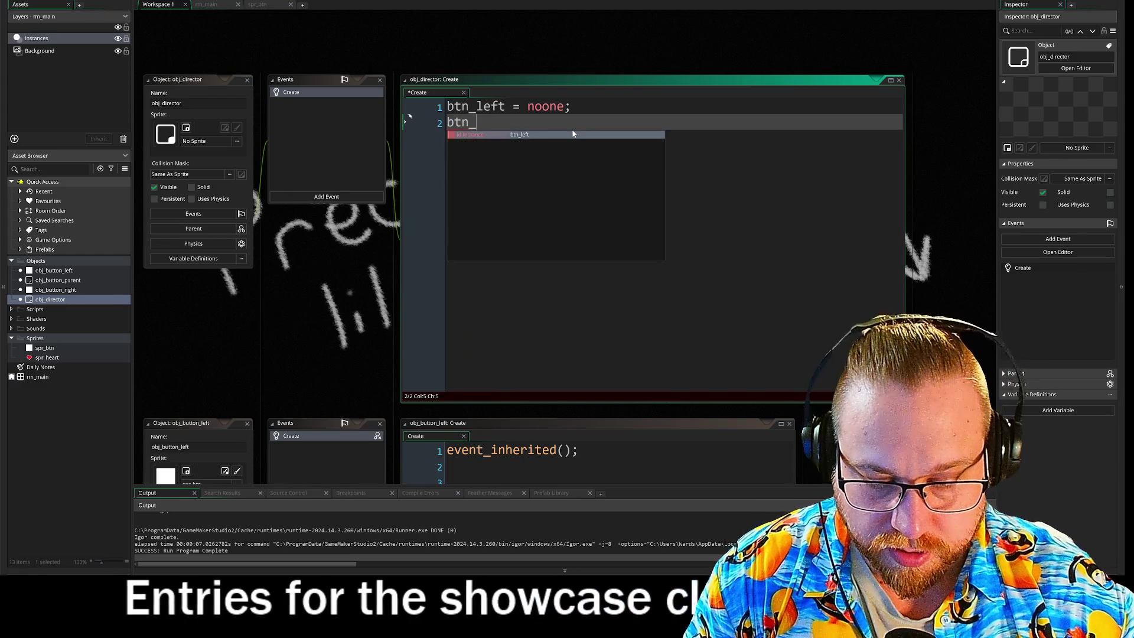
type("right =")
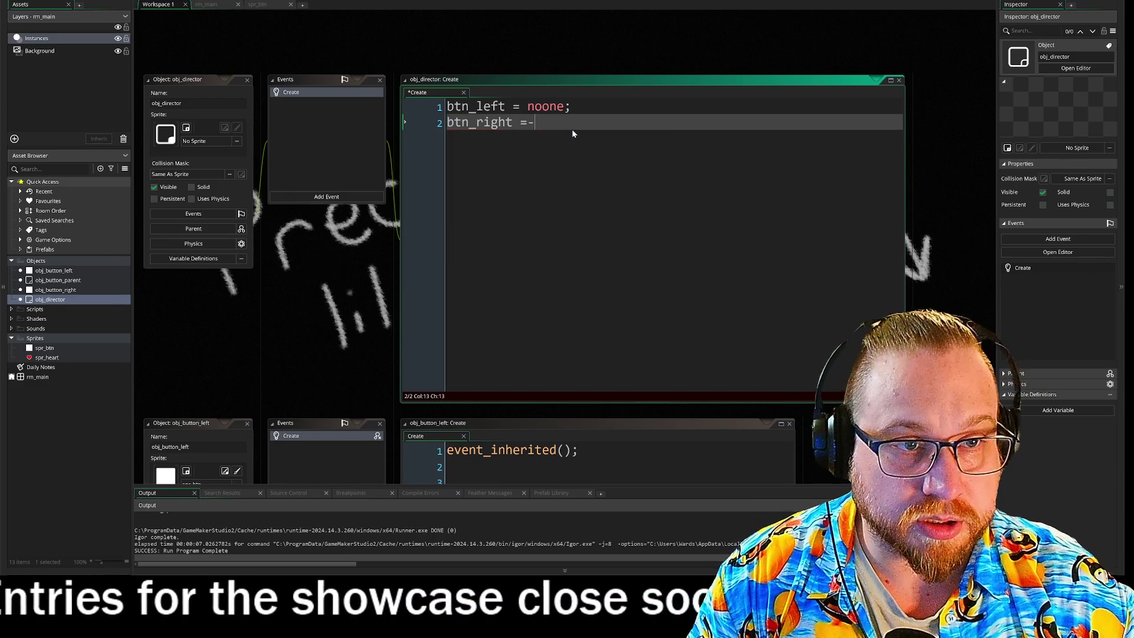
type(" -1")
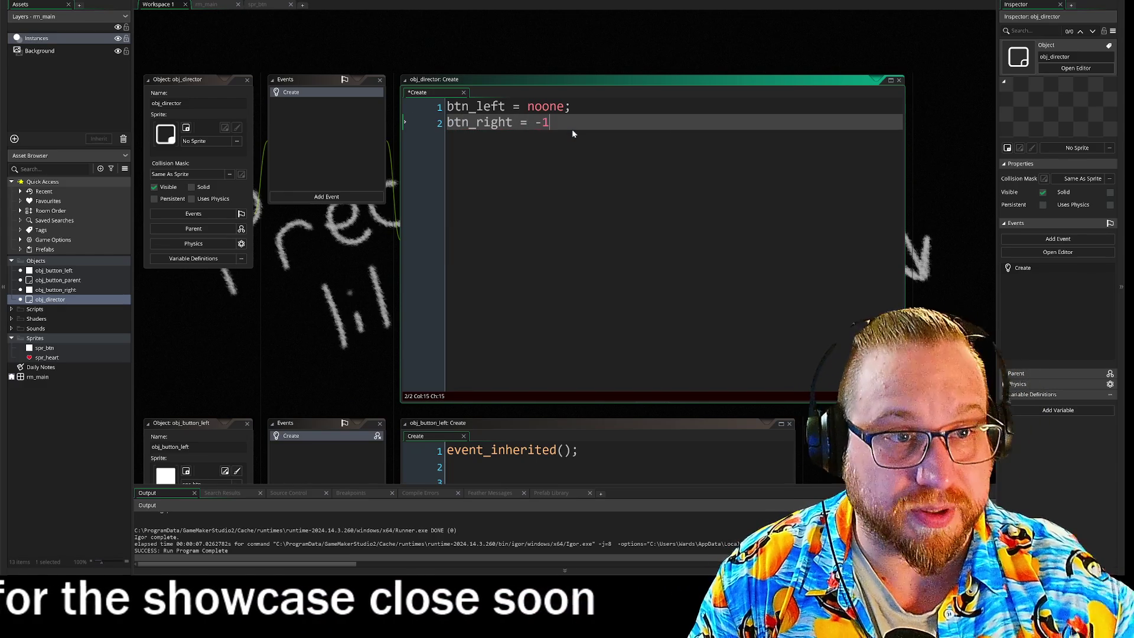
key("Up")
key("BackSpace")
key("BackSpace")
key("BackSpace")
key("Delete")
key("Delete")
type("-1")
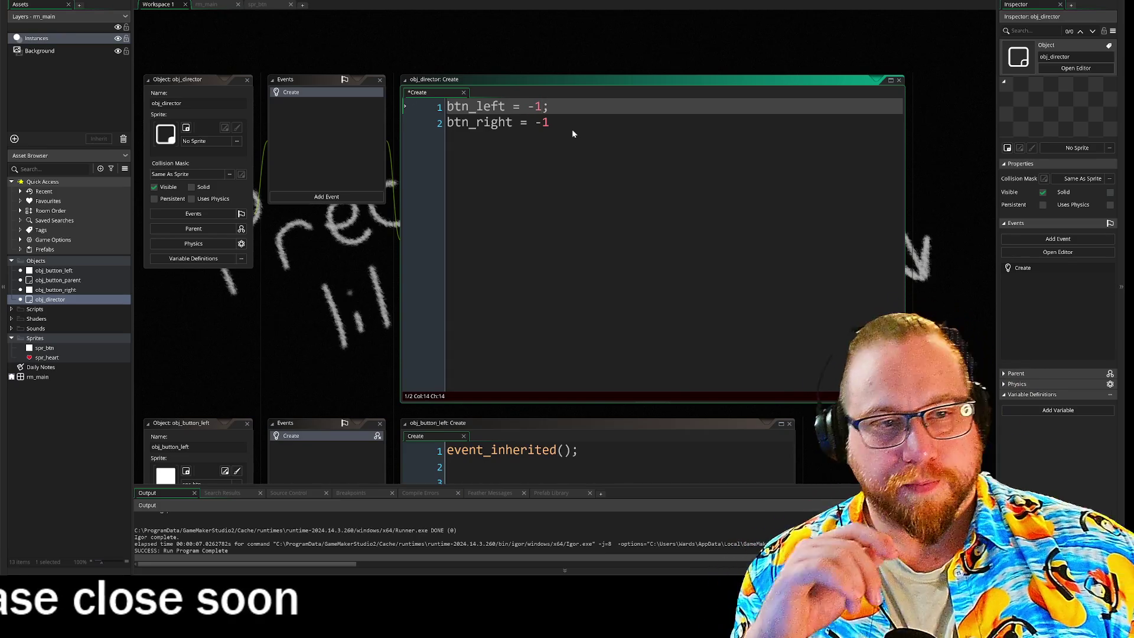
left_click(572, 129)
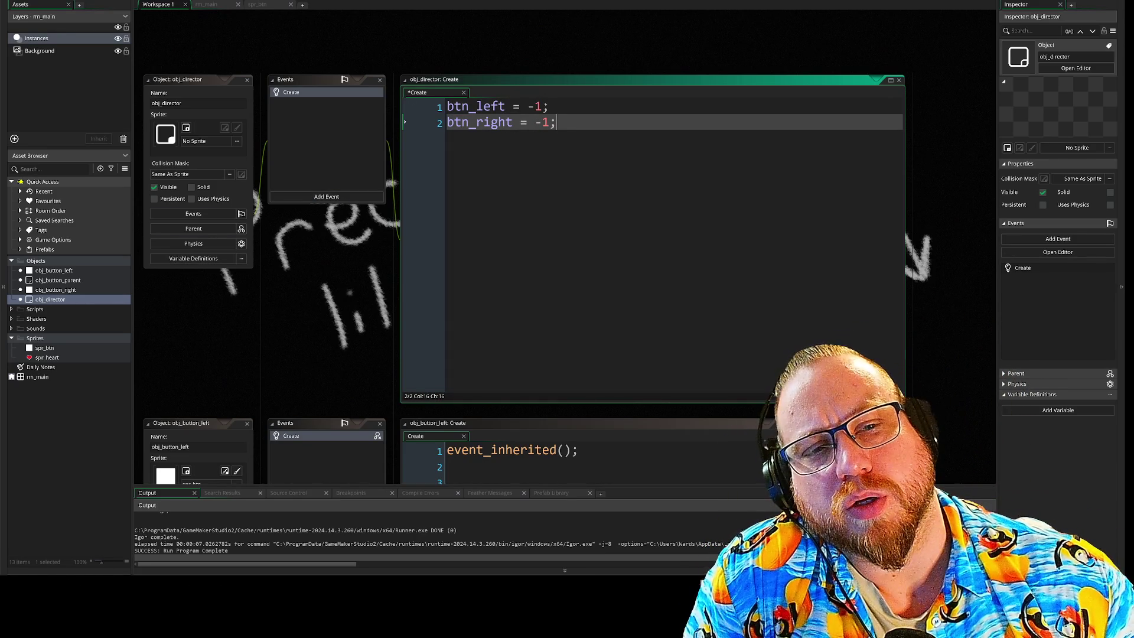
left_click(447, 106)
key("Return")
key("Return")
key("Return")
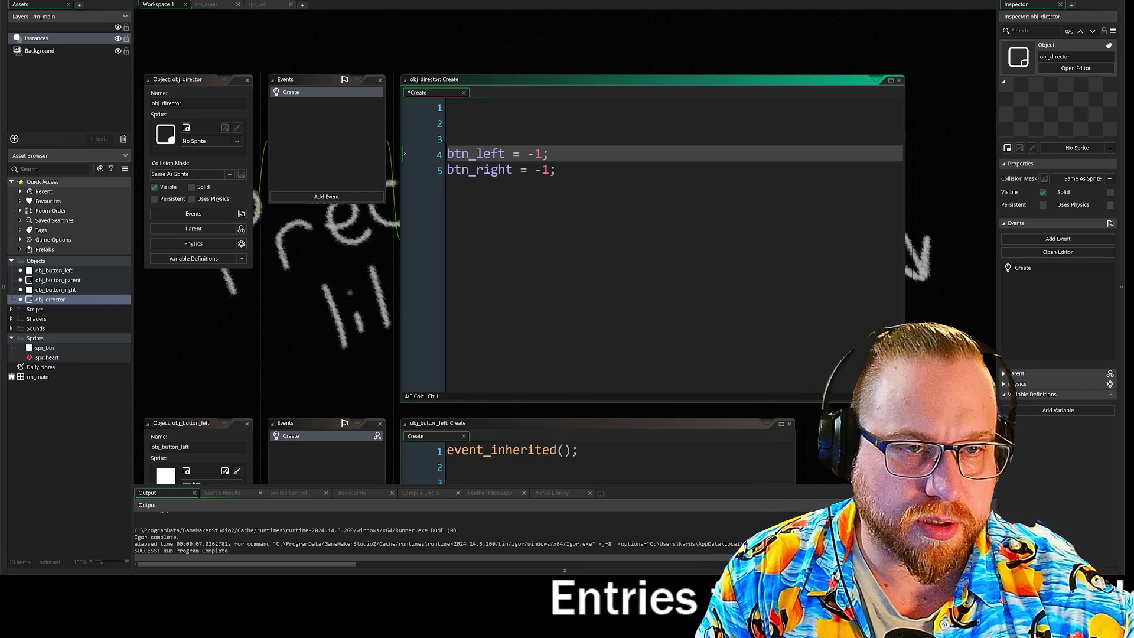
- Start a state assignment and declare 'enum GAMESTATE' with an opening brace above it
key("Up")
key("Up")
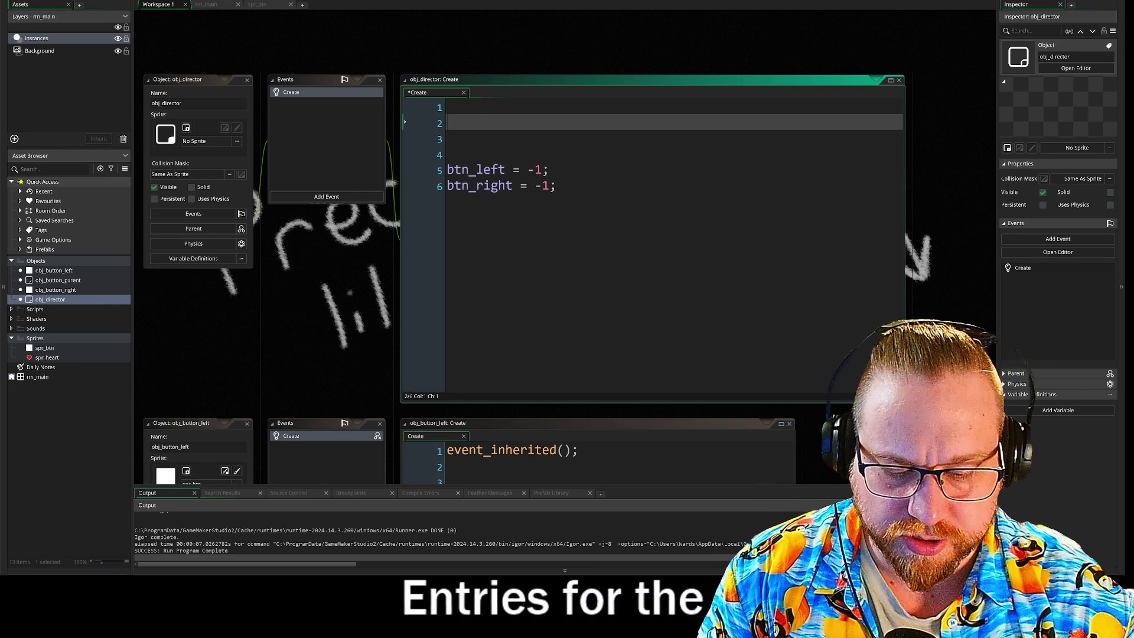
type("te =")
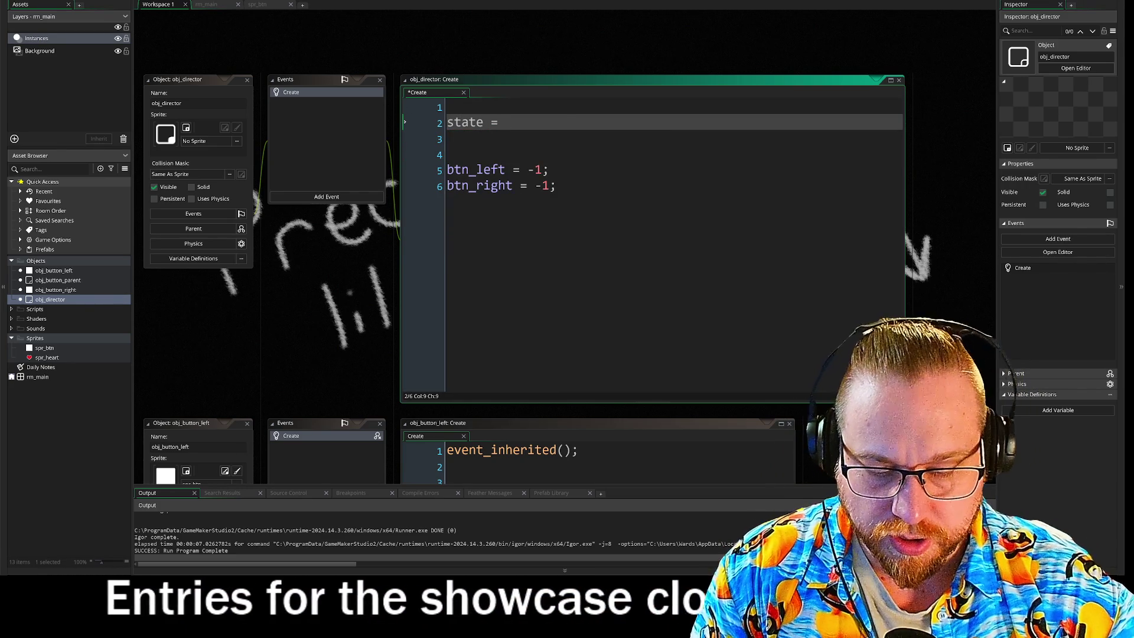
key("Home")
key("Return")
key("Return")
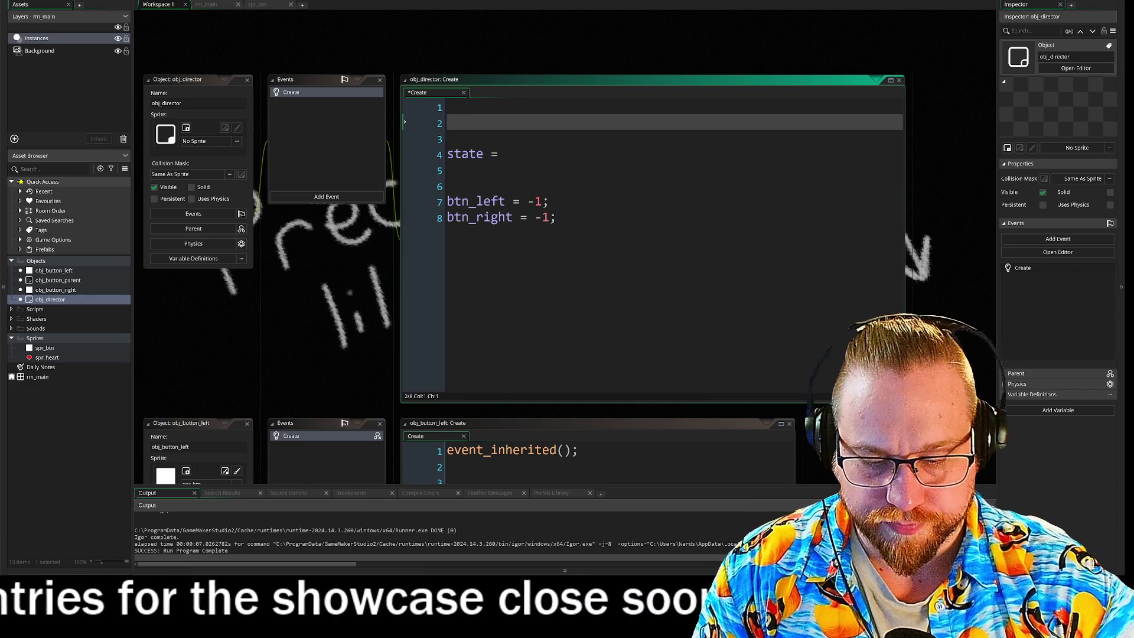
key("Up")
key("Up")
type("enum s")
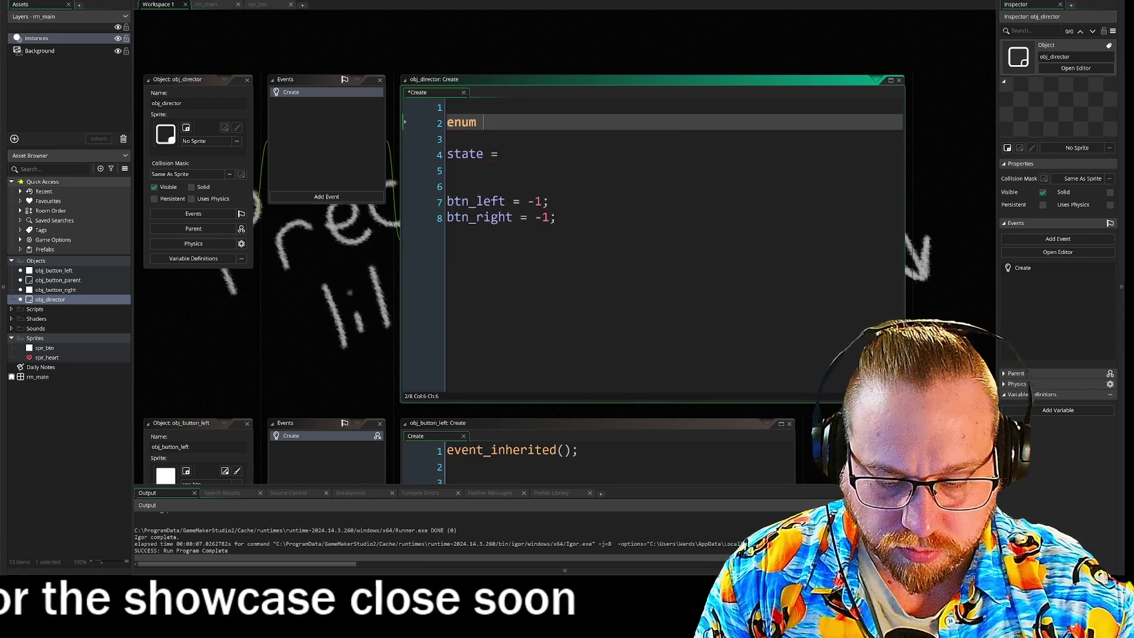
key("BackSpace")
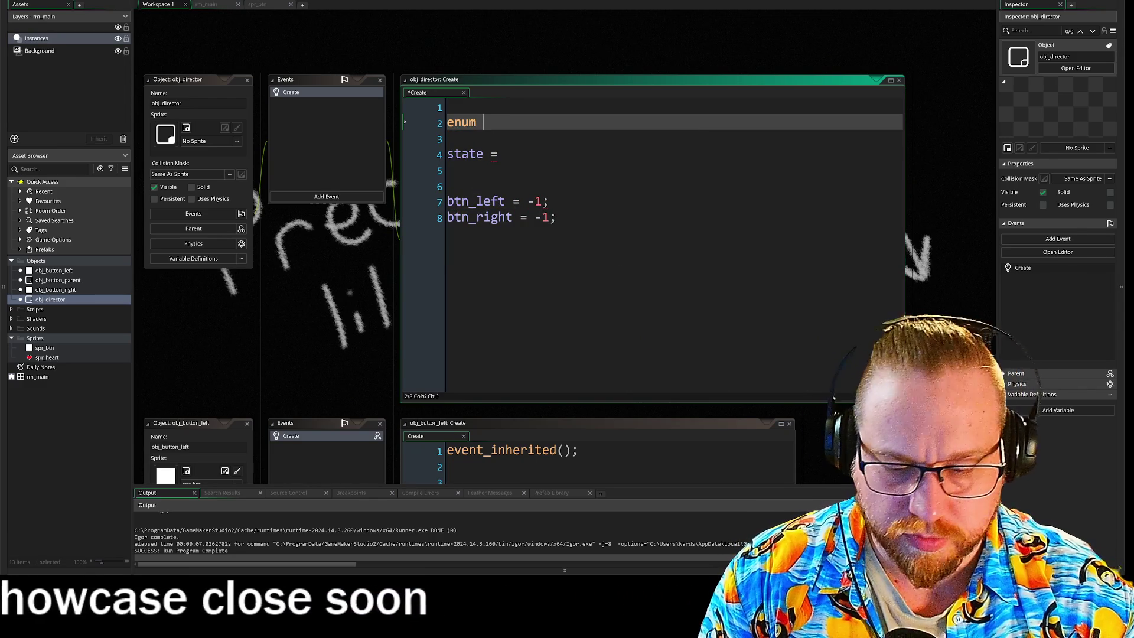
type("GAEM")
key("BackSpace")
key("BackSpace")
type("MESTATE")
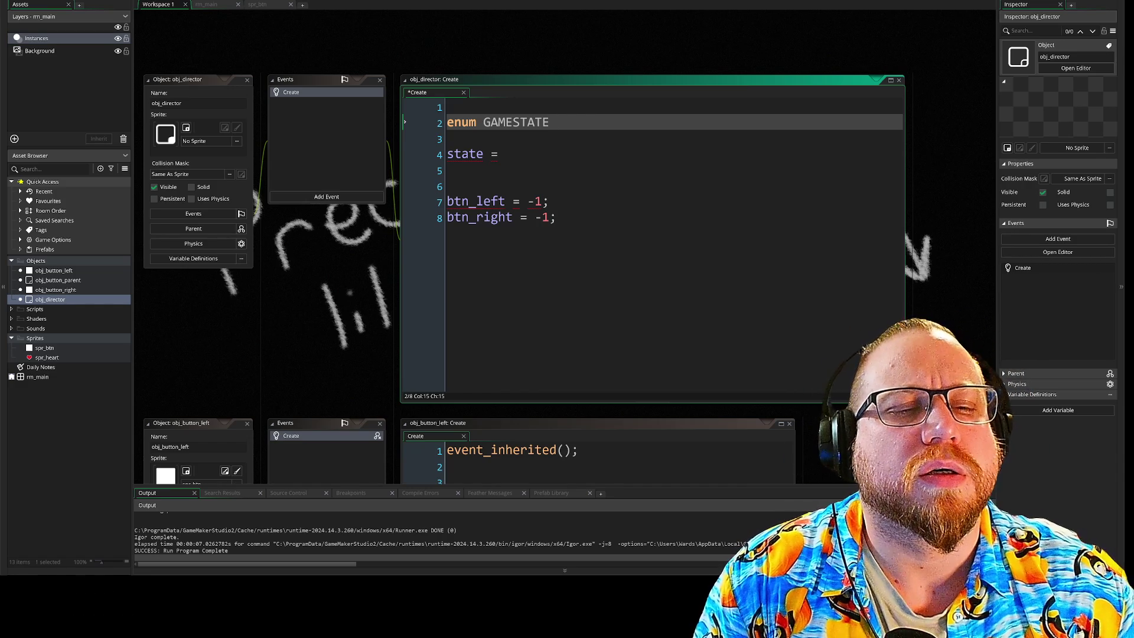
key("Return")
type("{")
key("Return")
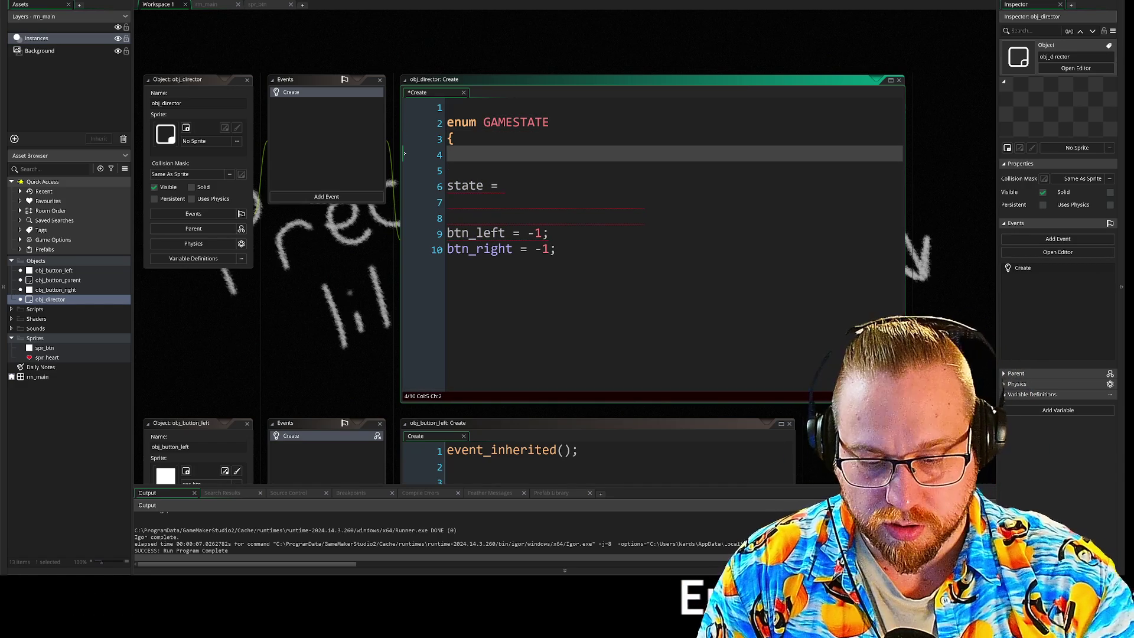
- List START, PLAY and END in the GAMESTATE enum and close its brace
type("Start")
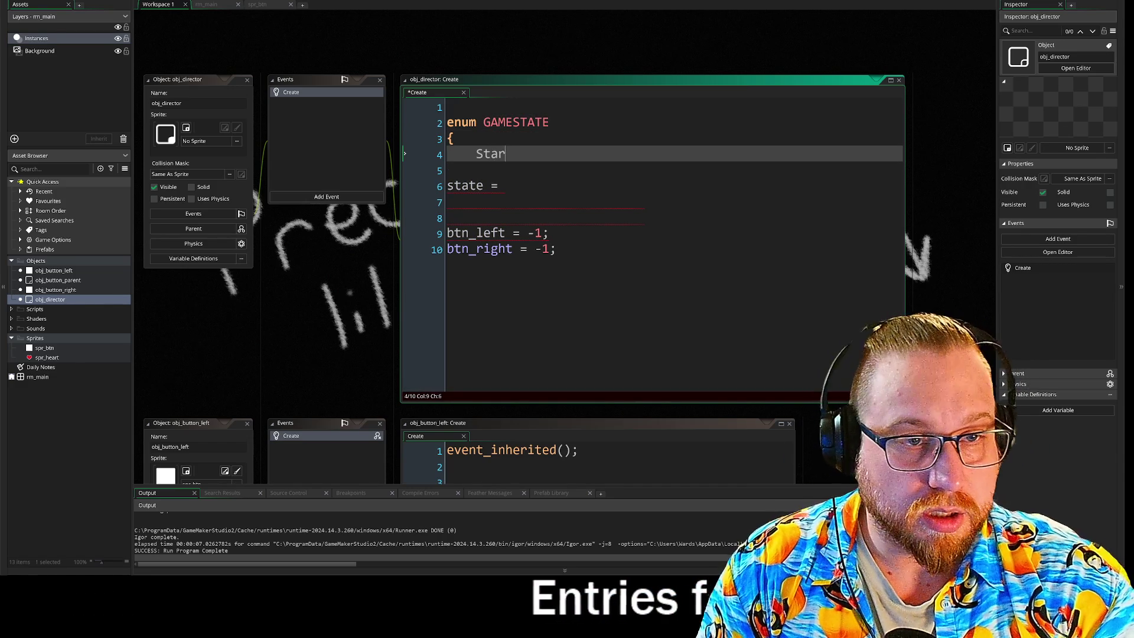
key("BackSpace")
key("BackSpace")
key("BackSpace")
key("BackSpace")
key("BackSpace")
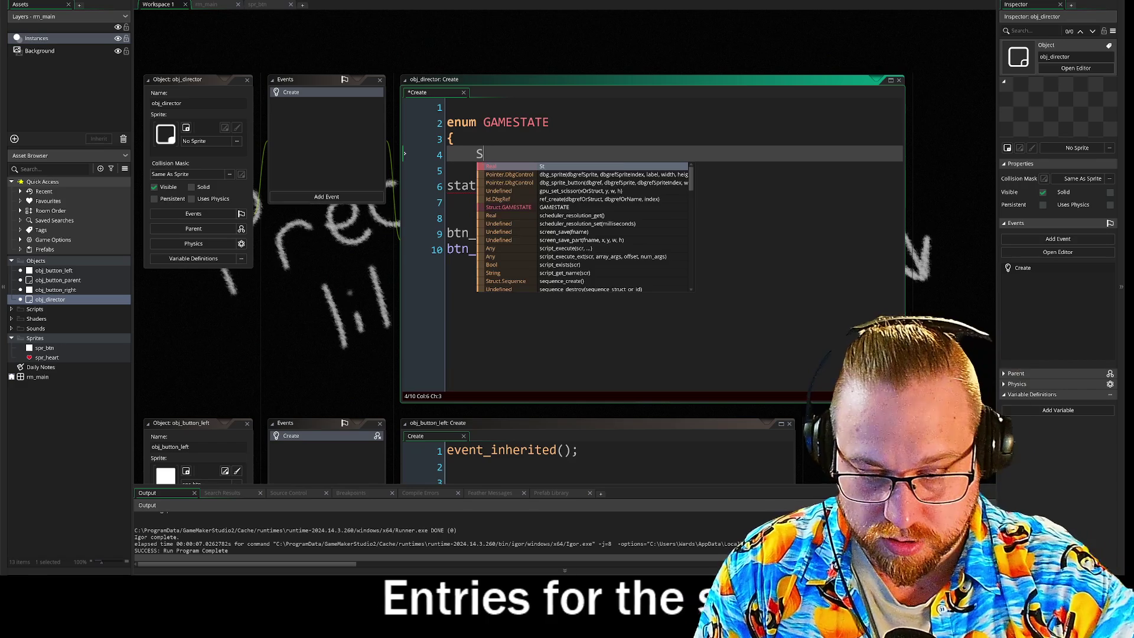
type("START,")
key("Return")
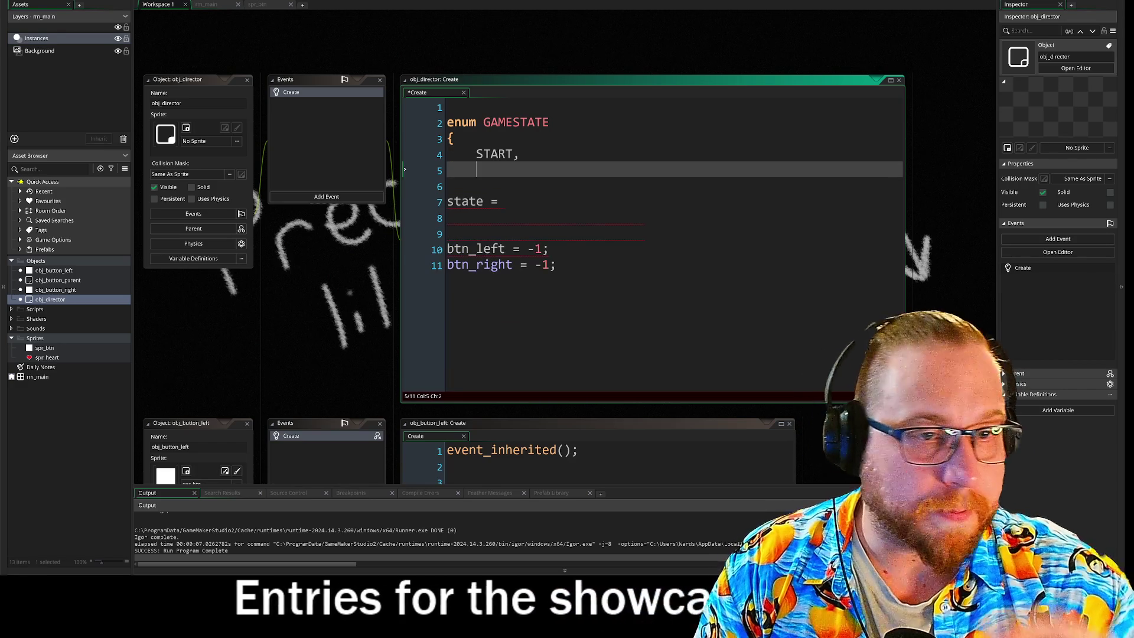
type("PLAY,")
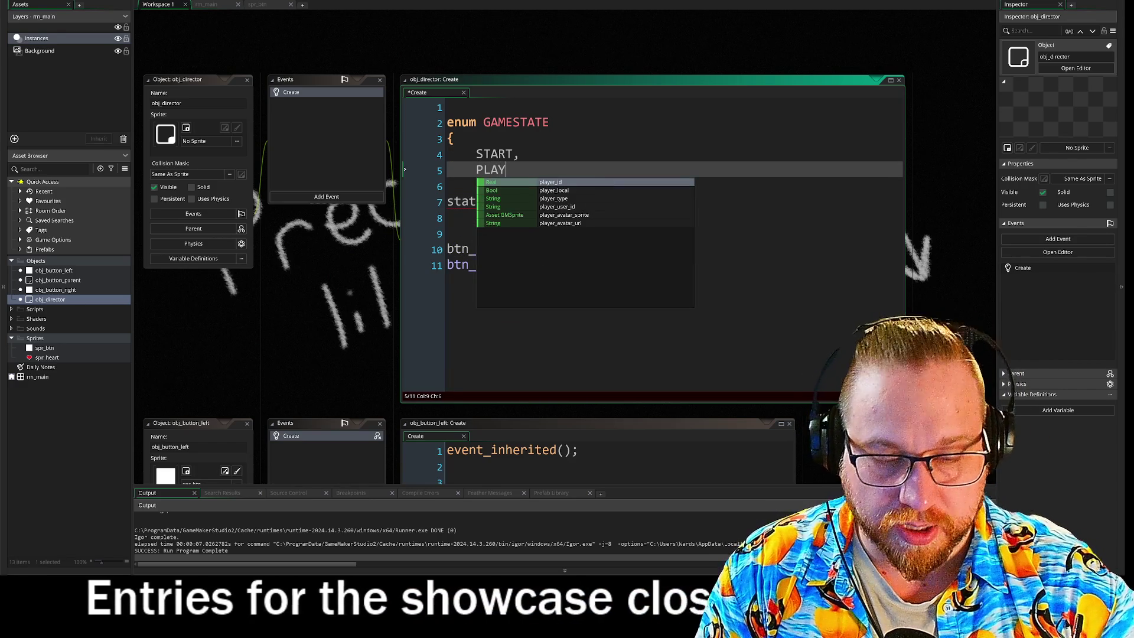
key("Return")
type("E")
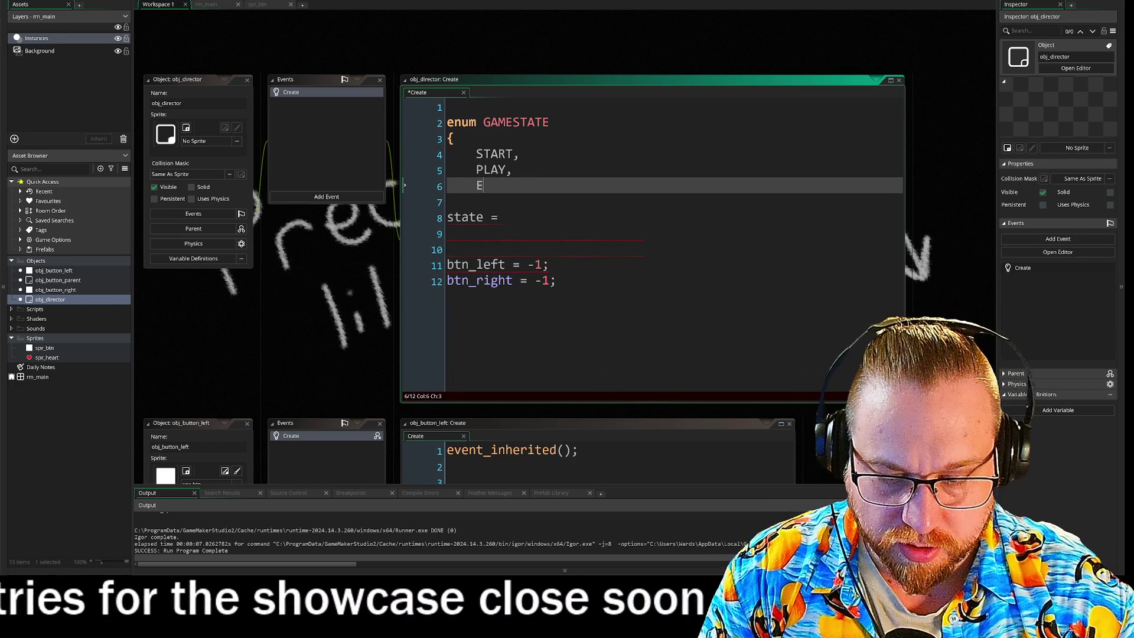
type("ND,")
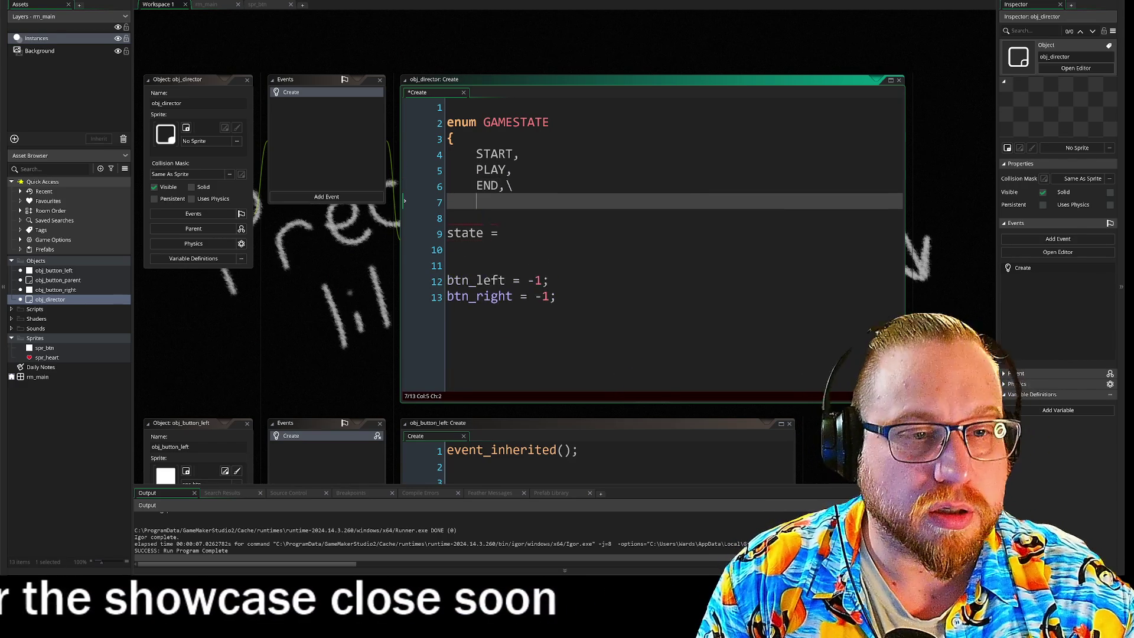
key("Return")
type("}")
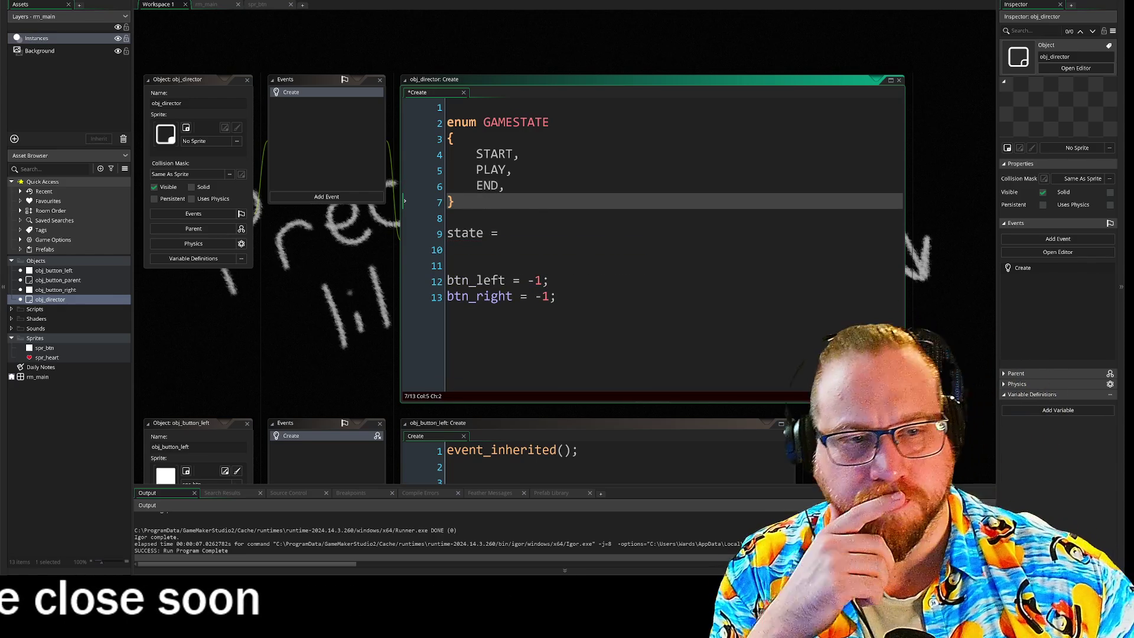
- Finish 'state = GAMESTATE.START;' and delete the empty first line
left_click(511, 233)
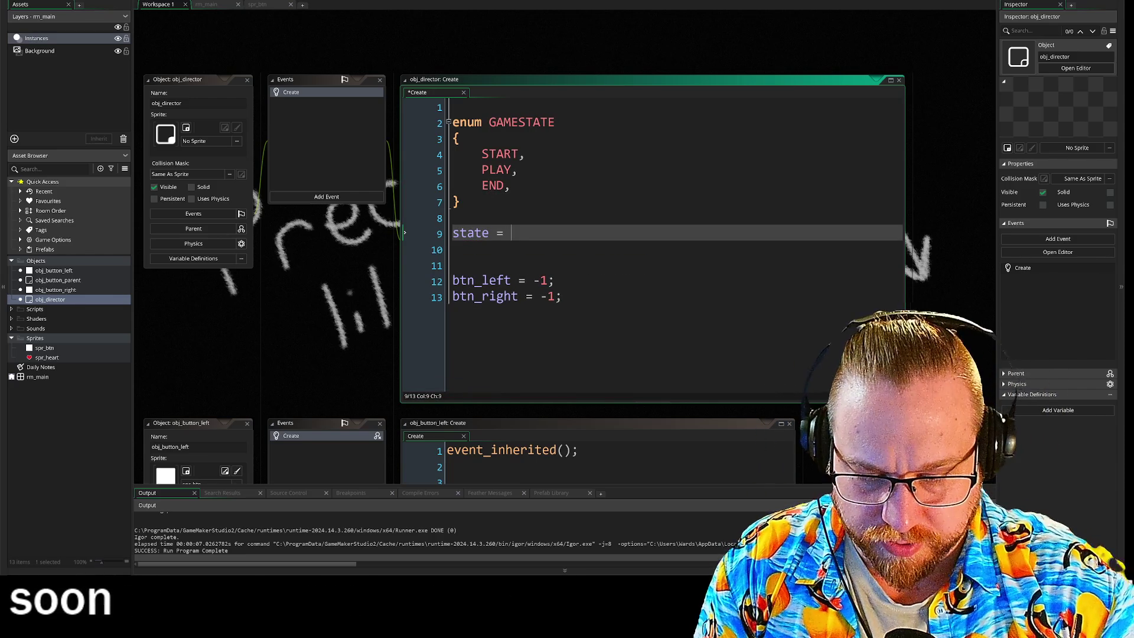
type("GAMESTATE.ST")
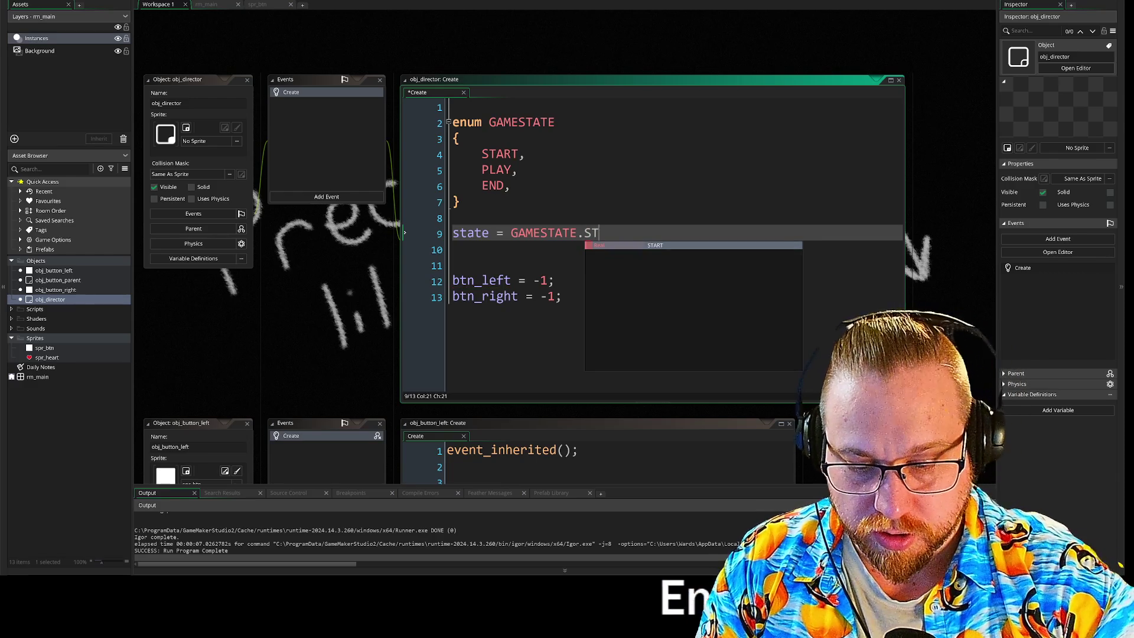
type("ART")
key("BackSpace")
key("Return")
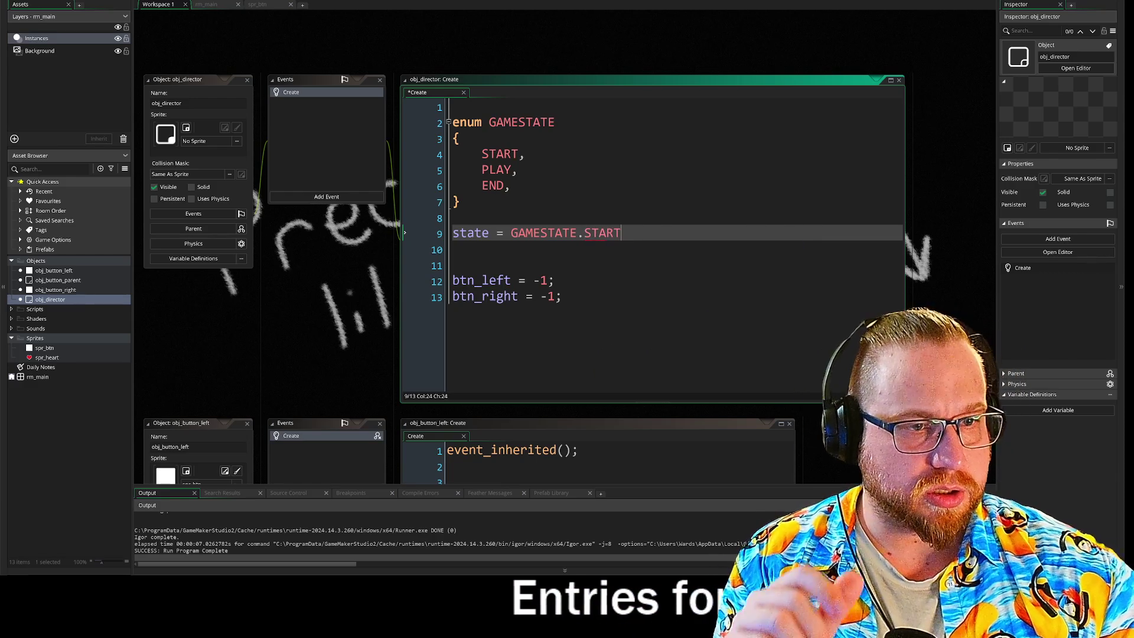
type(";")
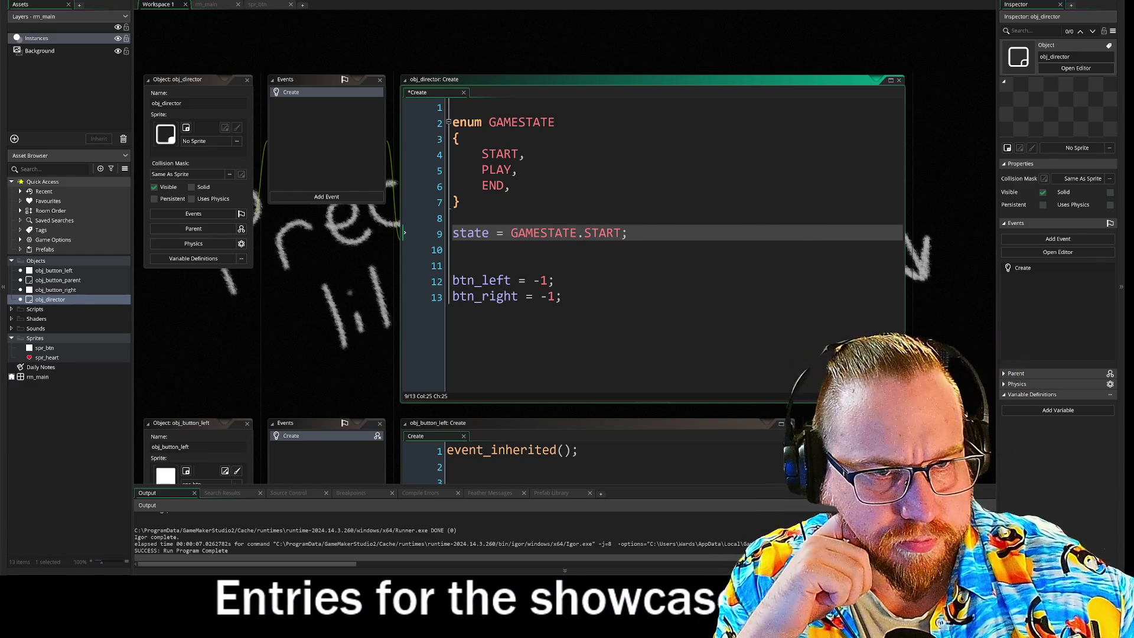
key("ctrl+Home")
key("Delete")
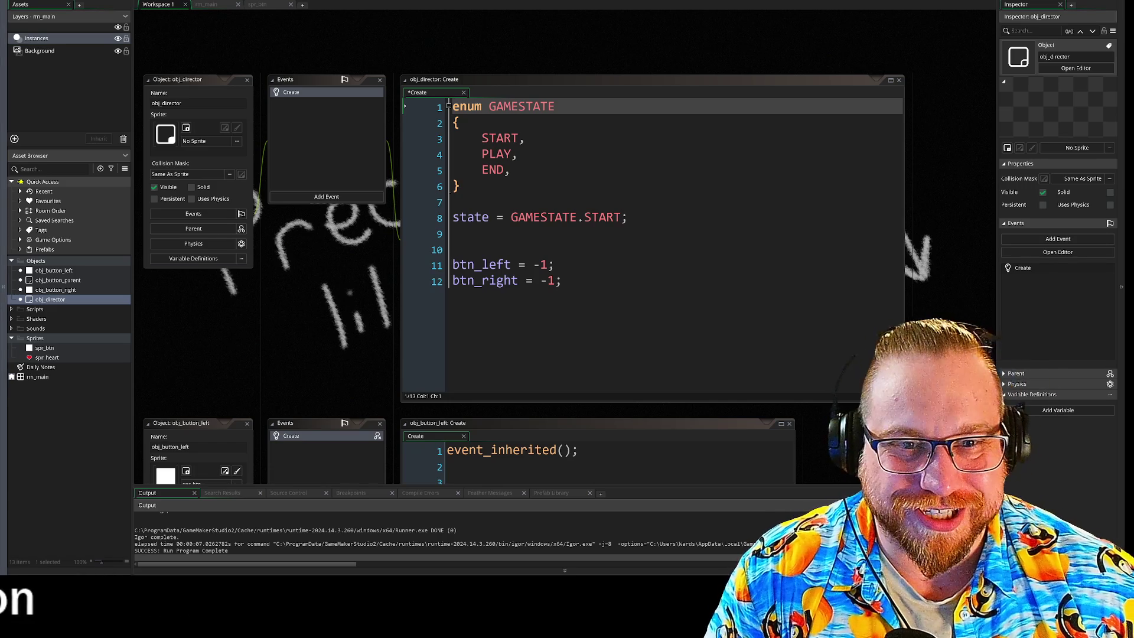
scroll(315, 261, "down", 2)
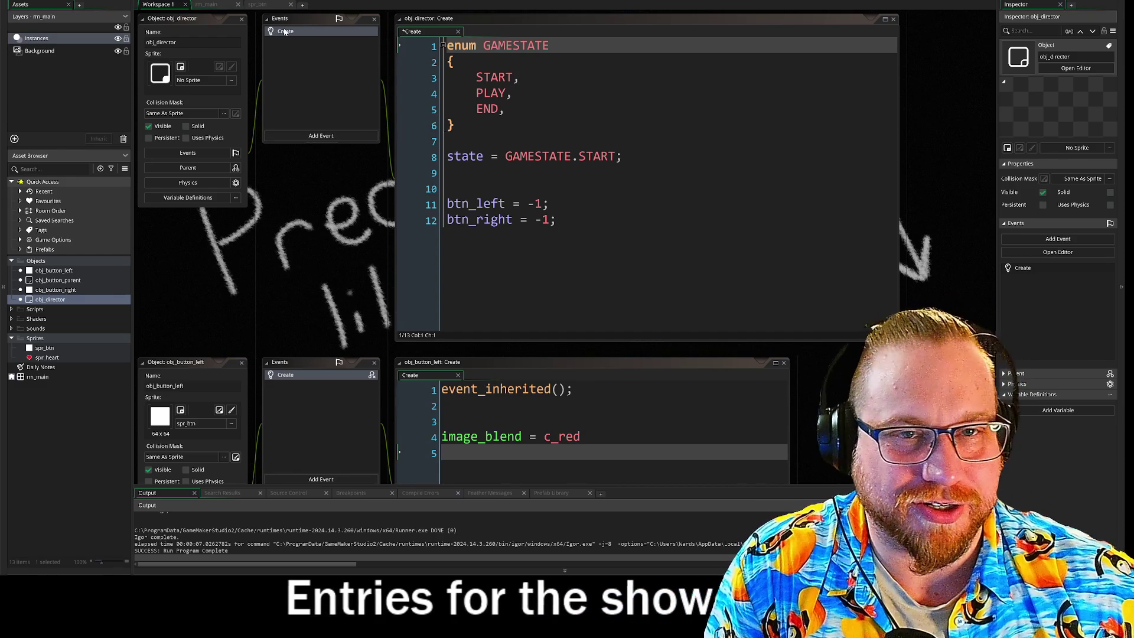
- Add a Step event to obj_director alongside its Create event and open the Step code
left_click(532, 156)
key("Down")
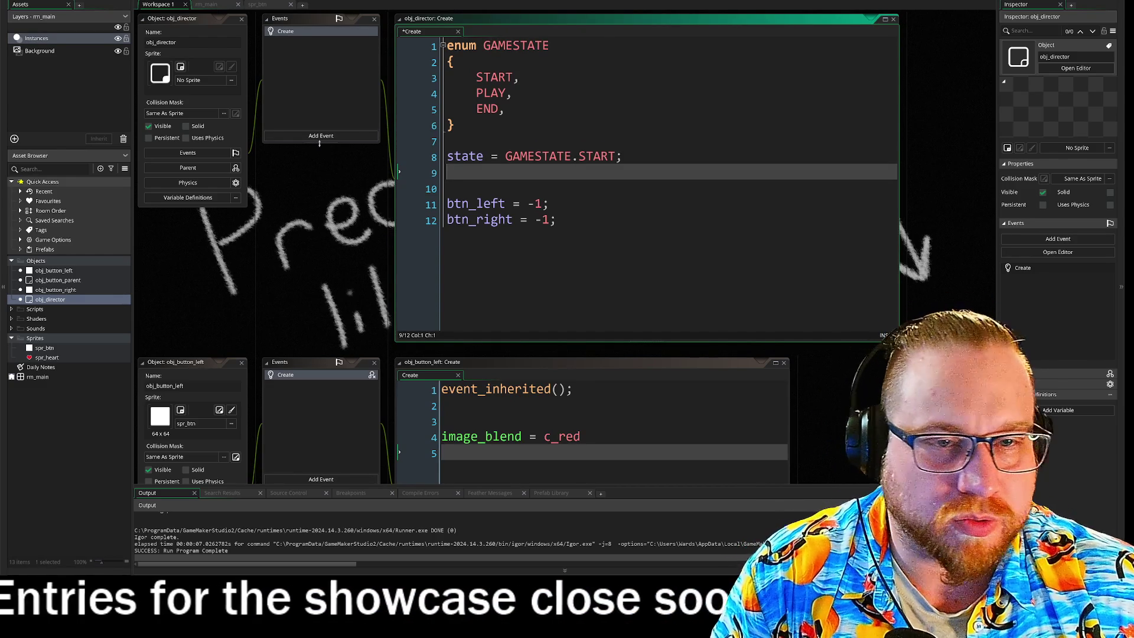
left_click(319, 139)
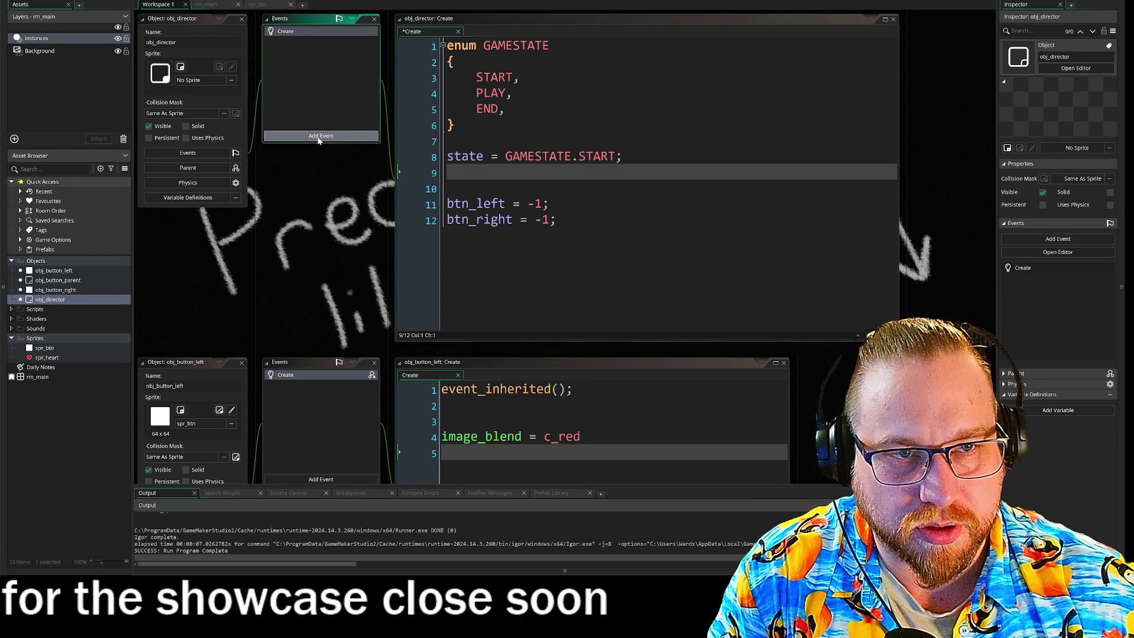
mouse_move(343, 174)
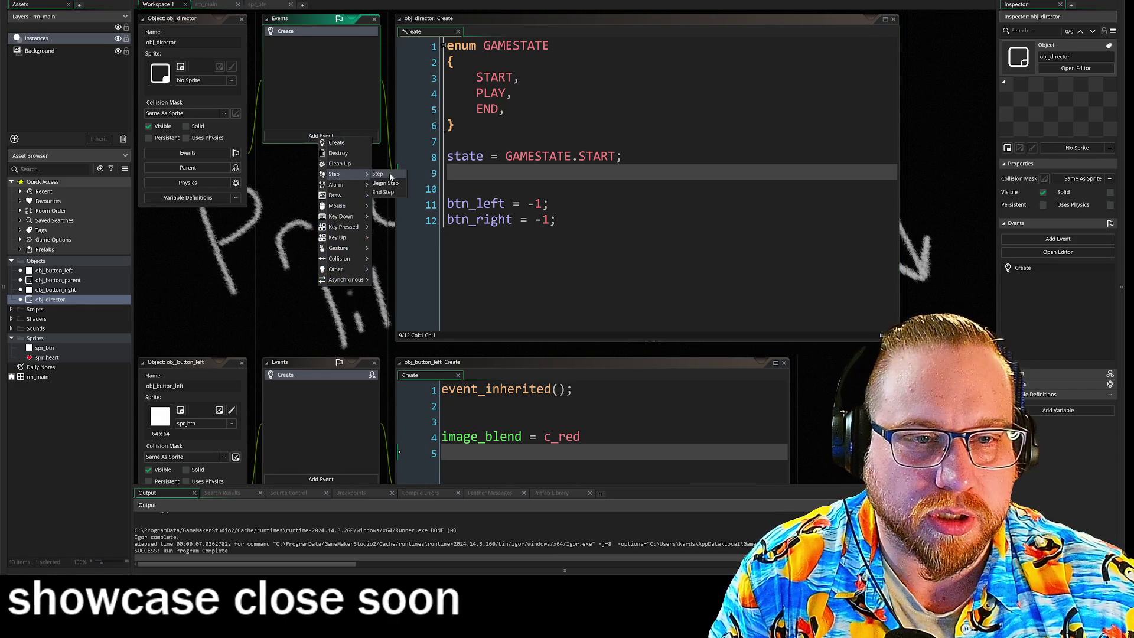
left_click(378, 175)
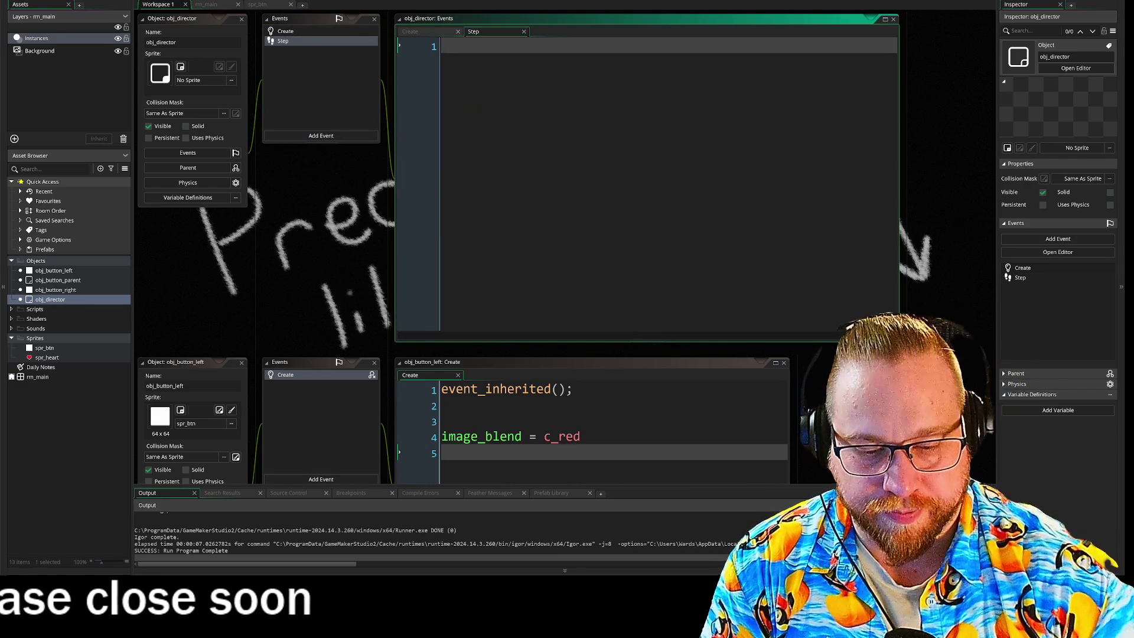
type("if")
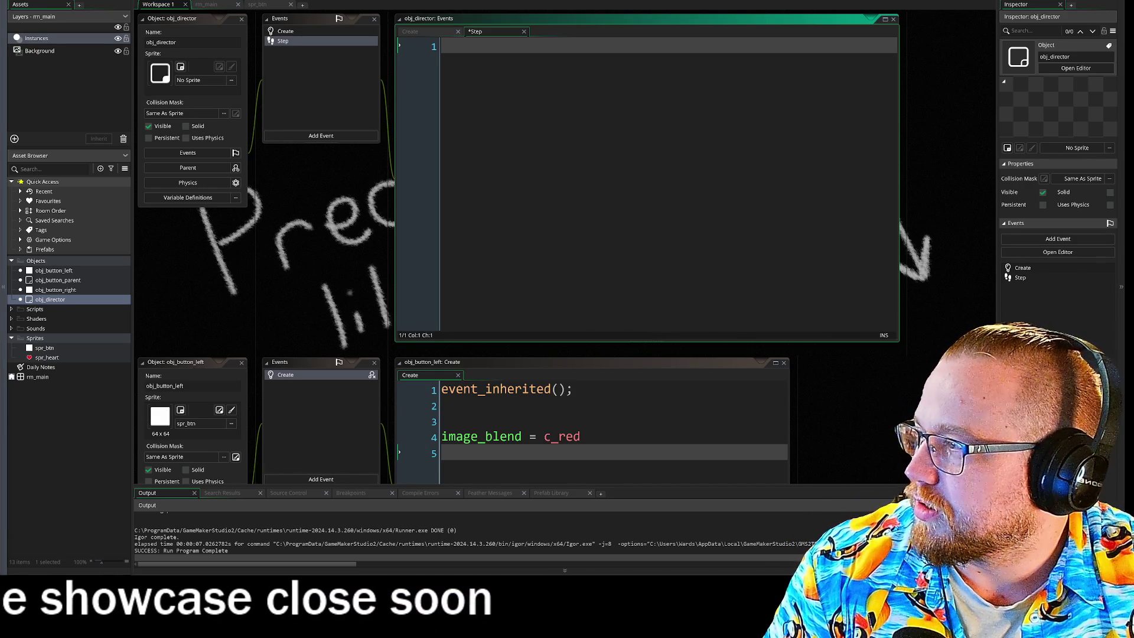
- Drag the Fundamentals Jam #2 page out into its own browser window over GameMaker
left_click_drag(581, 77, 580, 77)
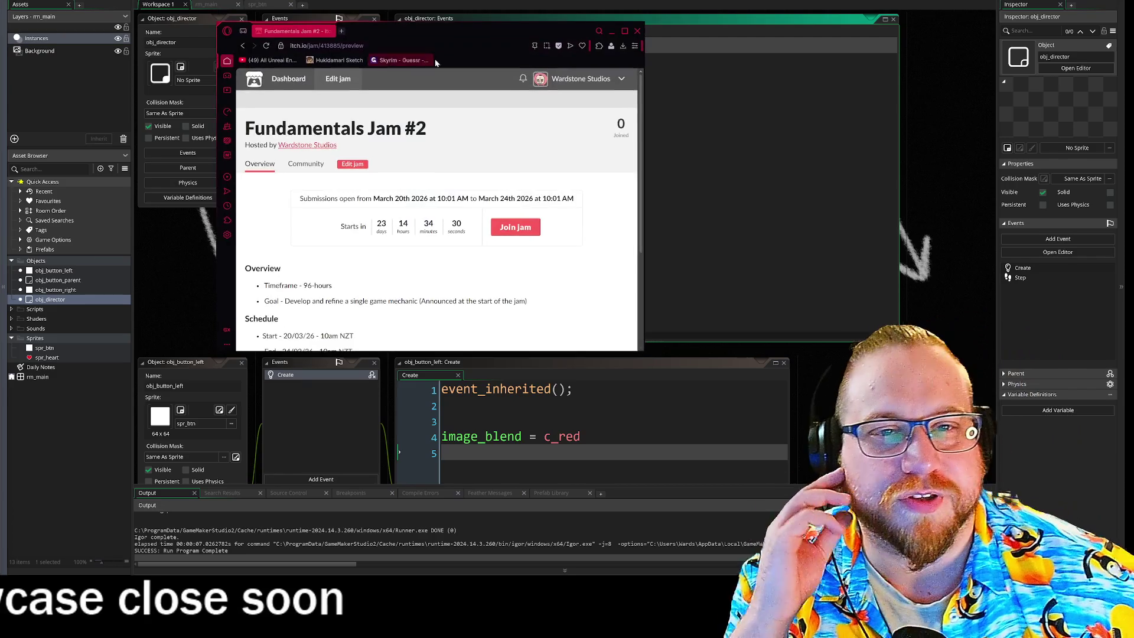
- Move and resize the jam page window, then switch back to GameMaker's workspace
left_click_drag(508, 23, 355, 4)
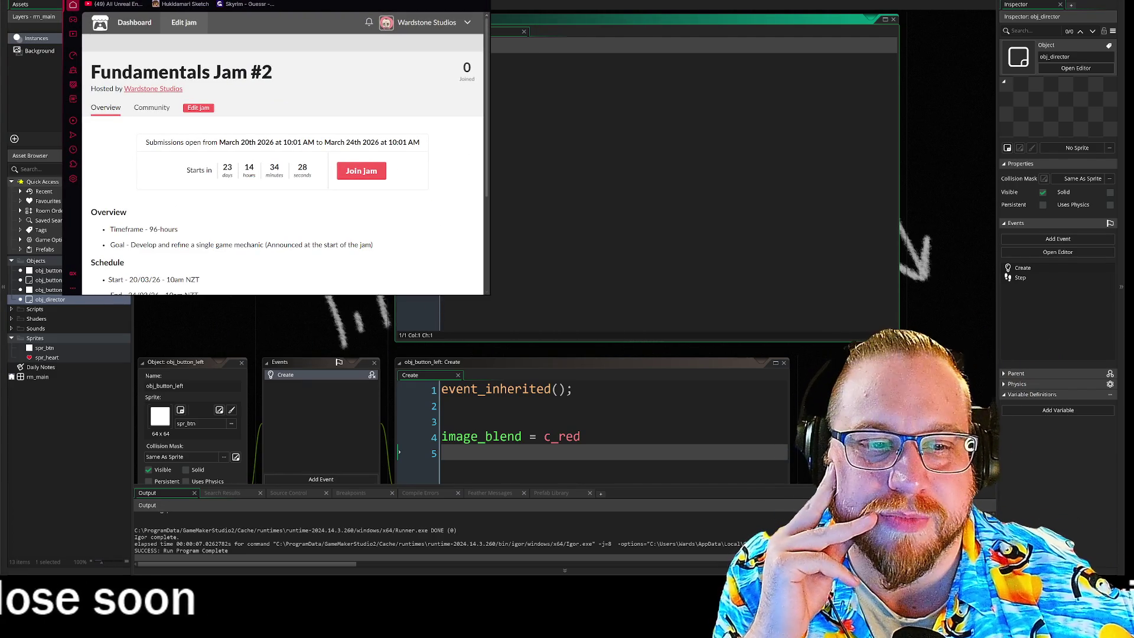
mouse_move(486, 296)
left_mouse_down()
mouse_move(898, 498)
mouse_move(835, 518)
mouse_move(836, 538)
left_mouse_up()
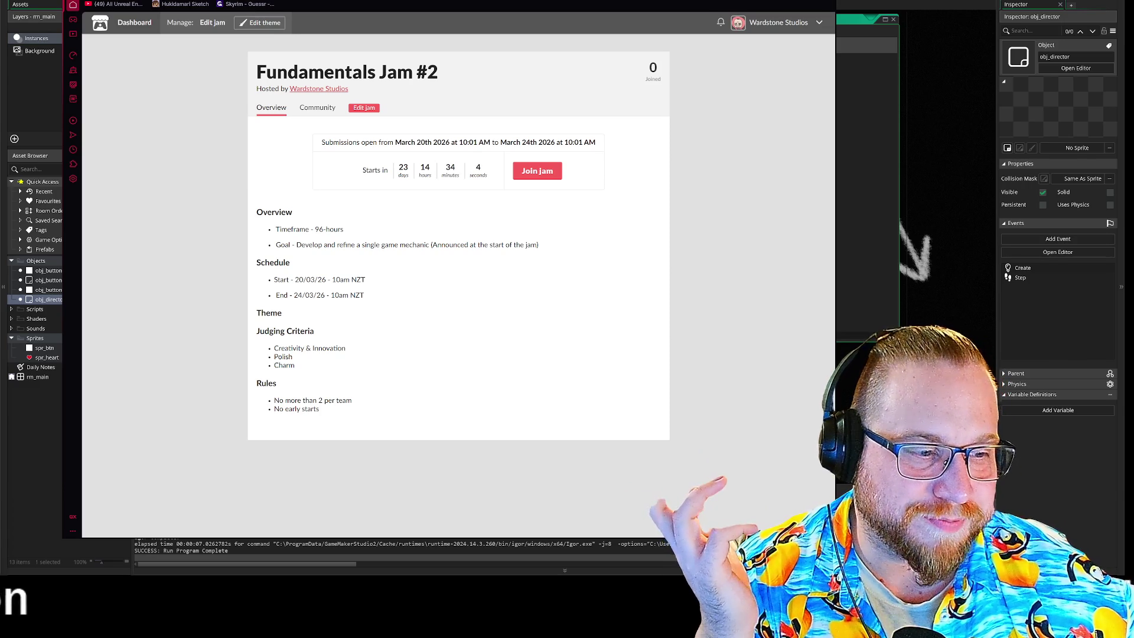
mouse_move(835, 538)
left_mouse_down()
mouse_move(699, 494)
mouse_move(514, 469)
mouse_move(507, 453)
left_mouse_up()
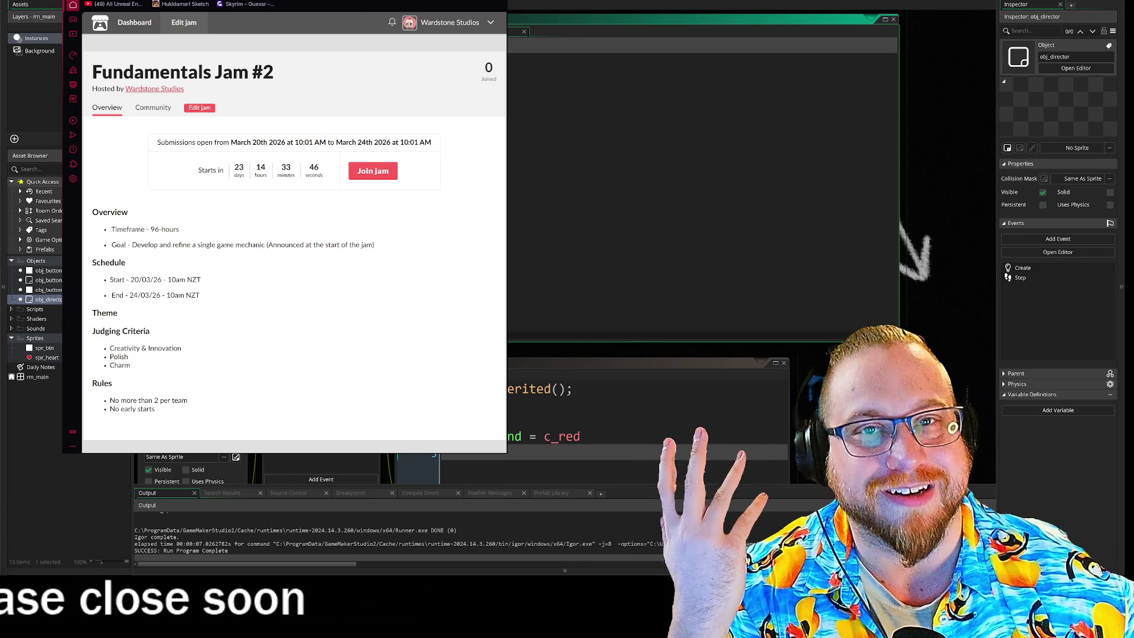
key("alt+Tab")
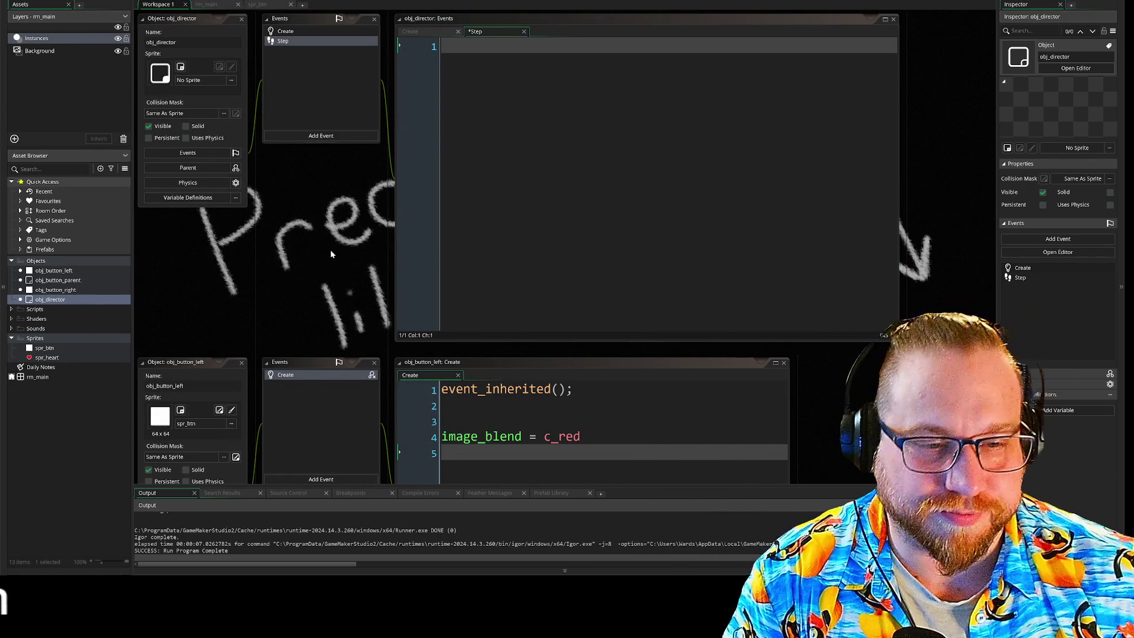
- Delete the blank lines above image_blend in obj_button_left's and obj_button_right's Create code
scroll(331, 254, "down", 3)
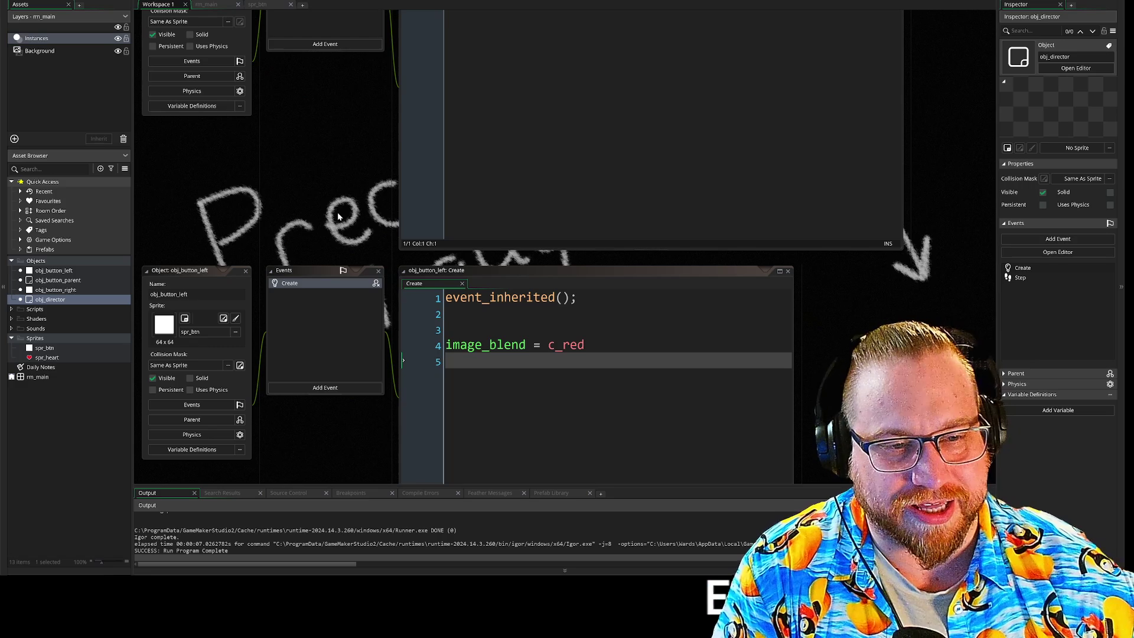
key("BackSpace")
key("BackSpace")
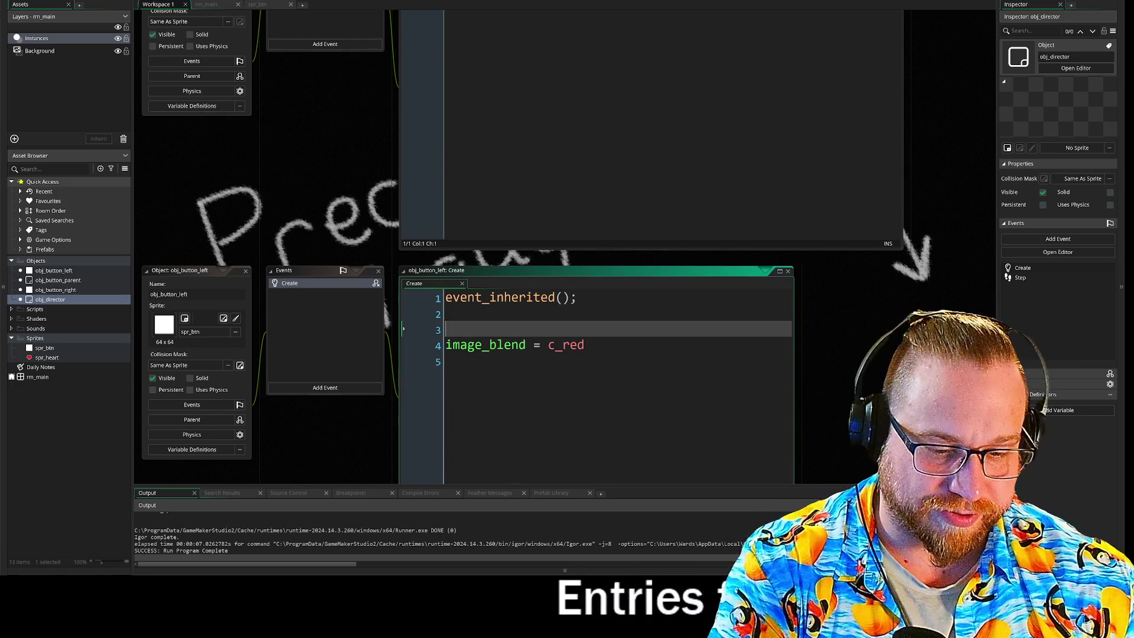
scroll(518, 249, "down", 3)
left_click_drag(416, 403, 443, 264)
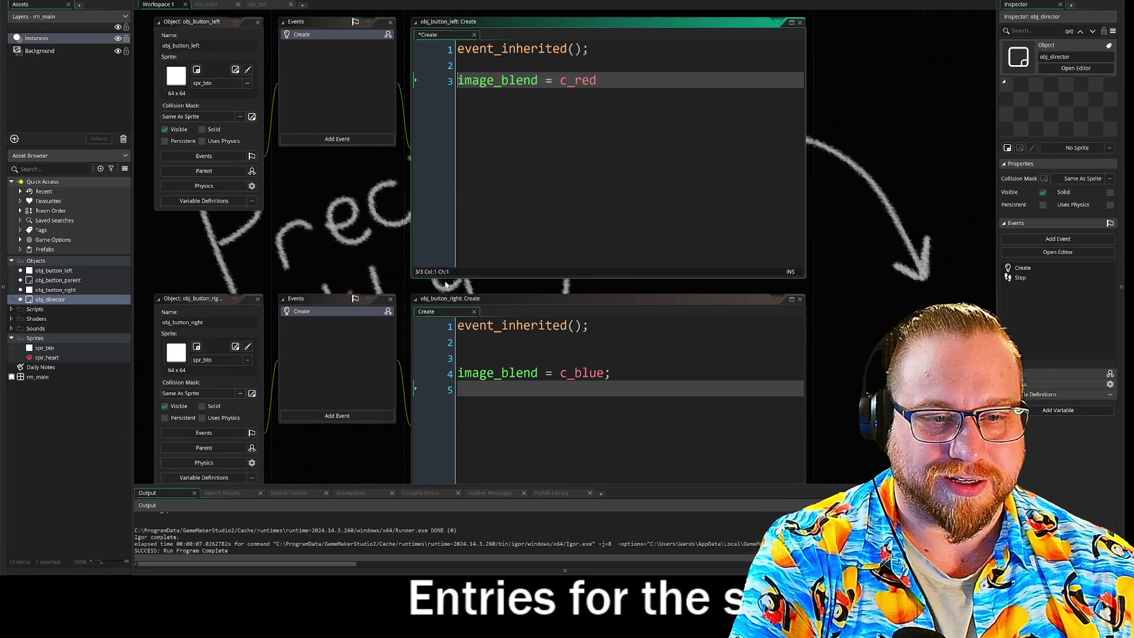
left_click(467, 358)
key("BackSpace")
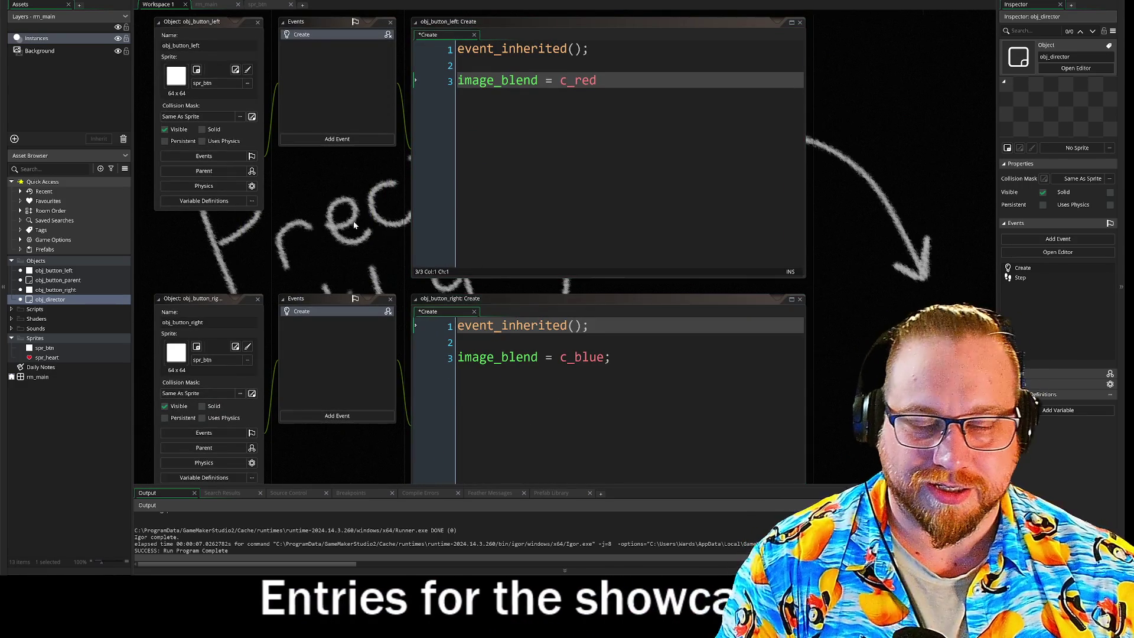
- Return to obj_director's Step code and start typing 'switch state'
scroll(353, 405, "up", 5)
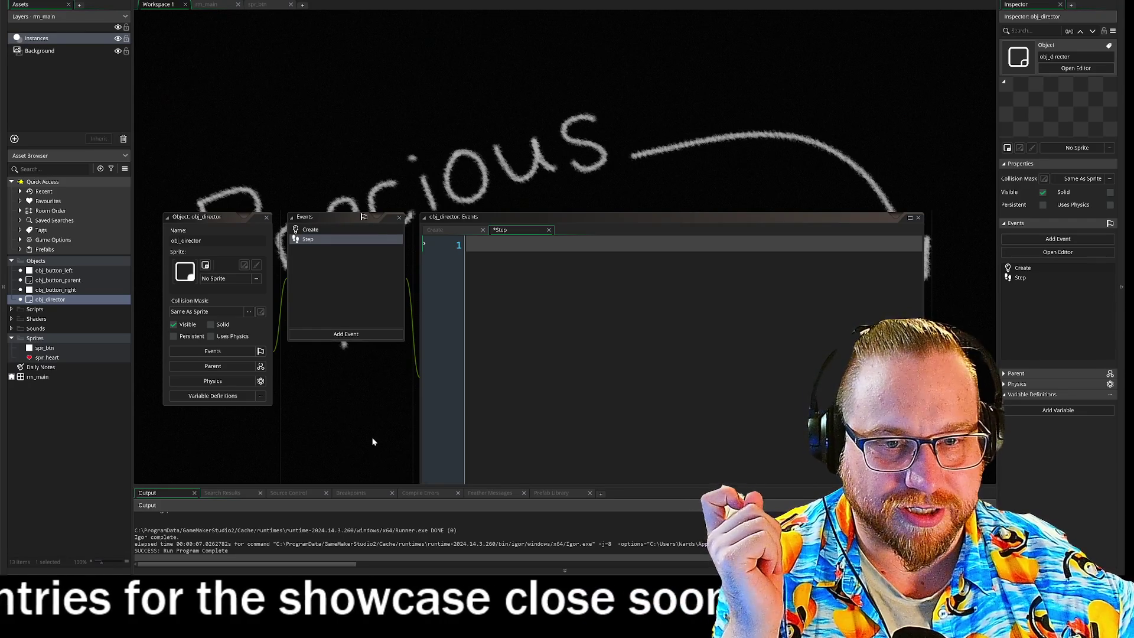
scroll(354, 203, "down", 2)
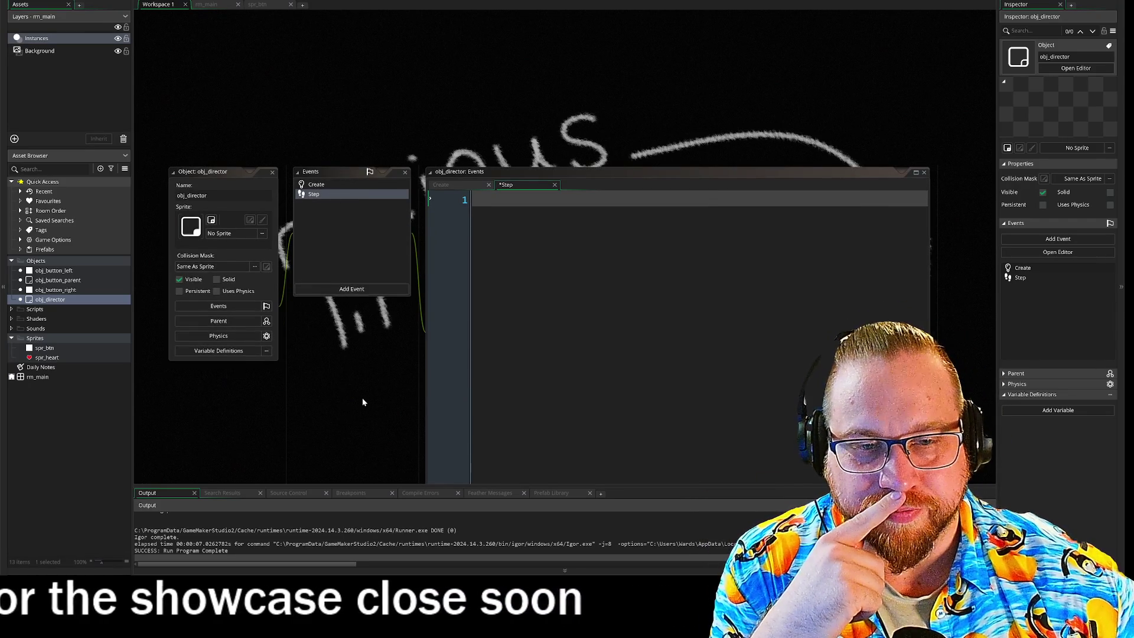
scroll(357, 395, "down", 2)
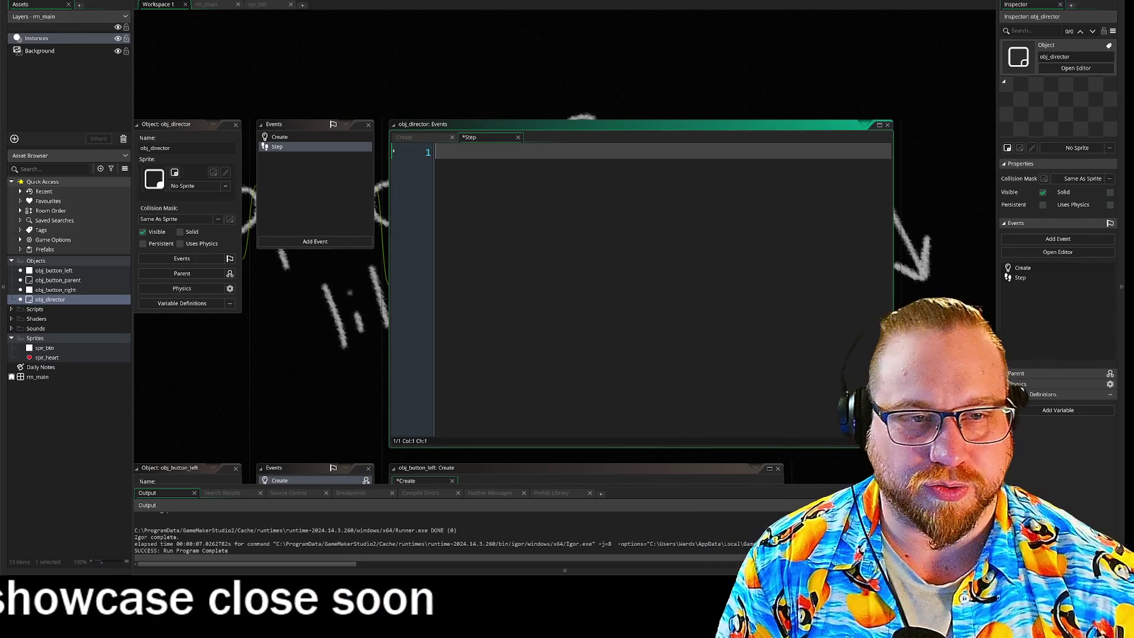
type("switchsta")
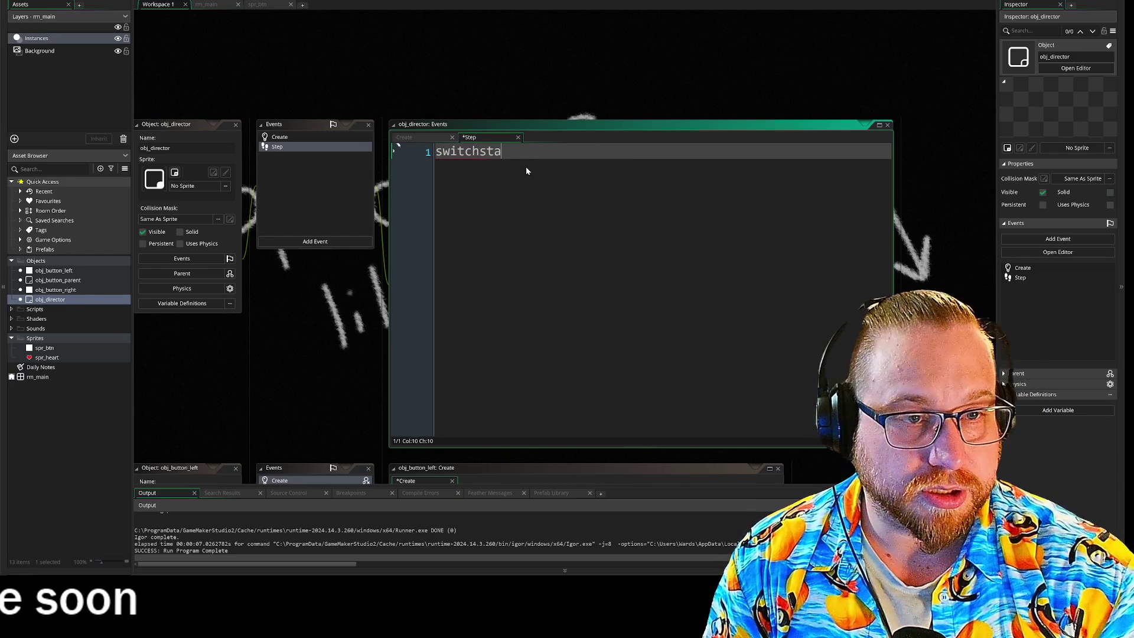
key("BackSpace")
key("BackSpace")
key("BackSpace")
type(" state")
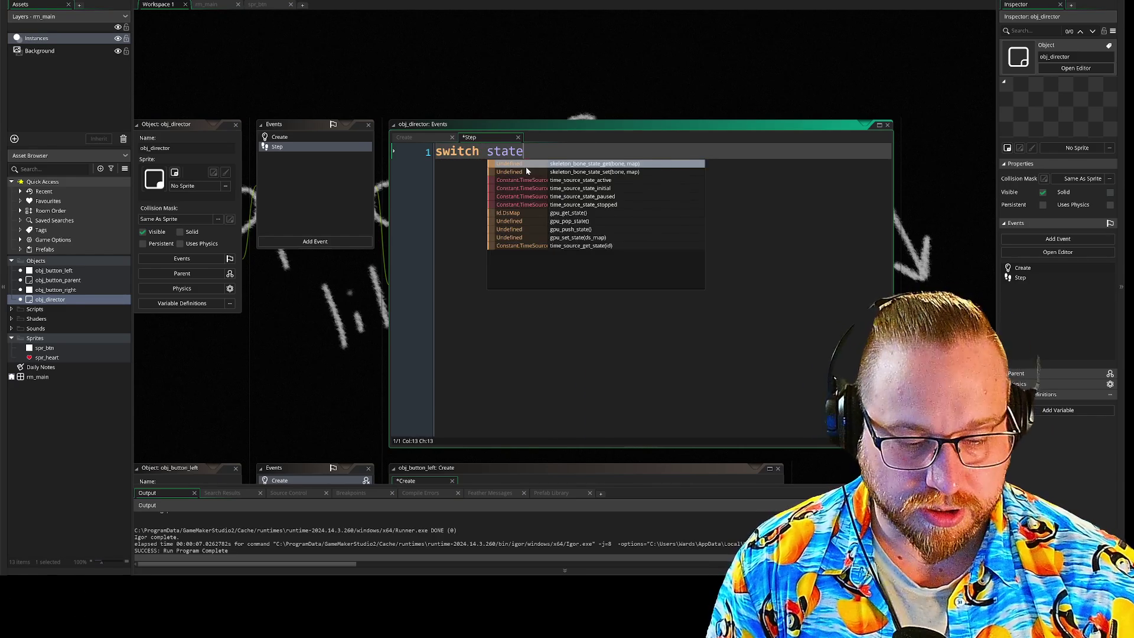
- Finish the 'switch state' line and open its curly-brace body
key("Return")
type("{")
key("BackSpace")
key("BackSpace")
key("BackSpace")
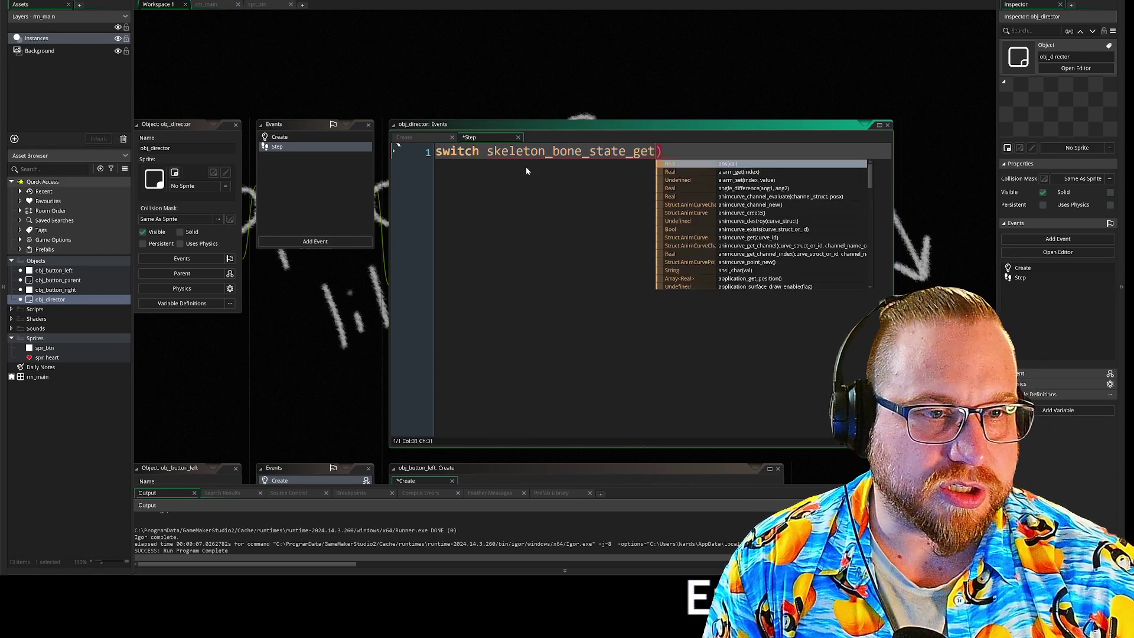
key("BackSpace")
key("BackSpace")
type("tate")
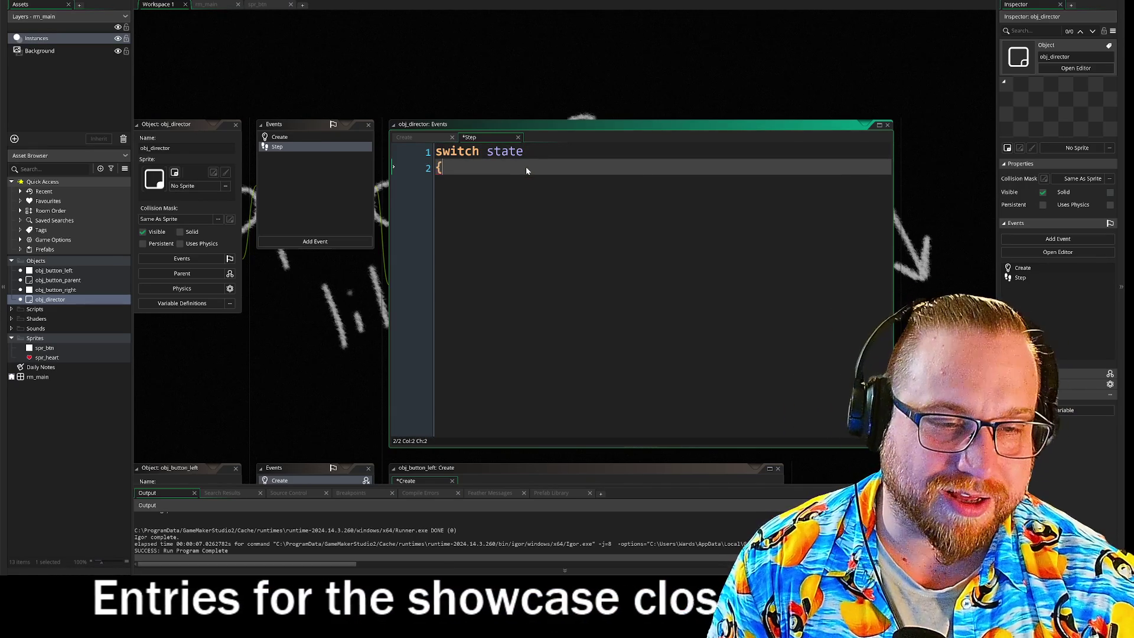
key("Return")
type("{")
key("Return")
key("Return")
key("BackSpace")
key("BackSpace")
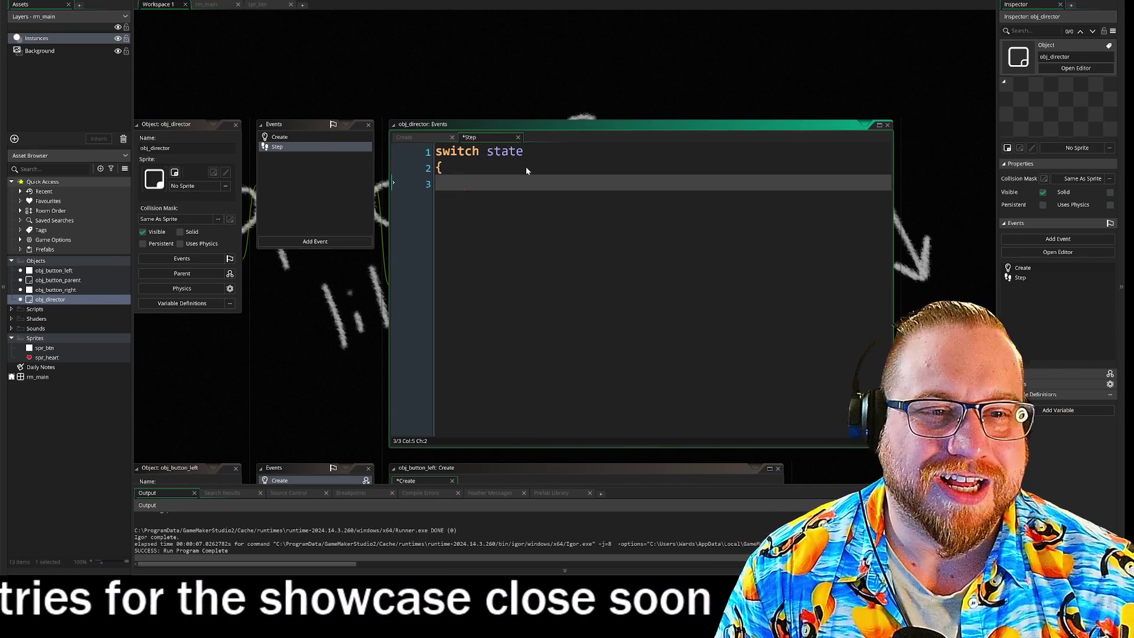
- Add a 'case GAMESTATE.START:' branch ending in break
type("cas")
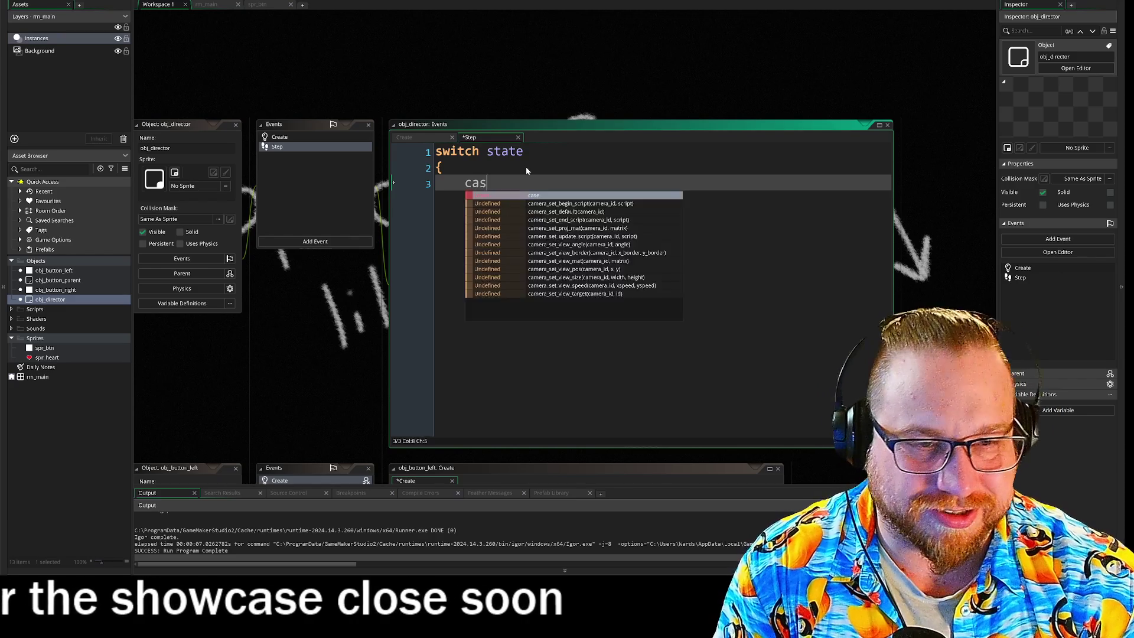
type("e GA")
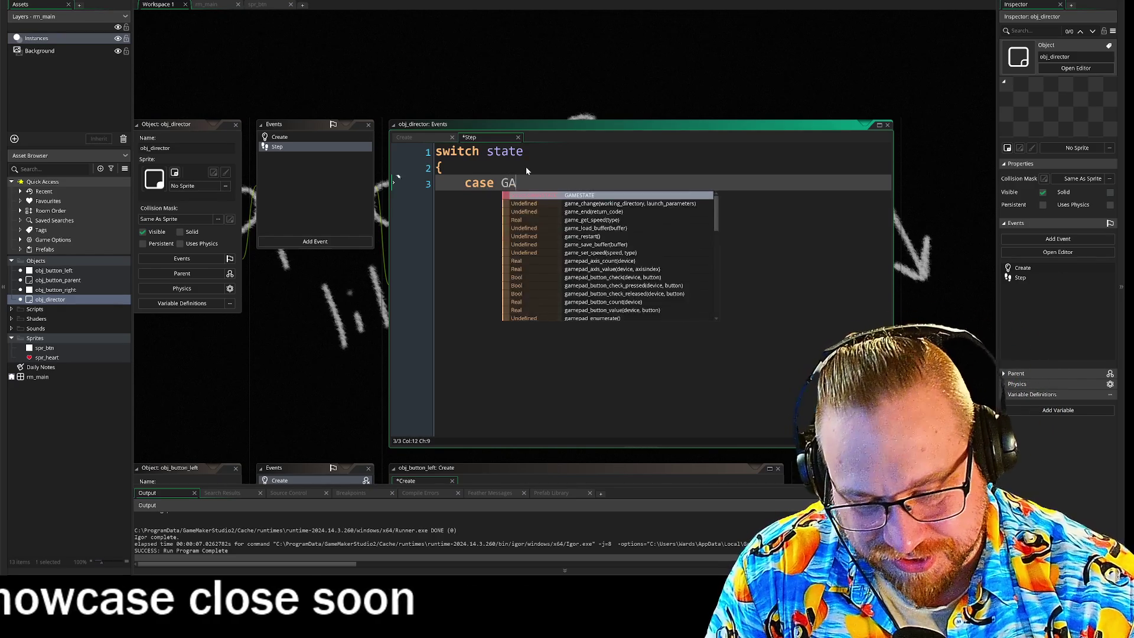
type("MESTATE.")
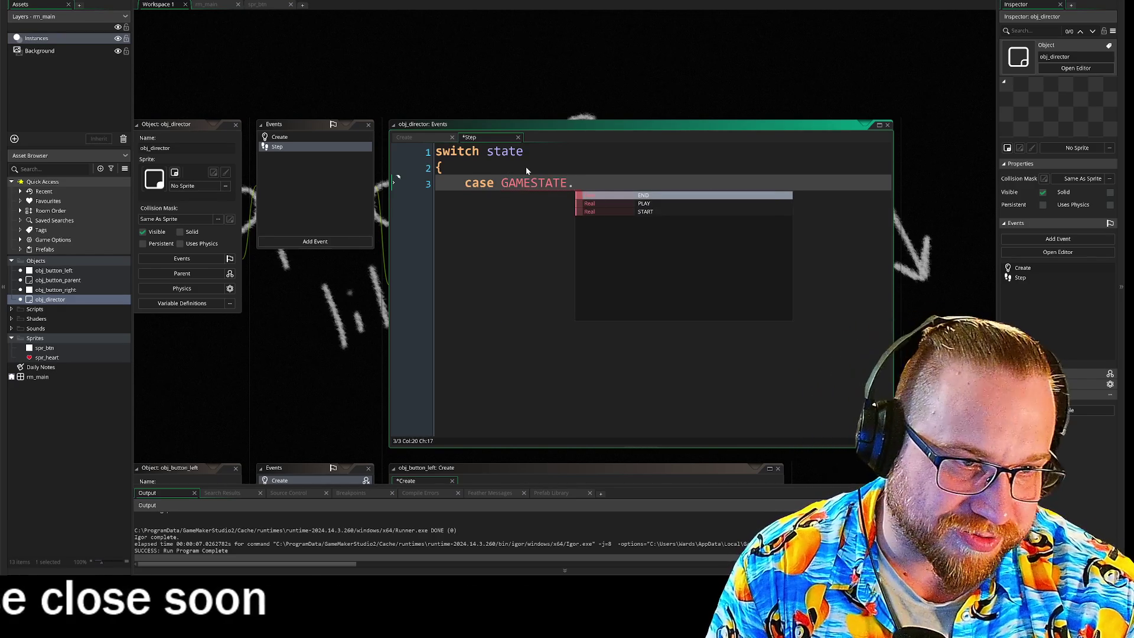
key("Down")
key("Down")
key("Return")
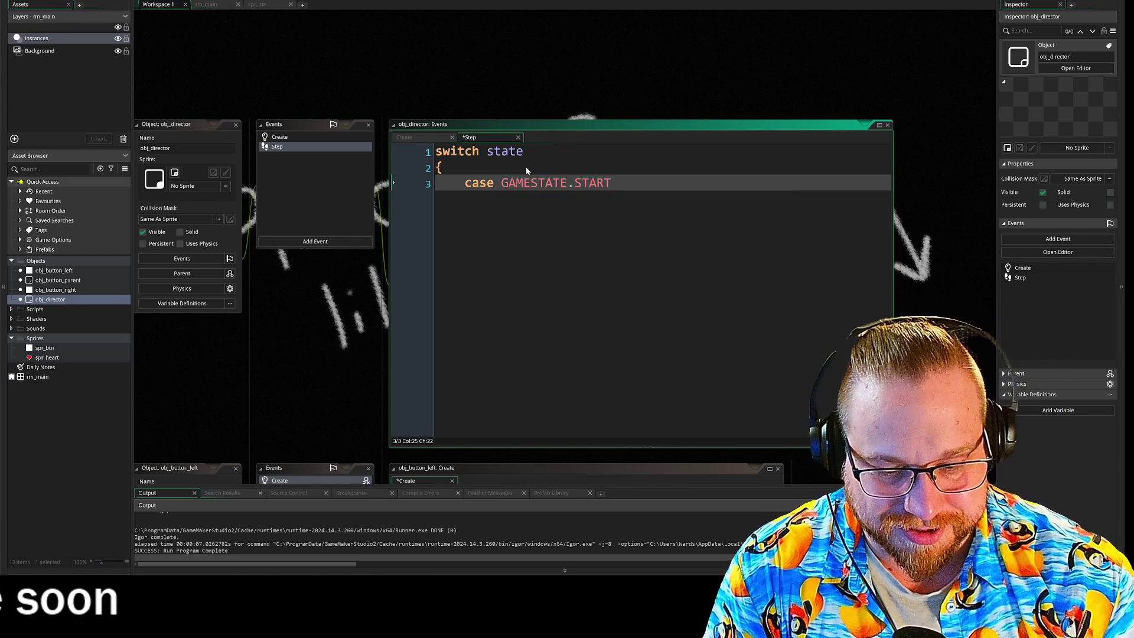
type(":")
key("Return")
type("bra")
key("Up")
key("Return")
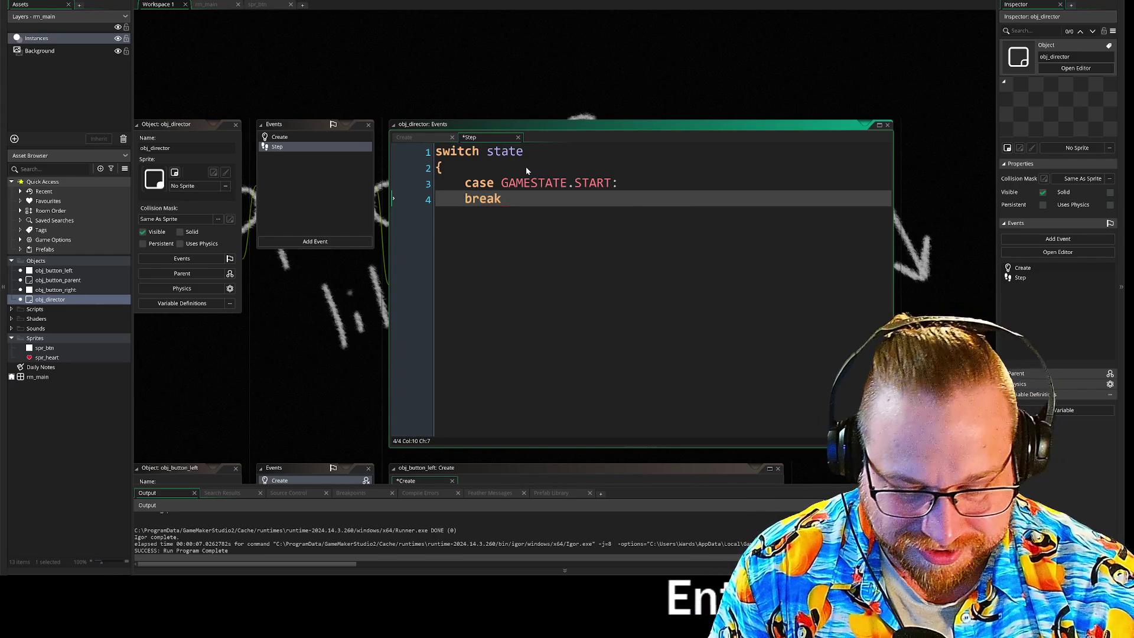
key("Return")
key("Return")
- Add a 'case GAMESTATE.PLAY:' branch ending in break
type("case ")
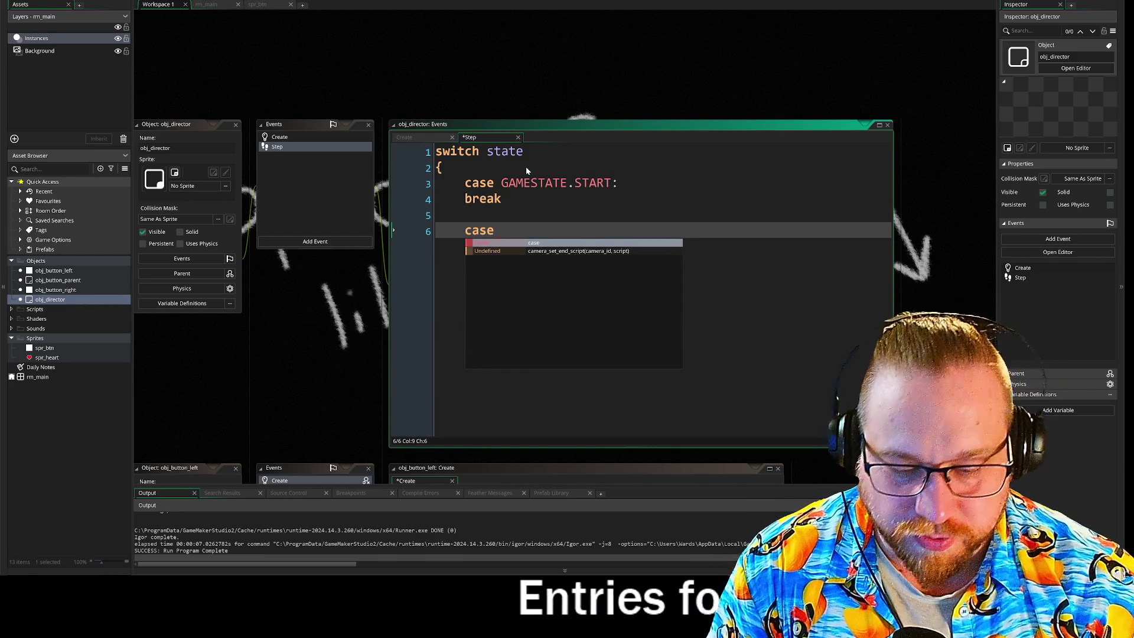
type("GAME")
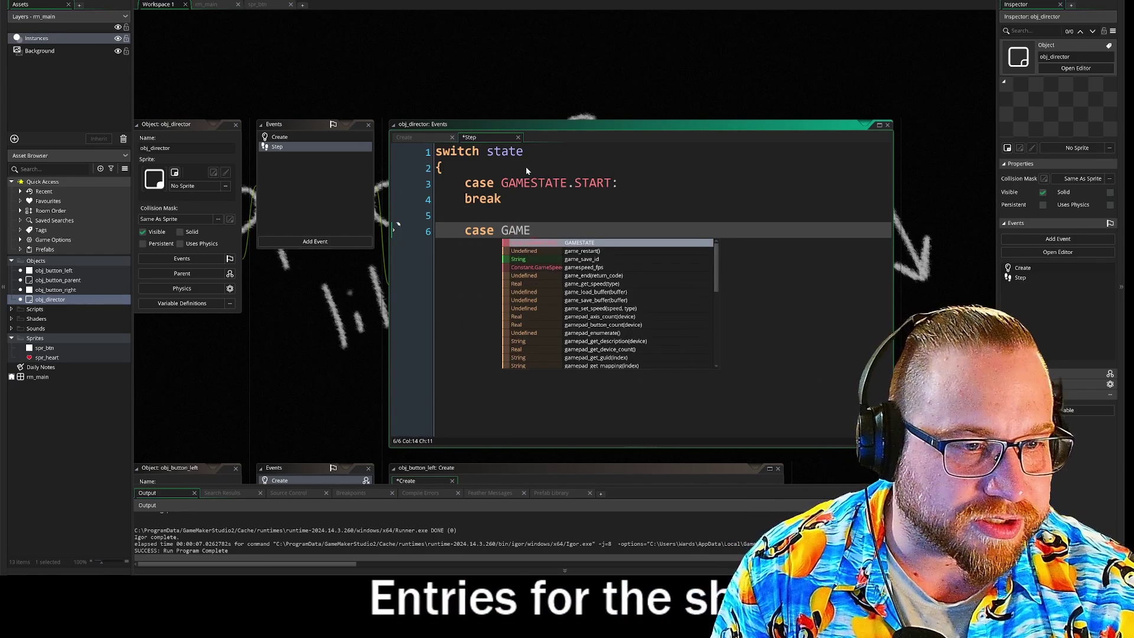
type("STATE.")
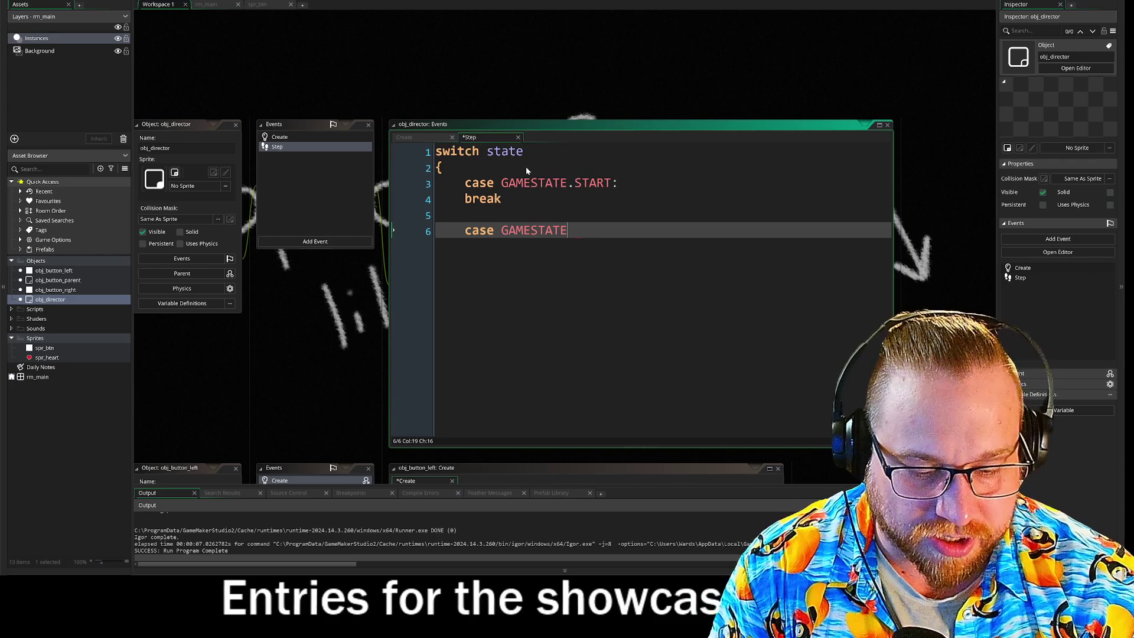
key("Return")
type(":")
key("Return")
type("b")
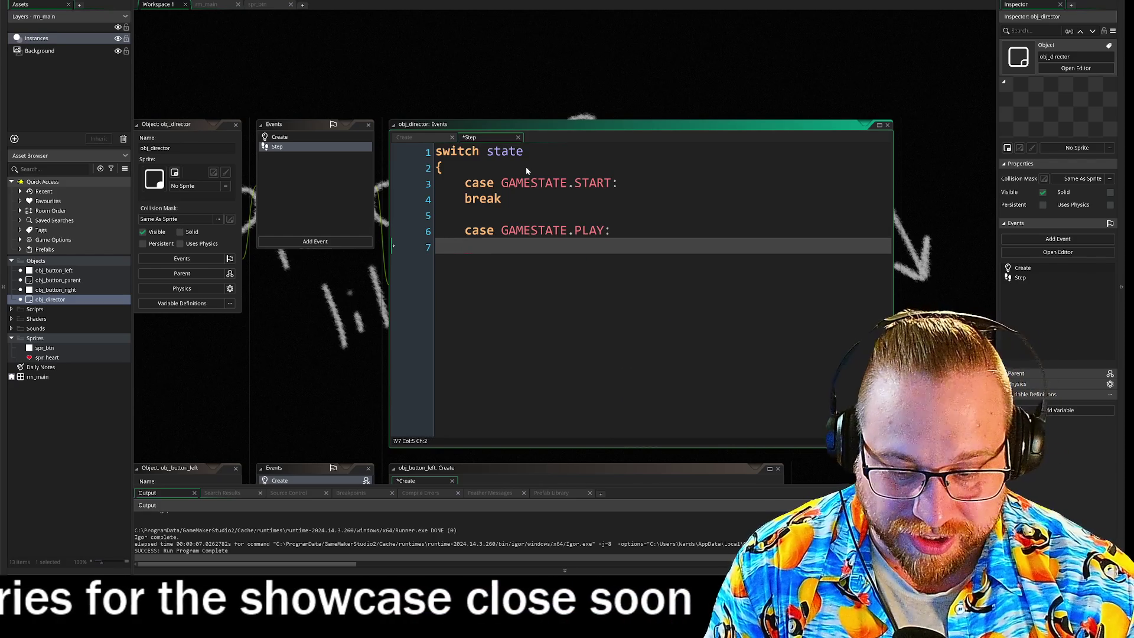
type("re")
key("Return")
key("Return")
key("Return")
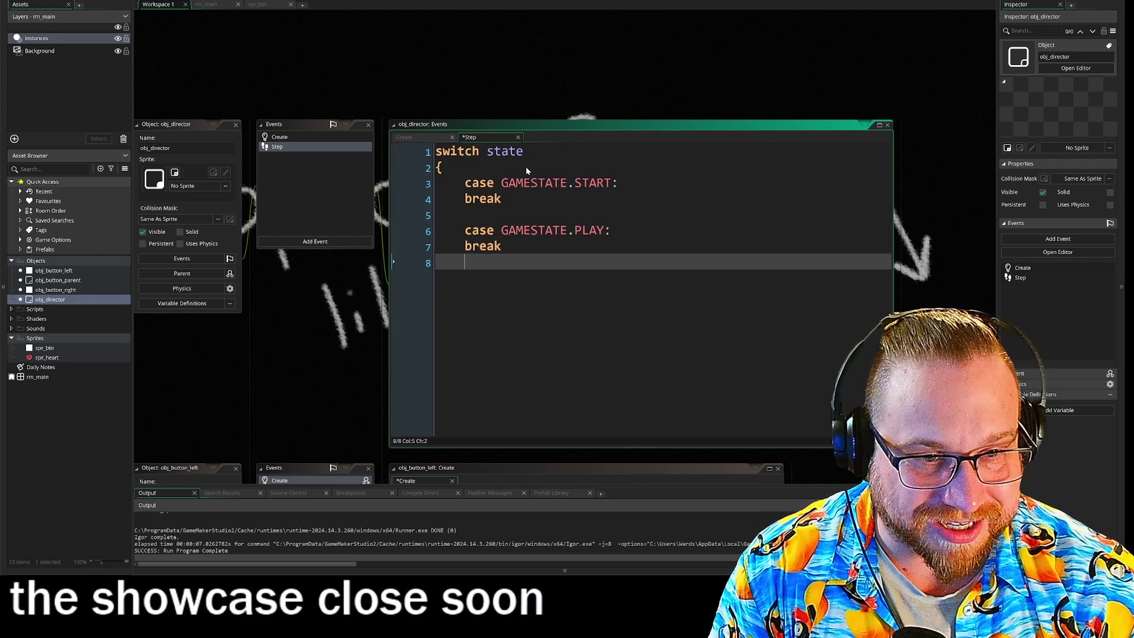
type("ca")
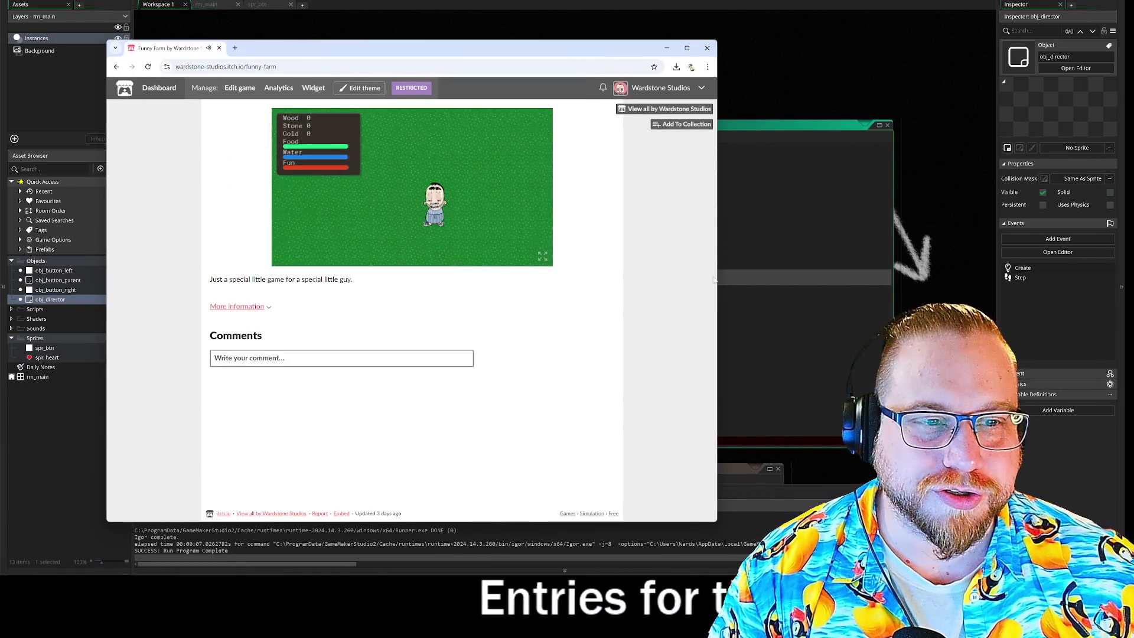
- Enlarge the Funny Farm game by zooming the page in and widening the browser window
left_click(543, 256)
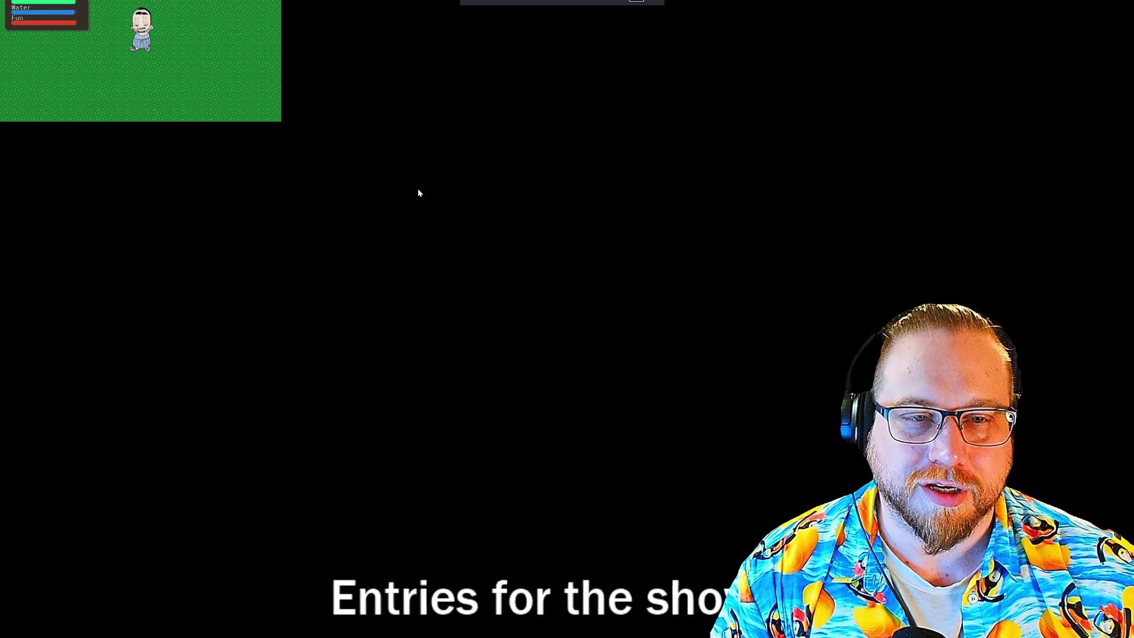
key("Escape")
key("ctrl+plus")
key("ctrl+plus")
key("ctrl+plus")
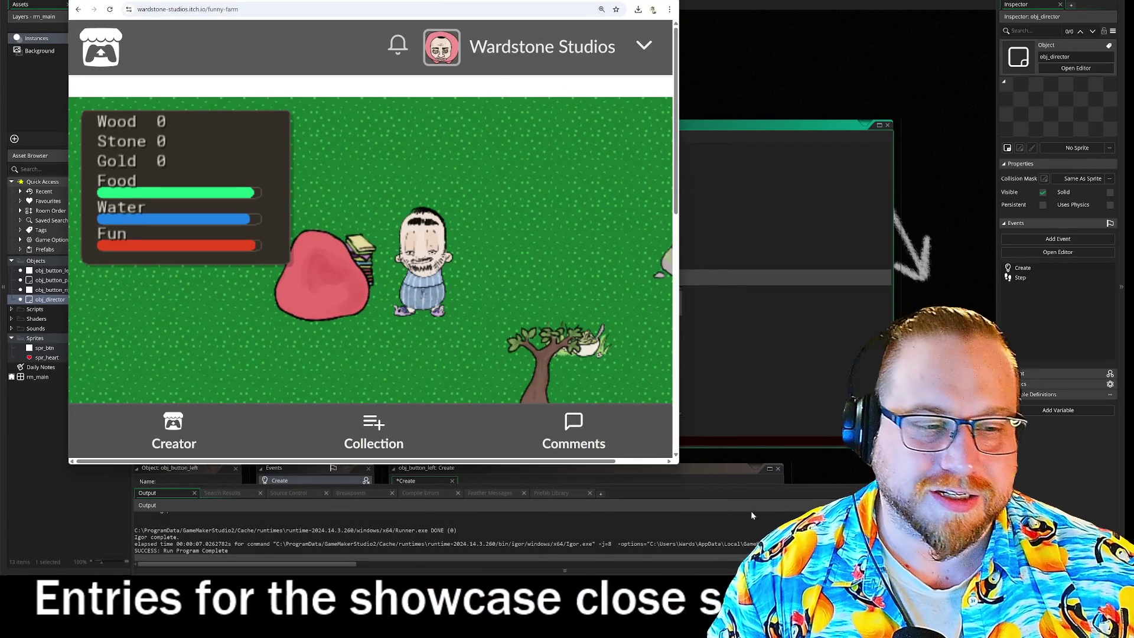
left_click_drag(680, 467, 849, 572)
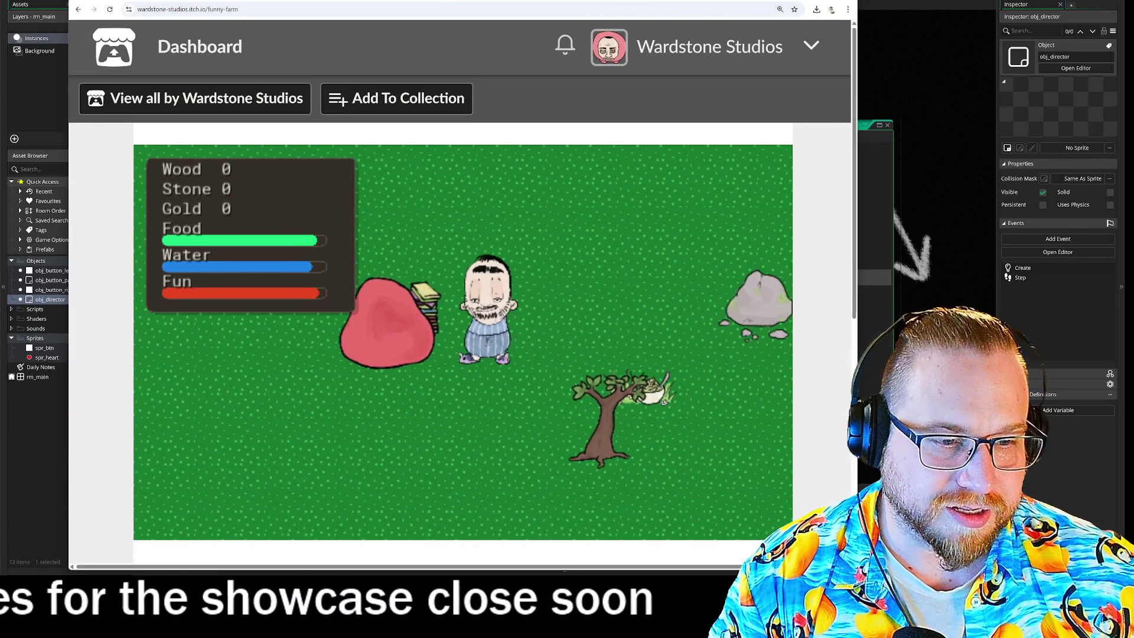
- Gather wood and gold, drink and eat until the counters read Wood 5, Stone 4, Gold 3
left_click(583, 313)
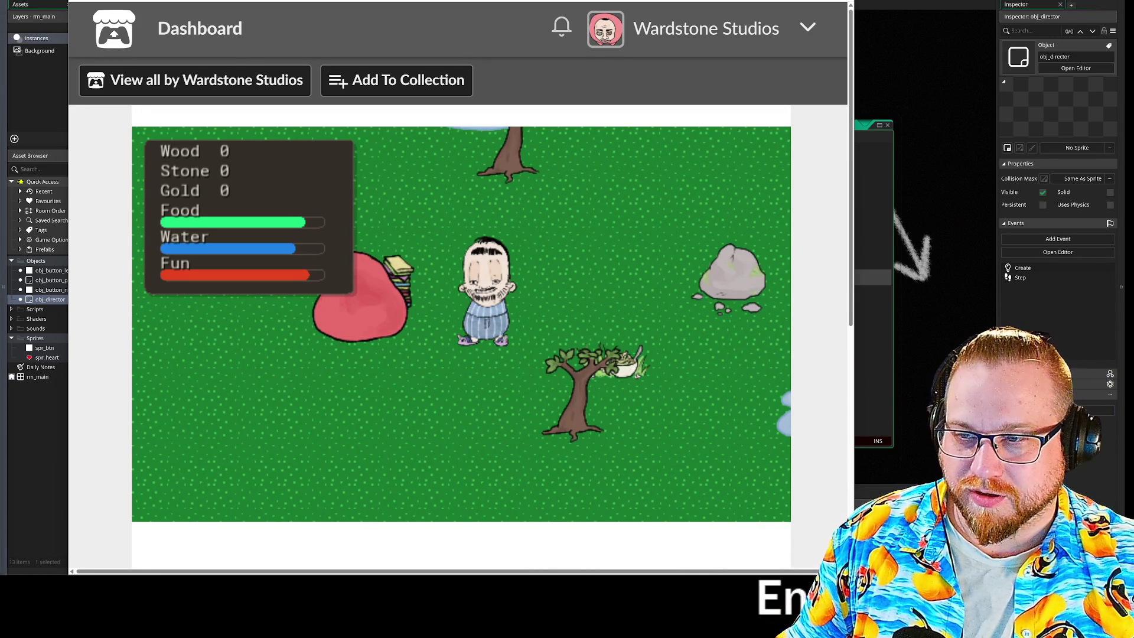
left_click(416, 381)
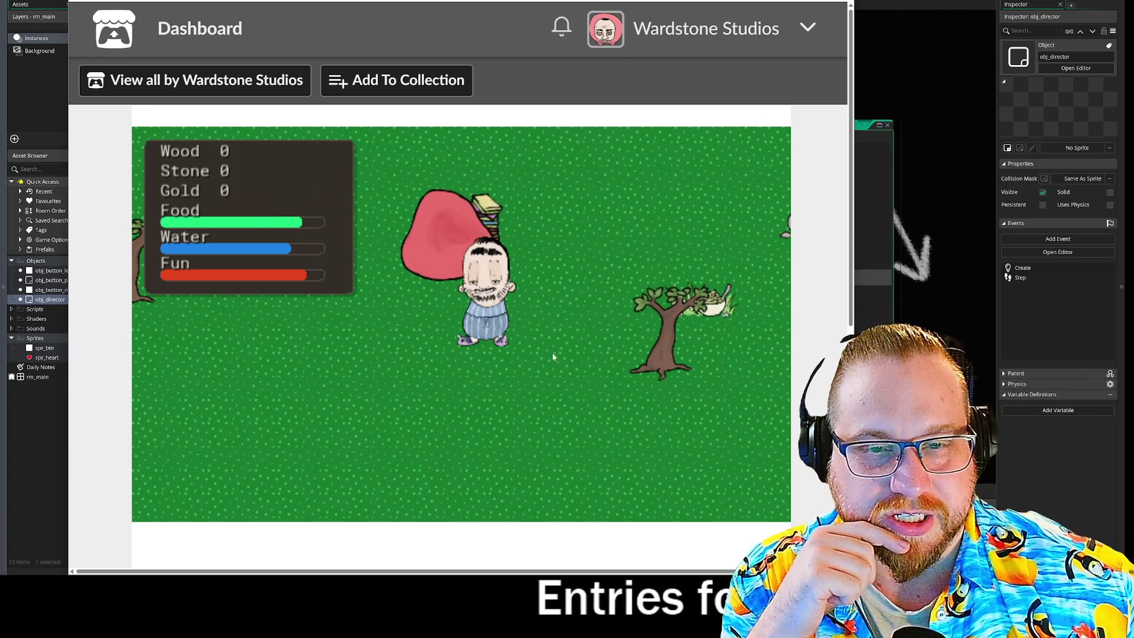
left_click(604, 338)
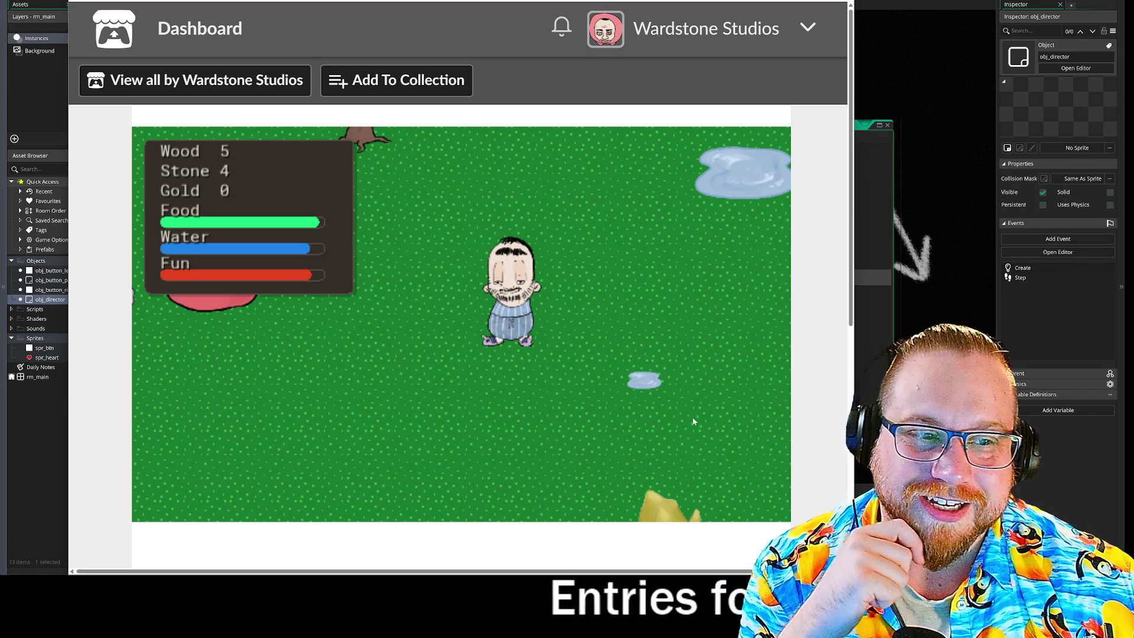
left_click(642, 383)
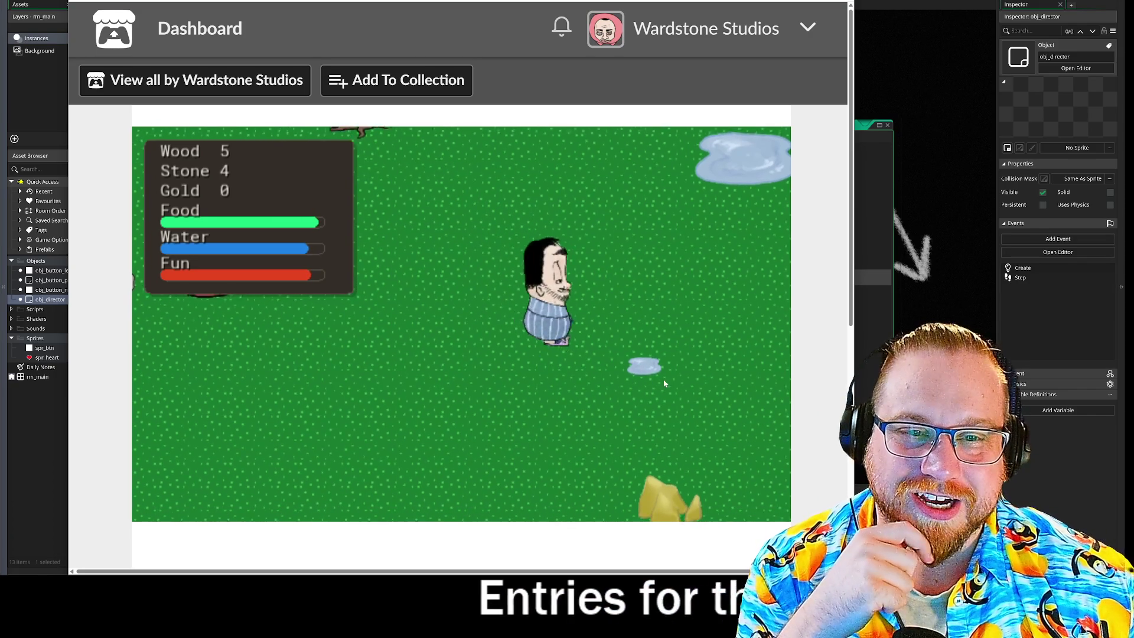
left_click(678, 492)
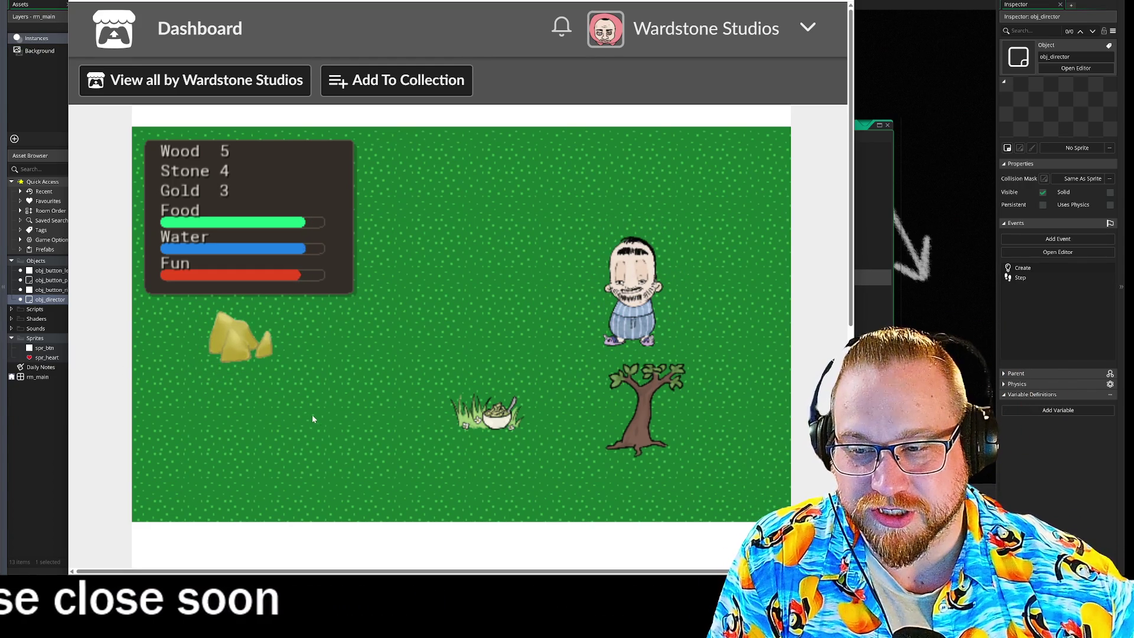
left_click(491, 410)
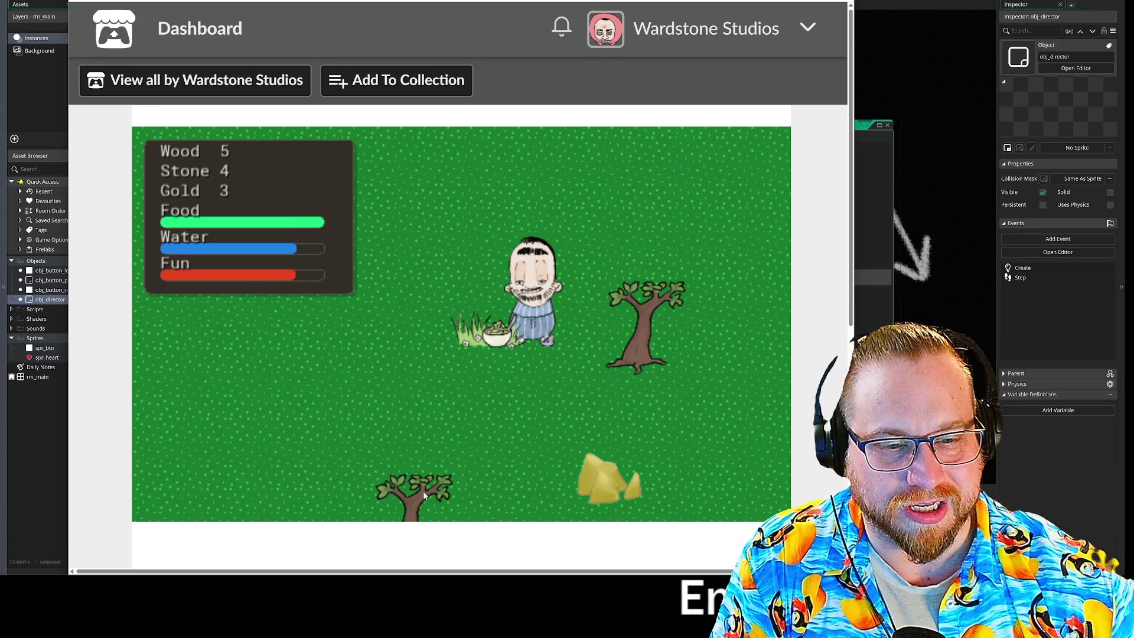
left_click(473, 424)
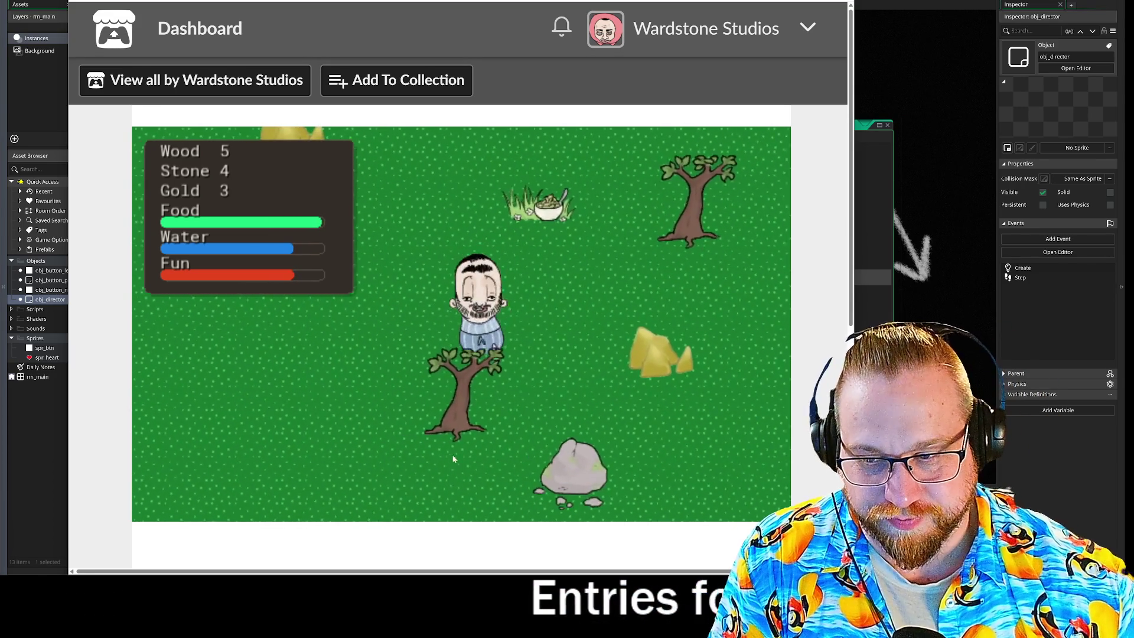
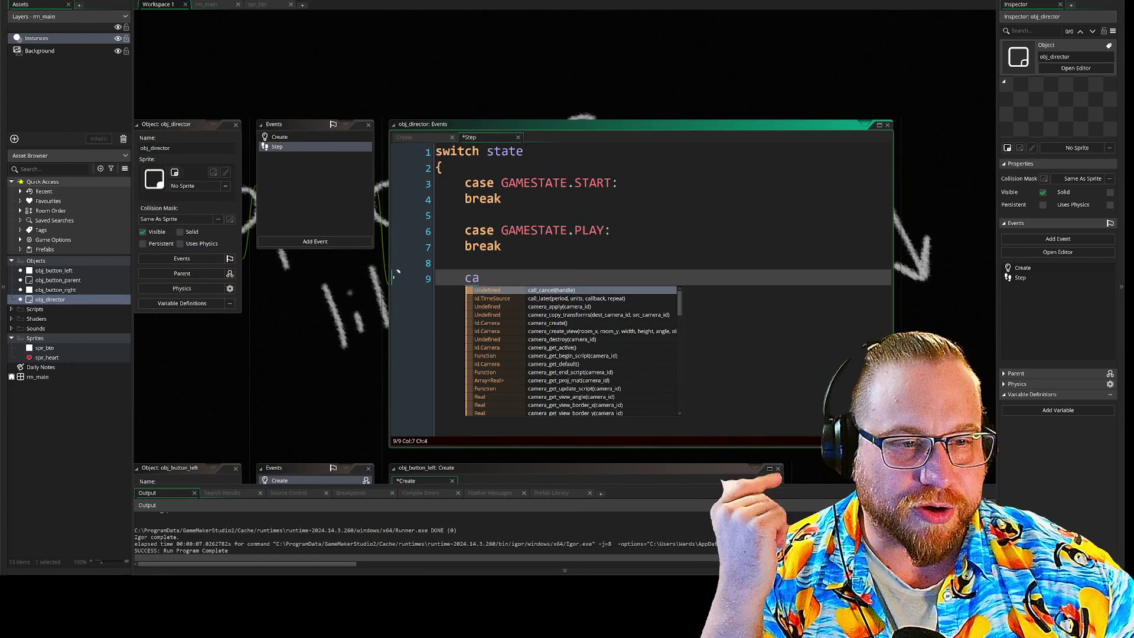
- Add case GAMESTATE.END: to the state switch, with break on the line below
key("Escape")
type("se")
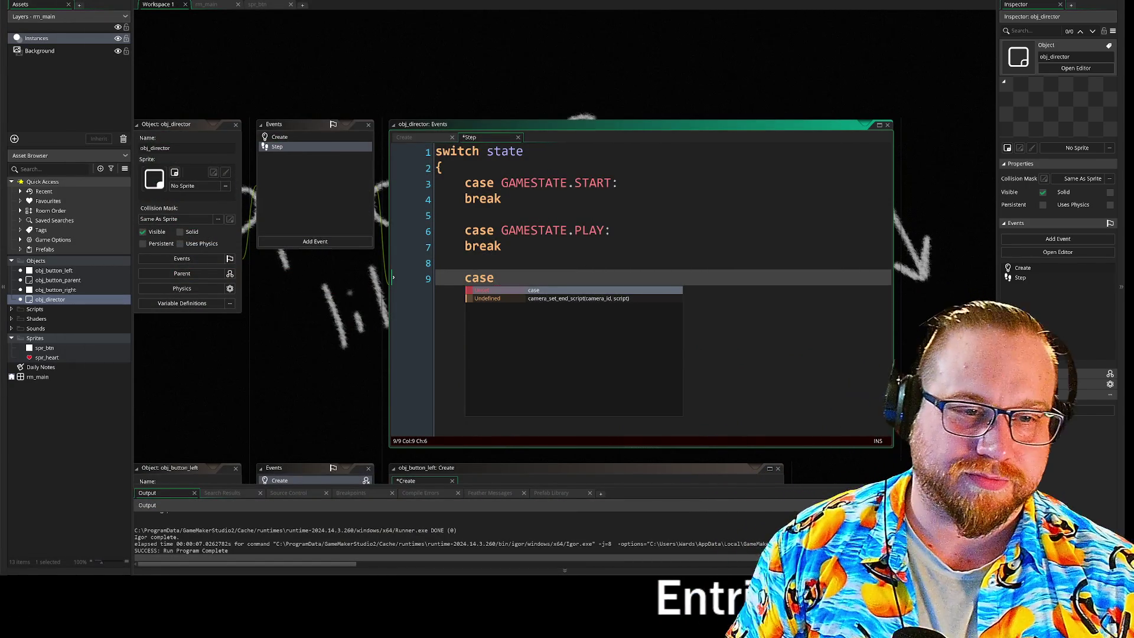
type(" G")
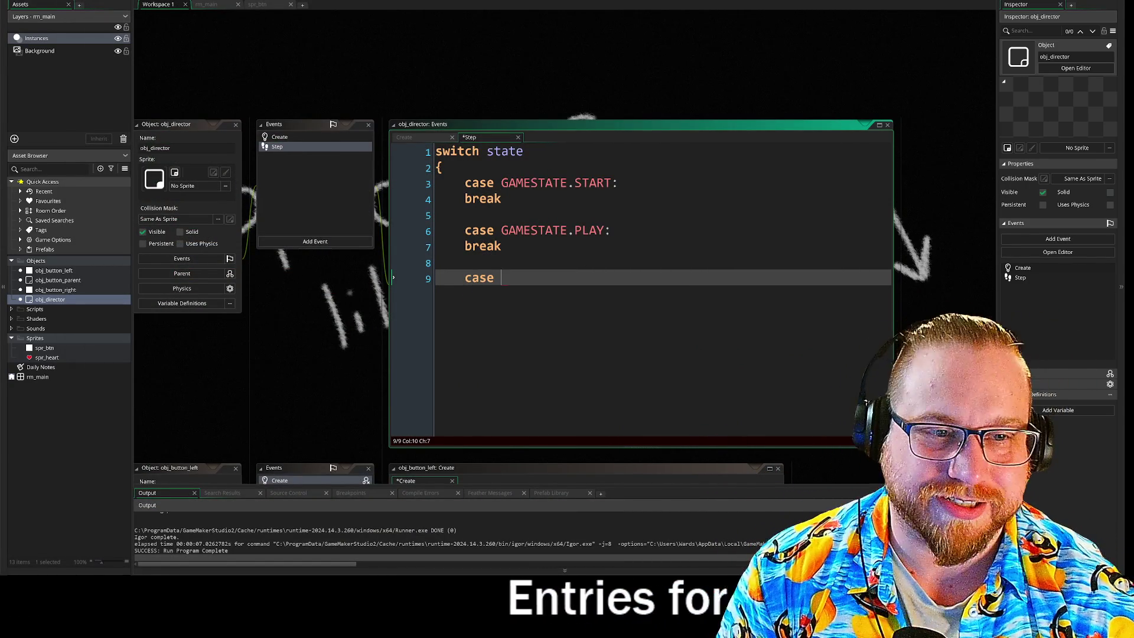
type("AMESTATE")
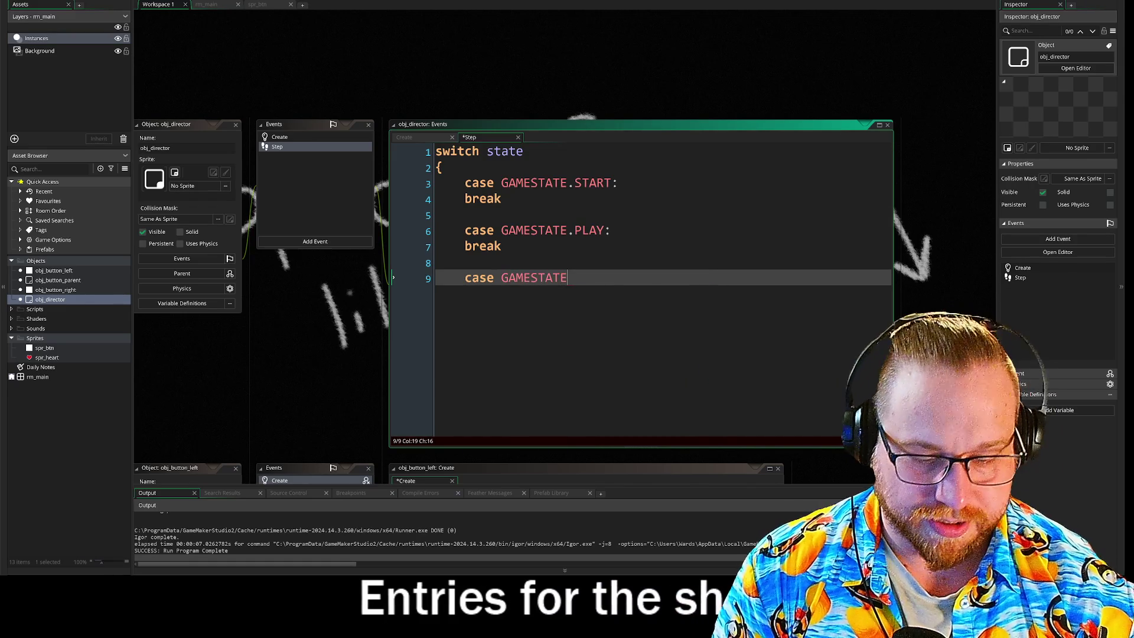
type(".END:")
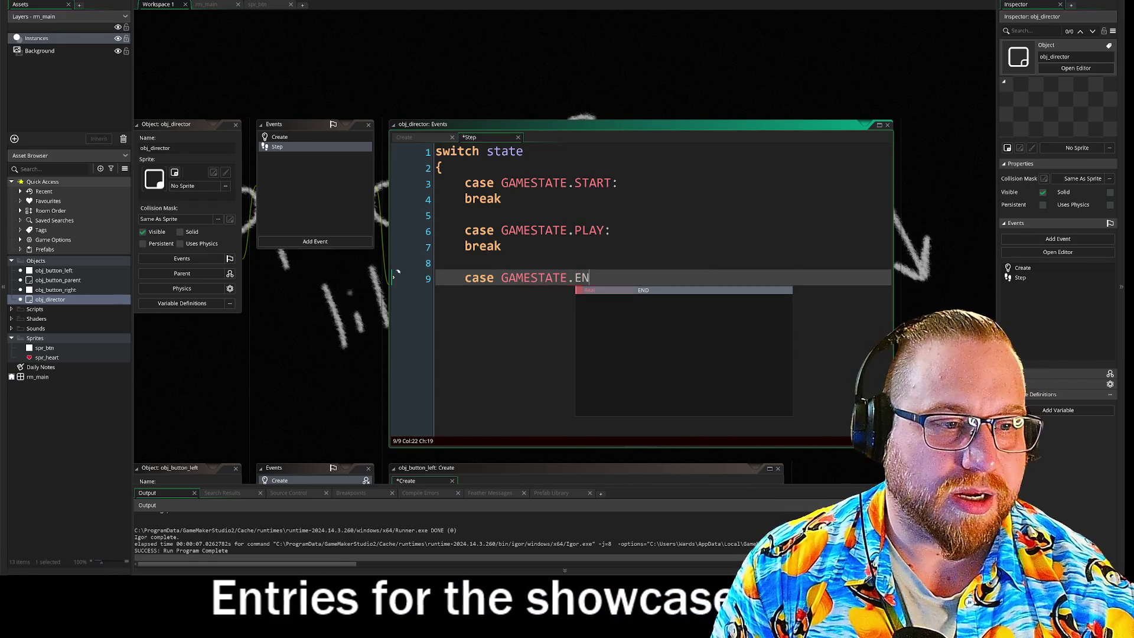
key("Return")
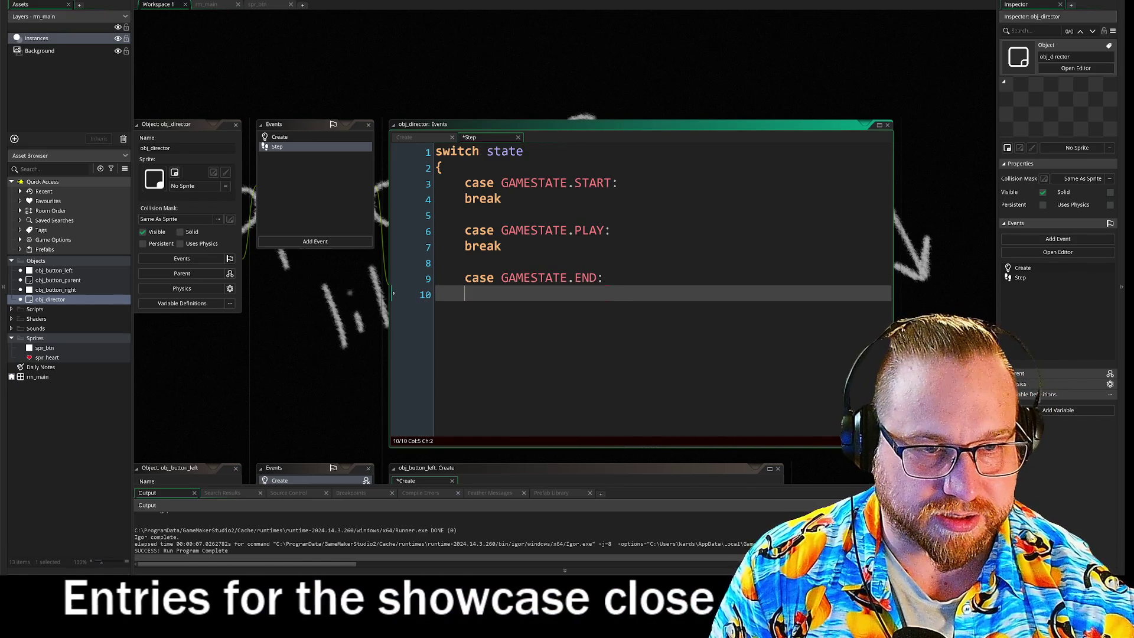
type("break")
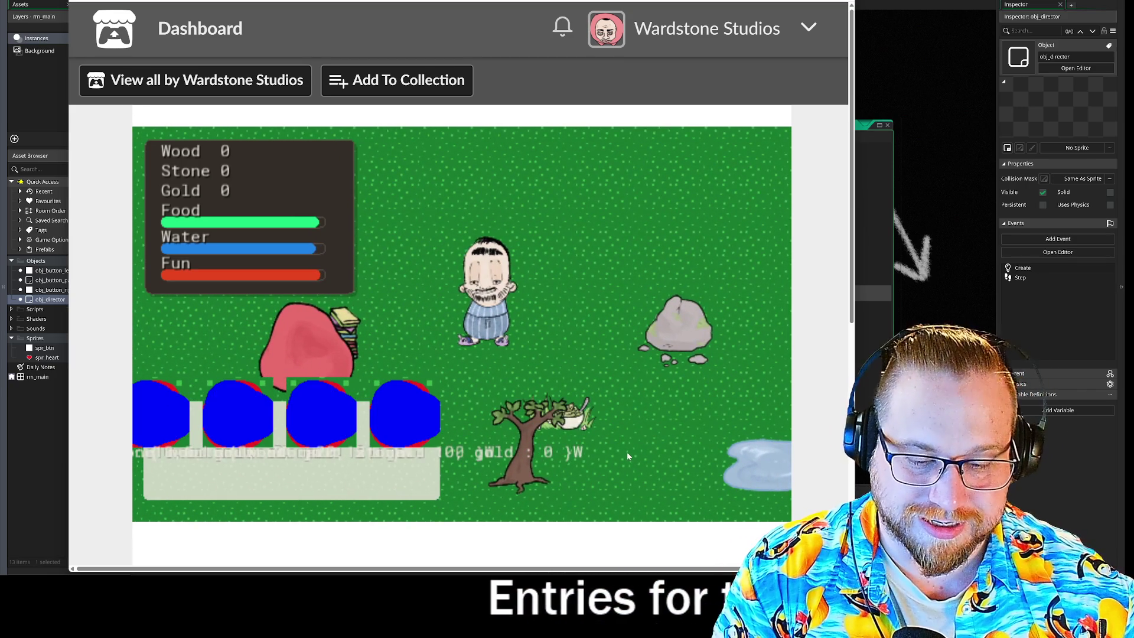
- Walk the character to the gold rock to gather gold, then move it away
left_click(629, 456)
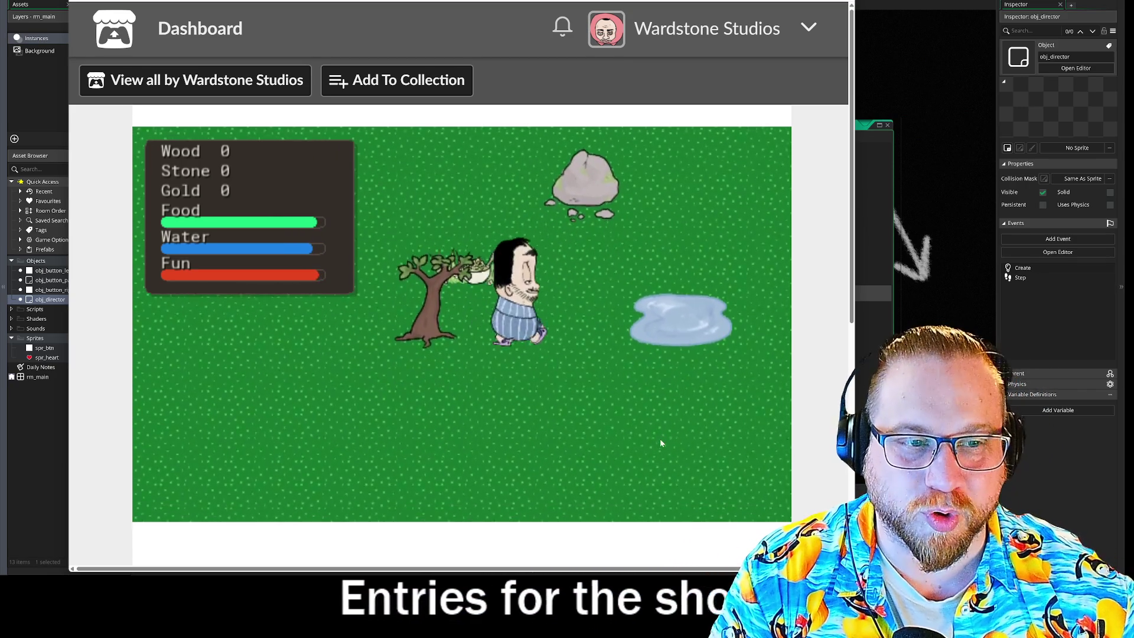
left_click(671, 301)
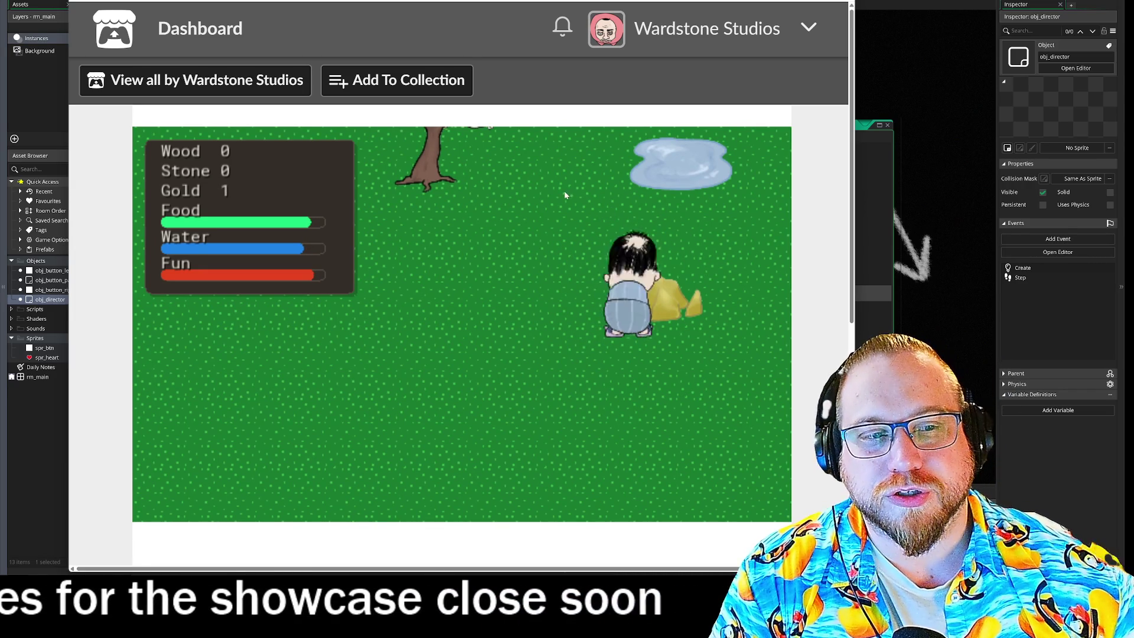
left_click(489, 326)
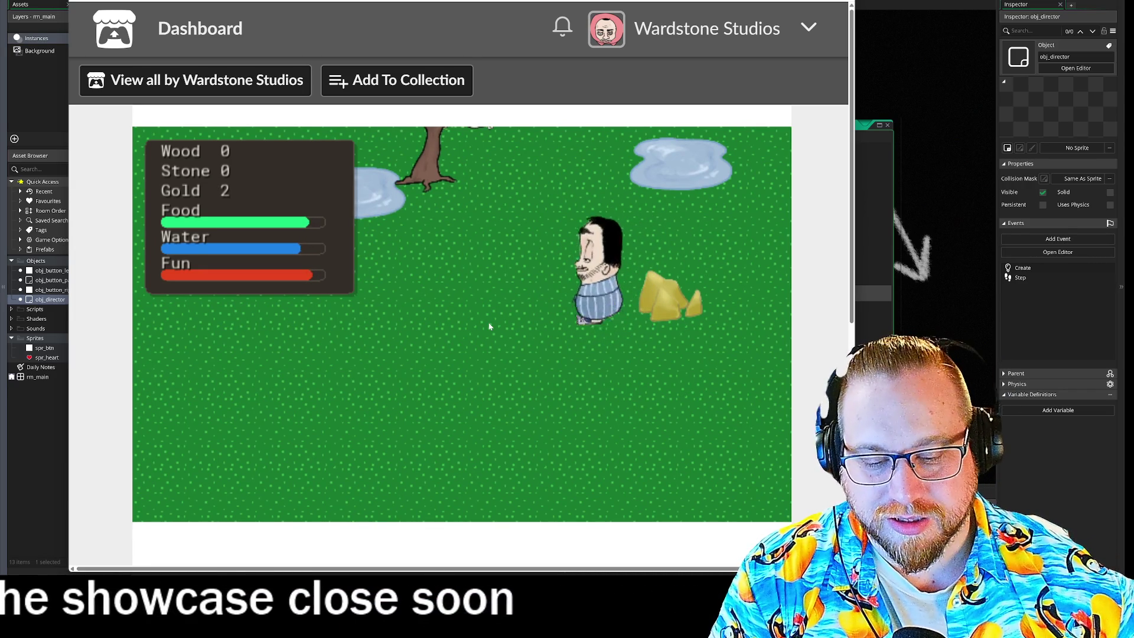
- Build a beanbag on the grass from the build options
left_click(172, 425)
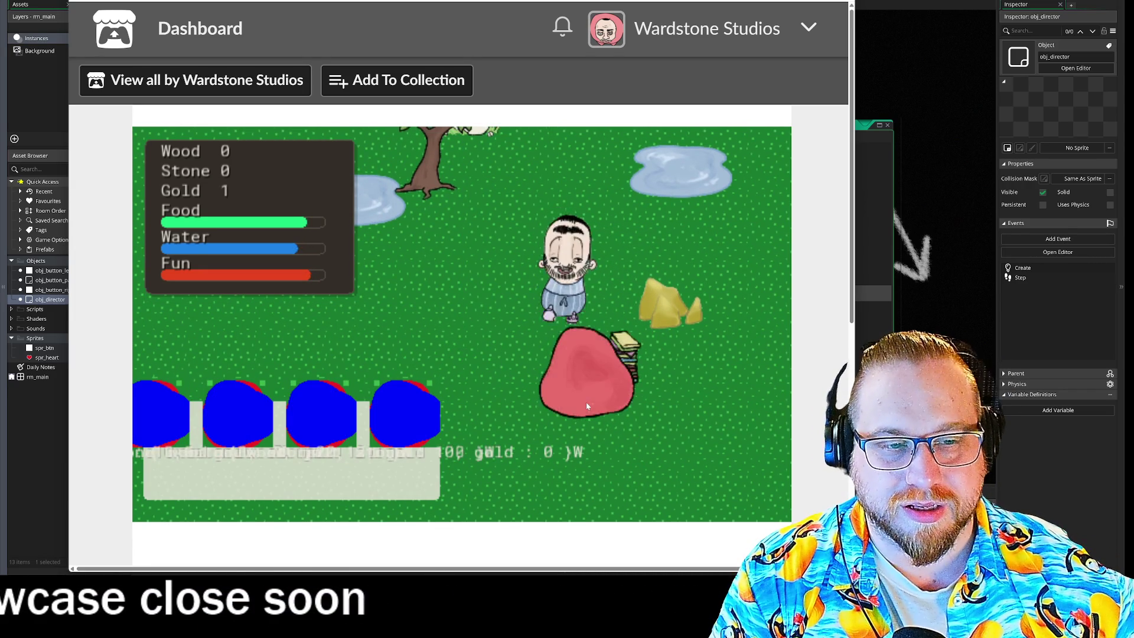
left_click(586, 381)
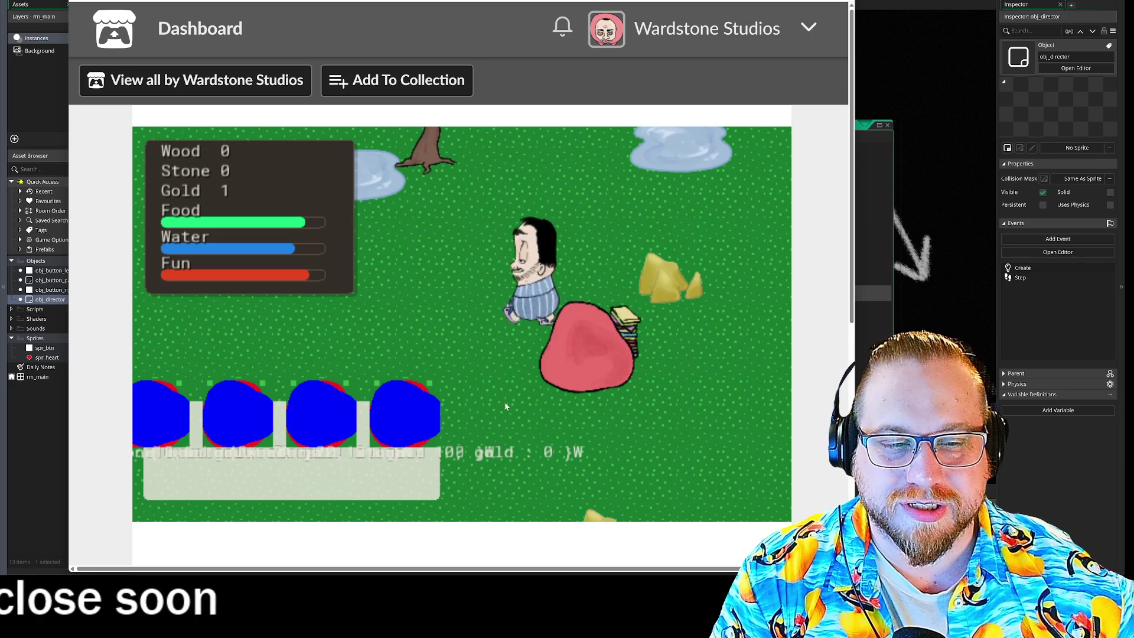
left_click(599, 342)
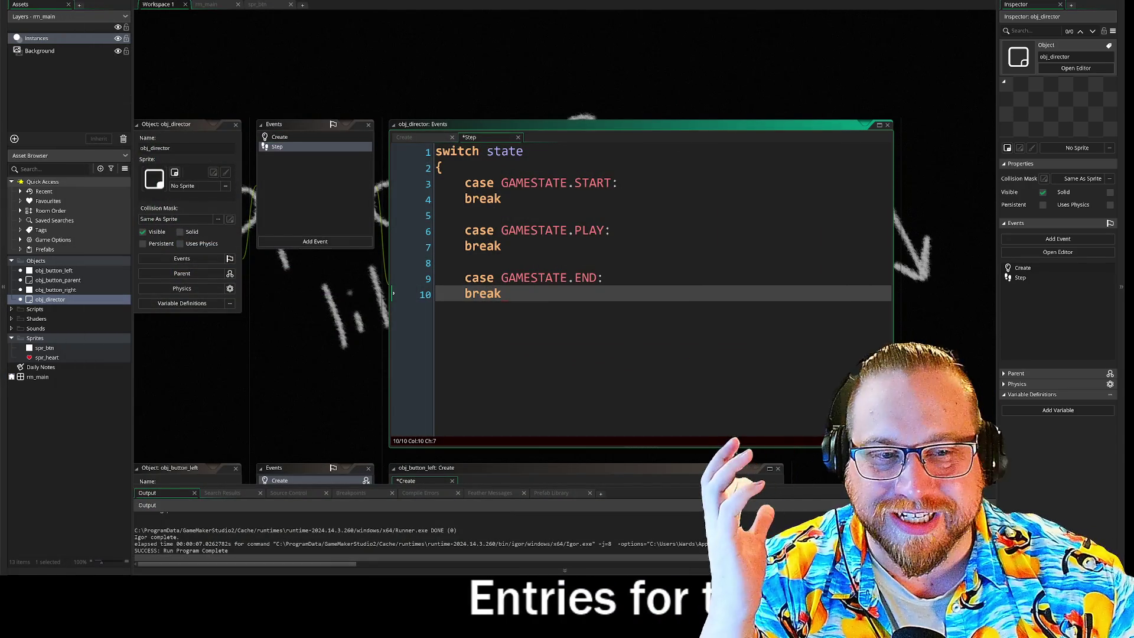
- Add a closing brace on a new line after the END case's break
key("Return")
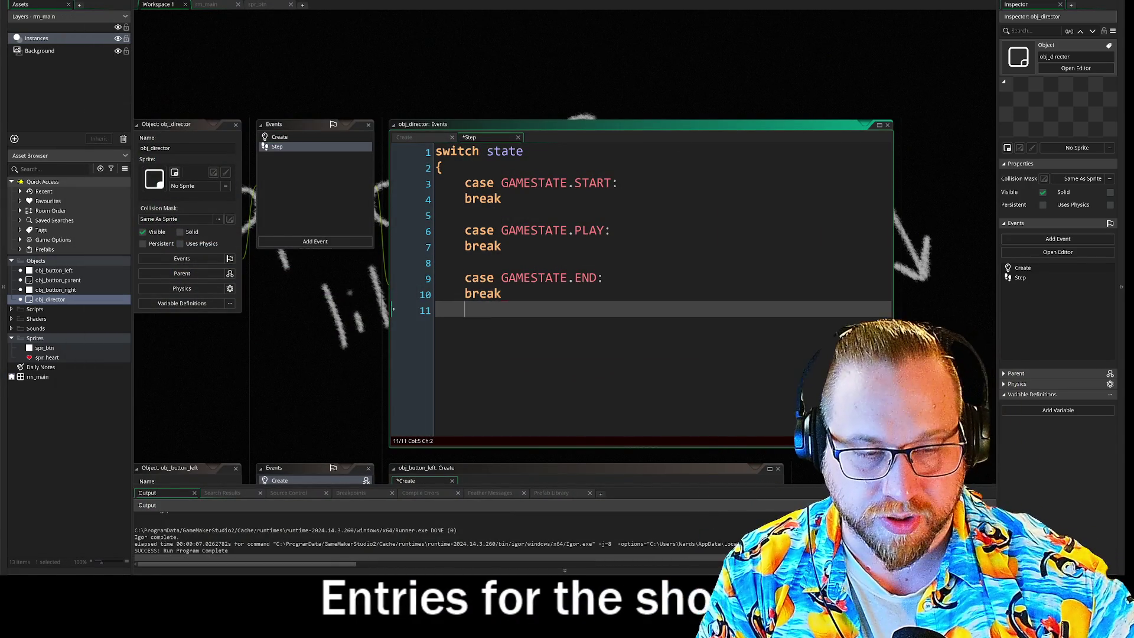
type("}")
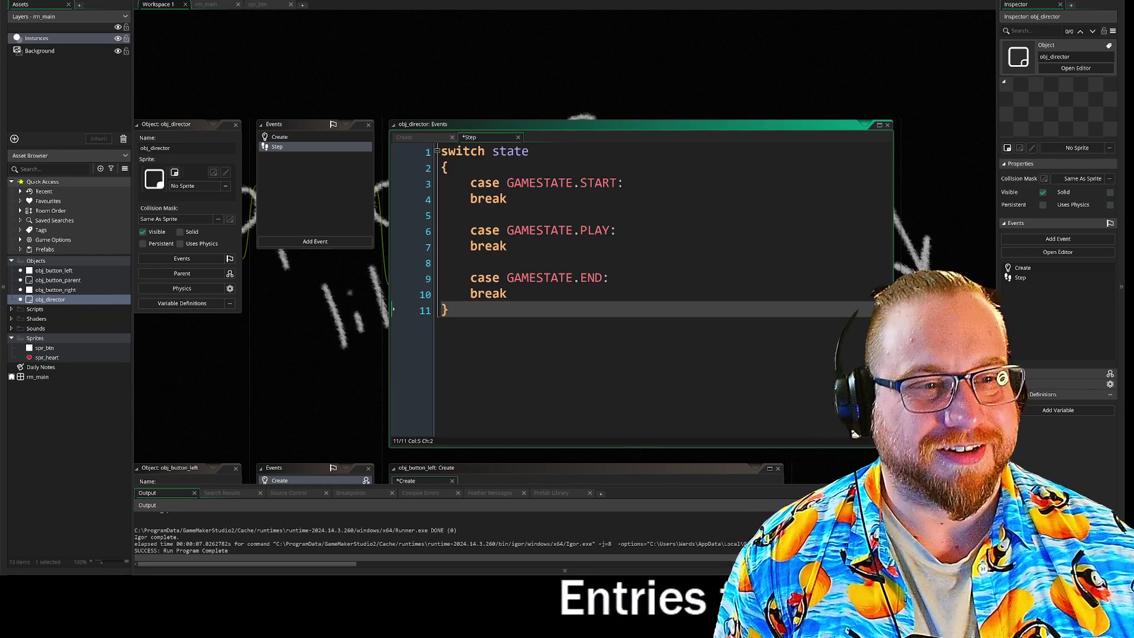
- Put parentheses around state so line 1 reads switch (state)
left_click(626, 183)
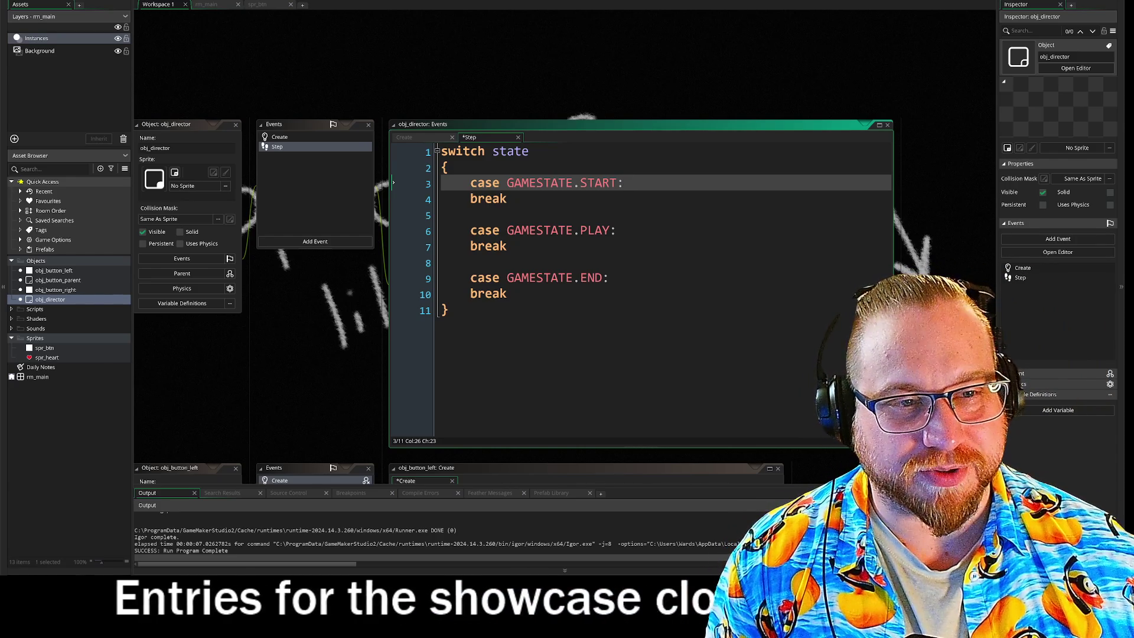
left_click(493, 151)
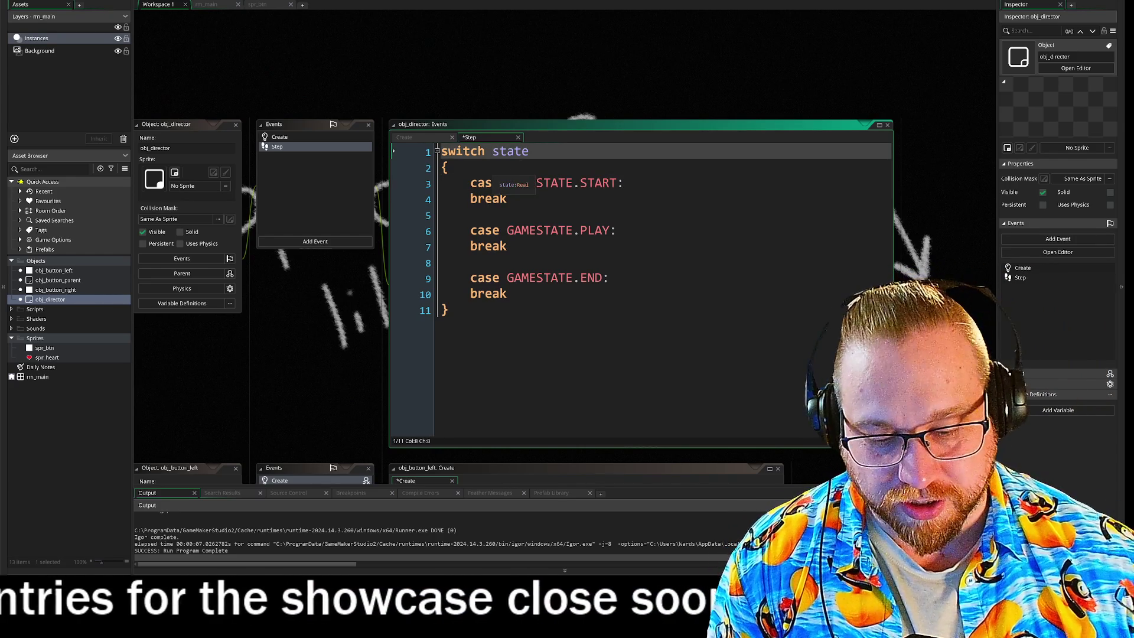
type("(")
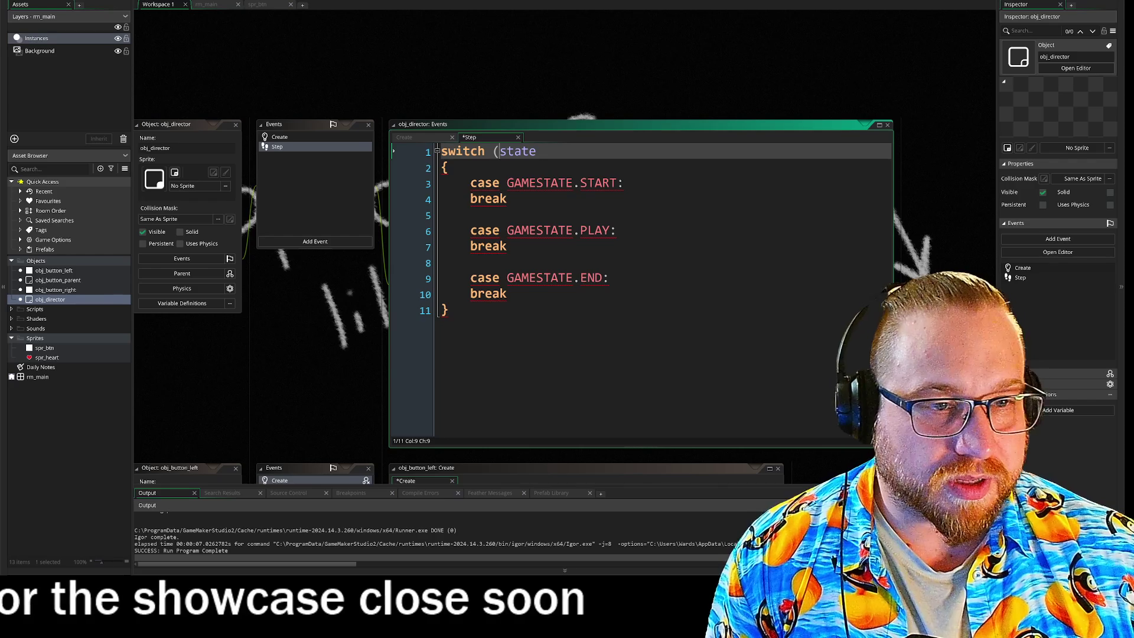
key("End")
type(")")
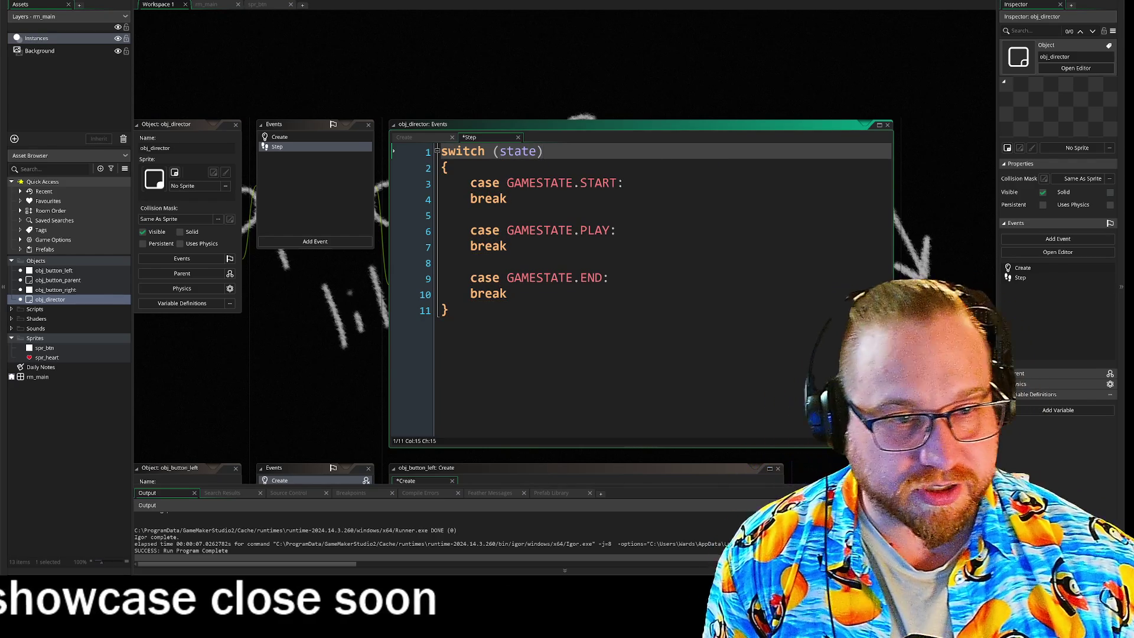
left_click(471, 215)
key("Down")
key("Down")
key("Down")
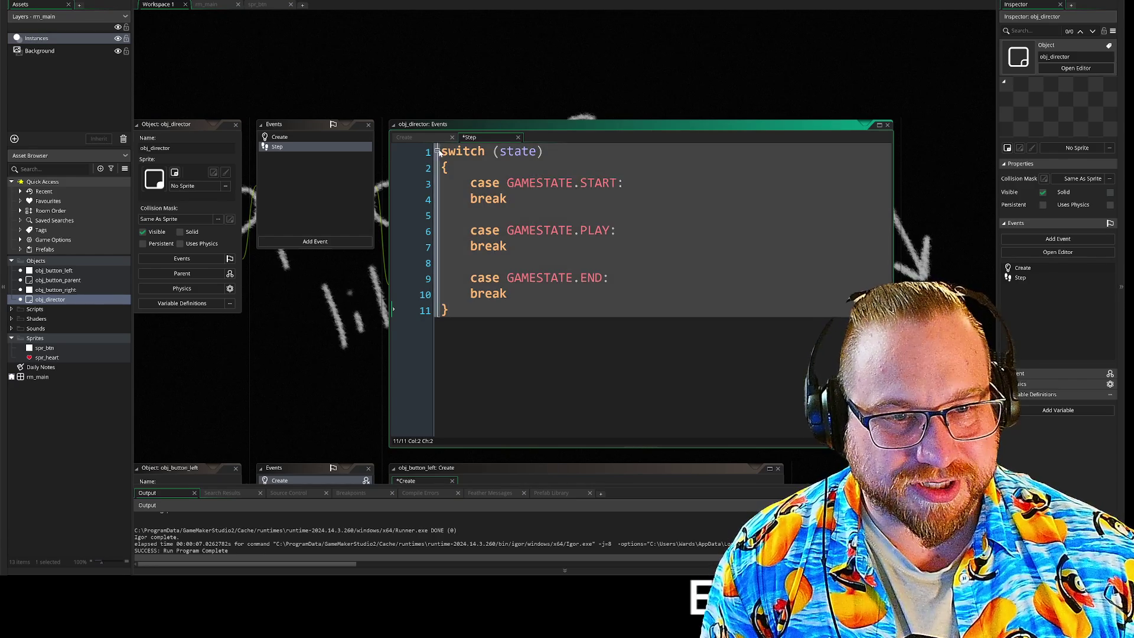
key("ctrl+Home")
- Write if state == GAMESTATE.START with empty braces in the blank lines above the switch
key("Return")
key("Up")
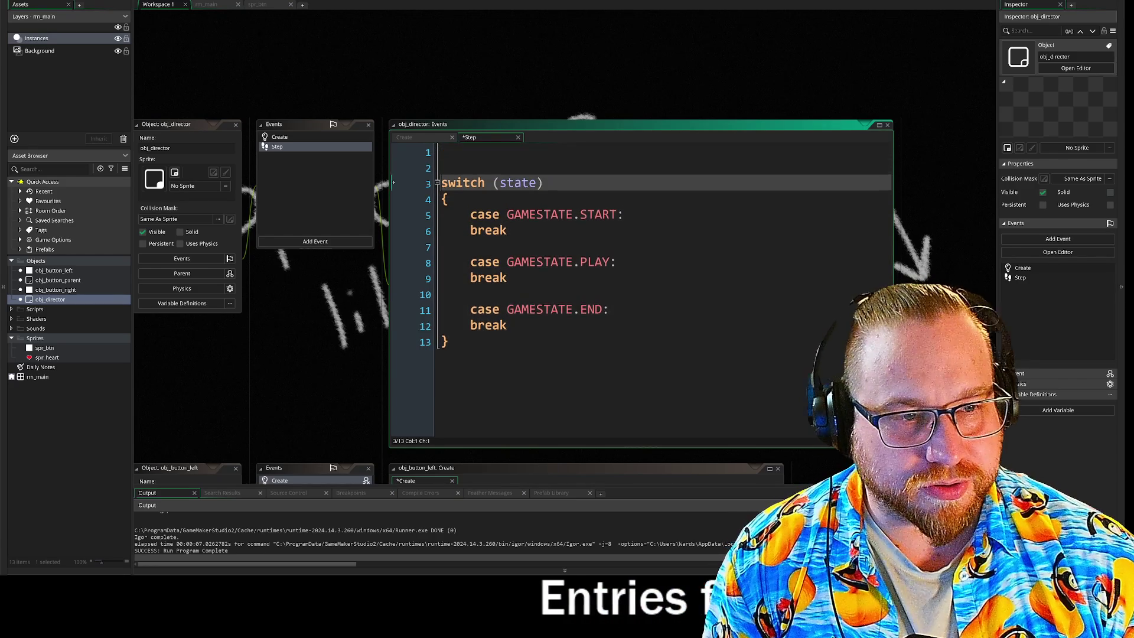
key("Return")
key("Up")
key("Return")
key("Up")
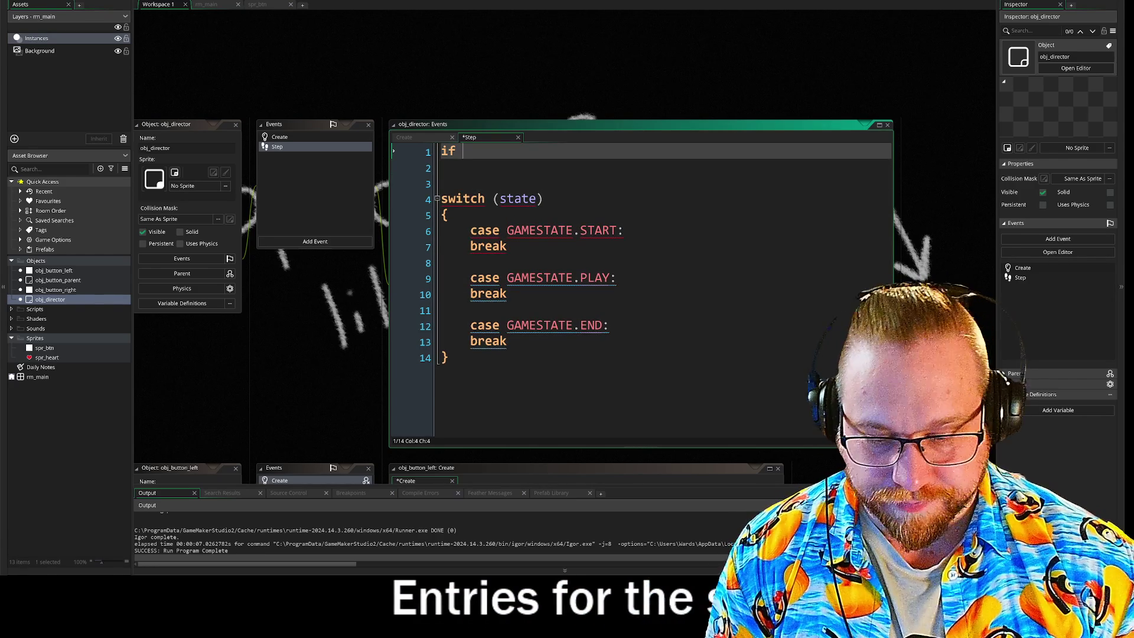
type("state = ")
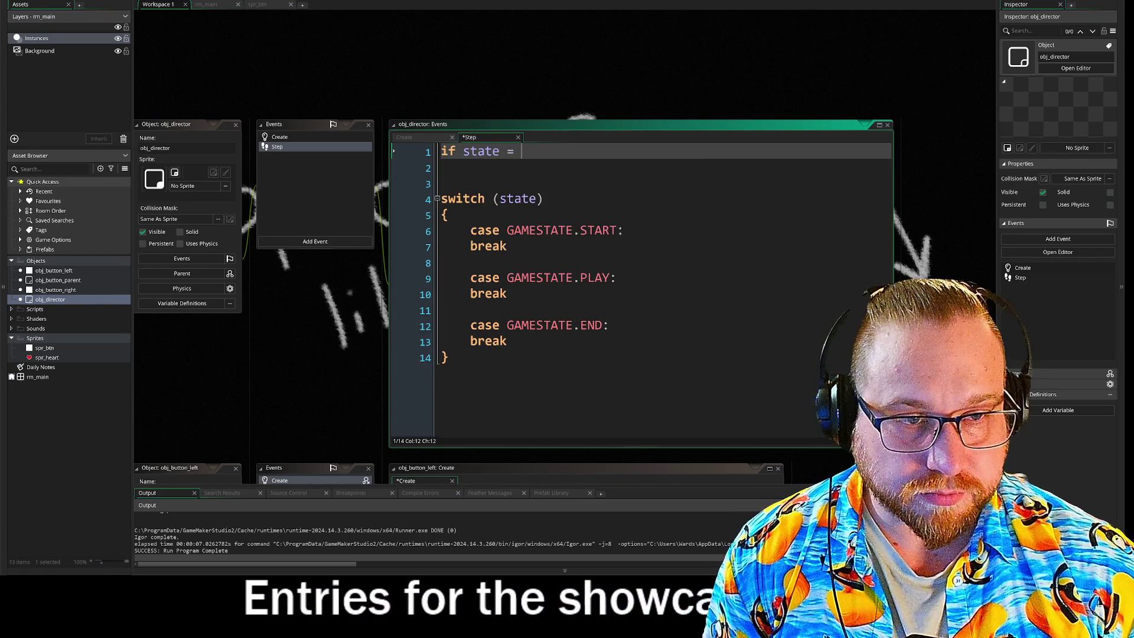
type("GAMESTATE")
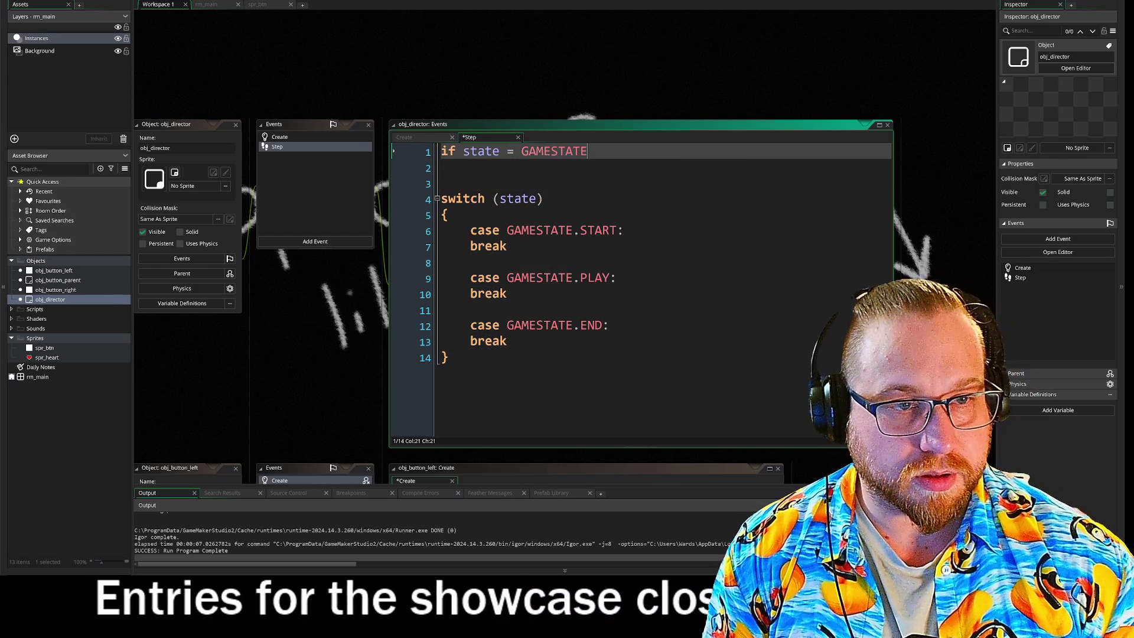
type(".START")
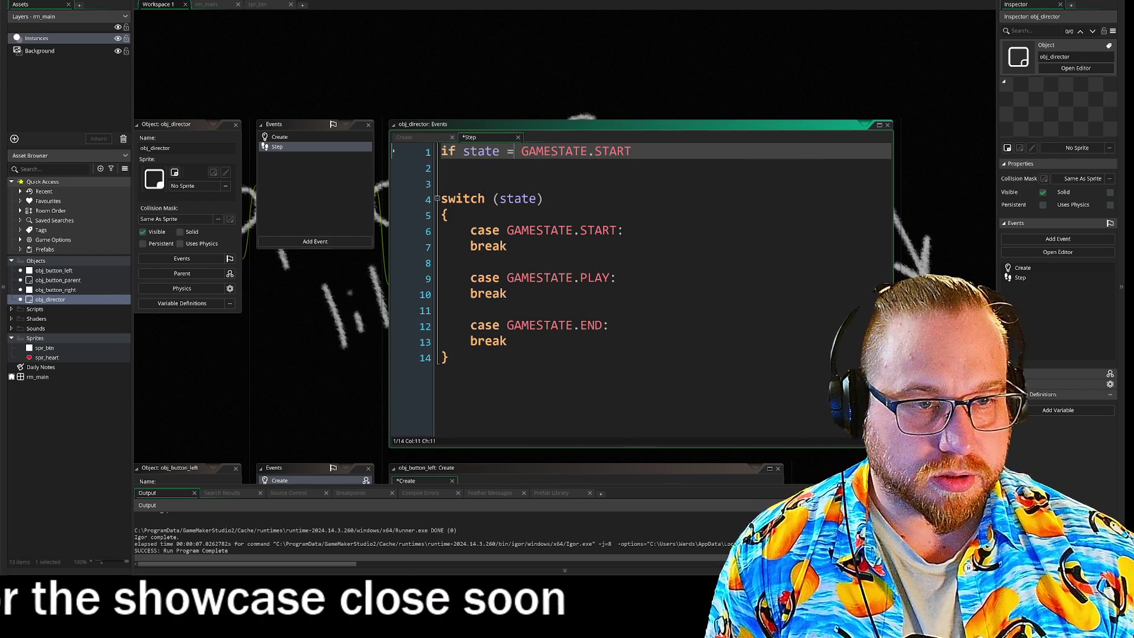
left_click(516, 151)
type("=")
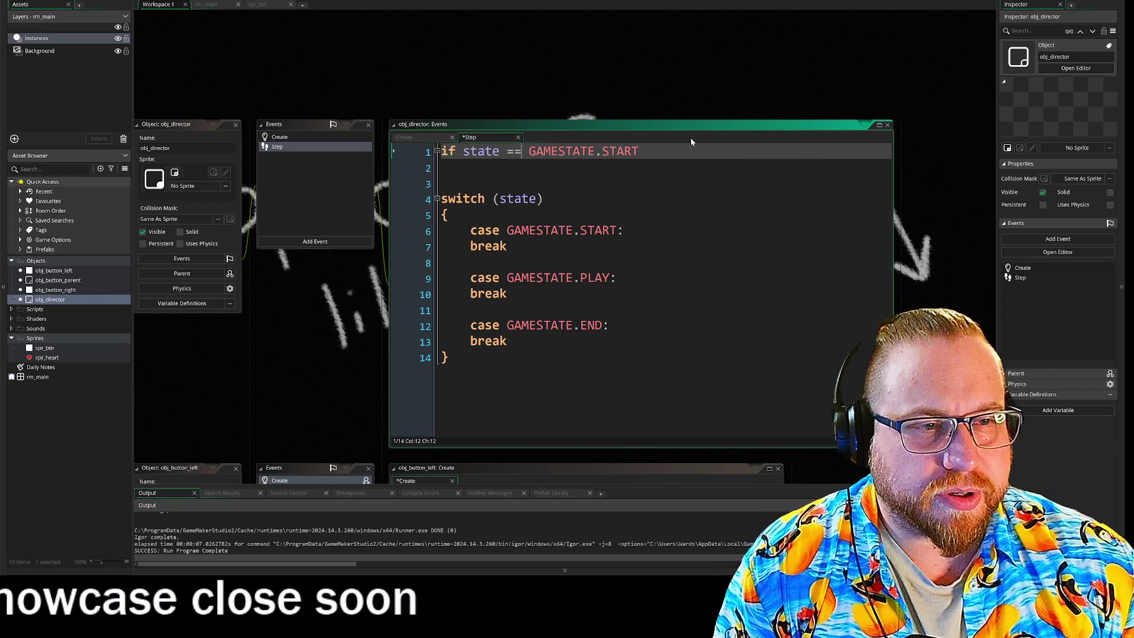
key("Return")
type("{}")
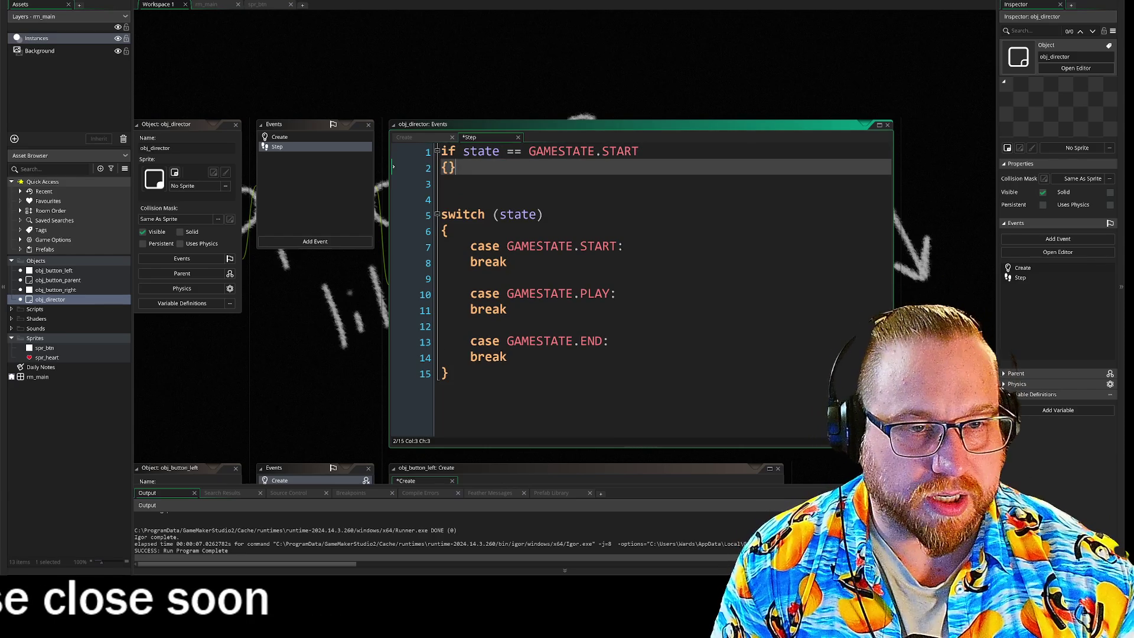
key("Return")
key("End")
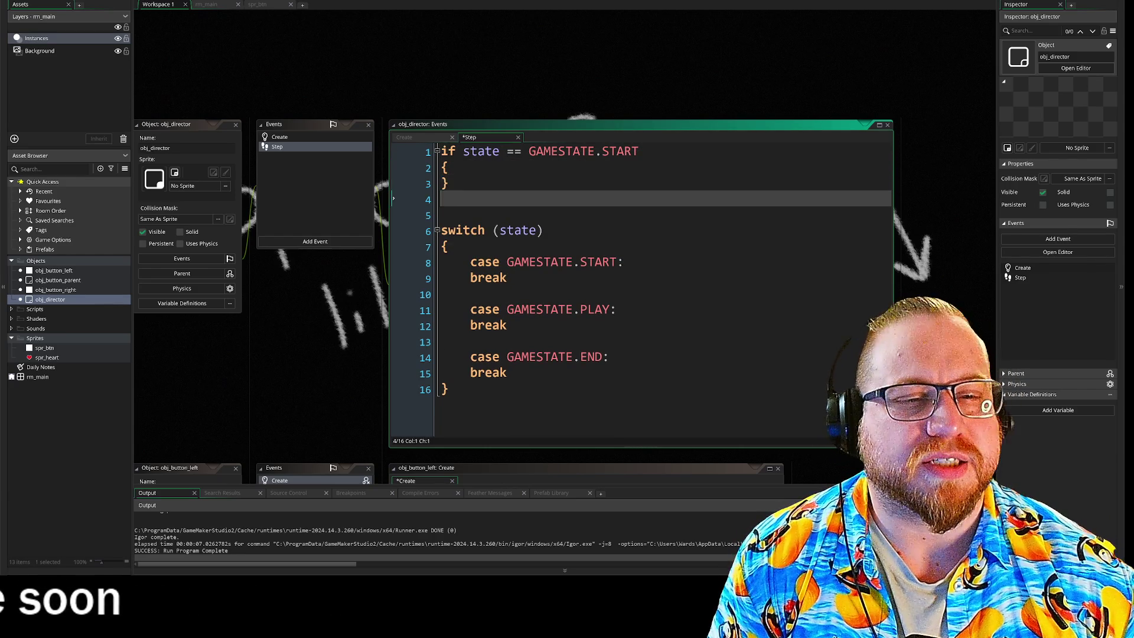
key("Return")
key("Return")
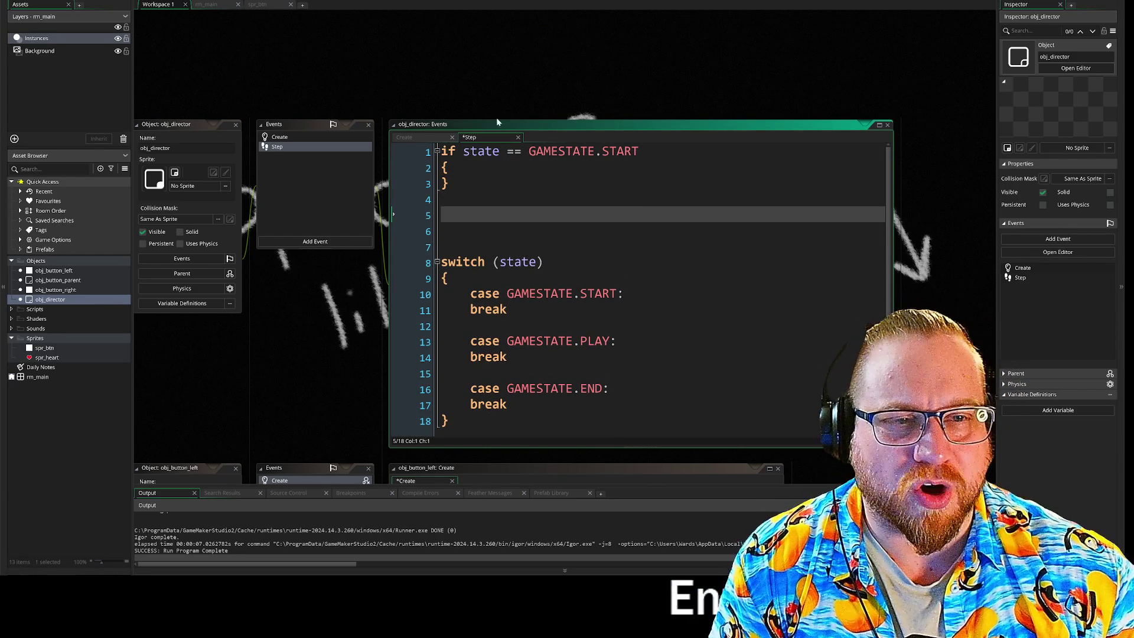
- Select the new if block and compare it against the switch's GAMESTATE.START case
mouse_move(442, 151)
left_mouse_down()
mouse_move(639, 151)
mouse_move(449, 184)
left_mouse_up()
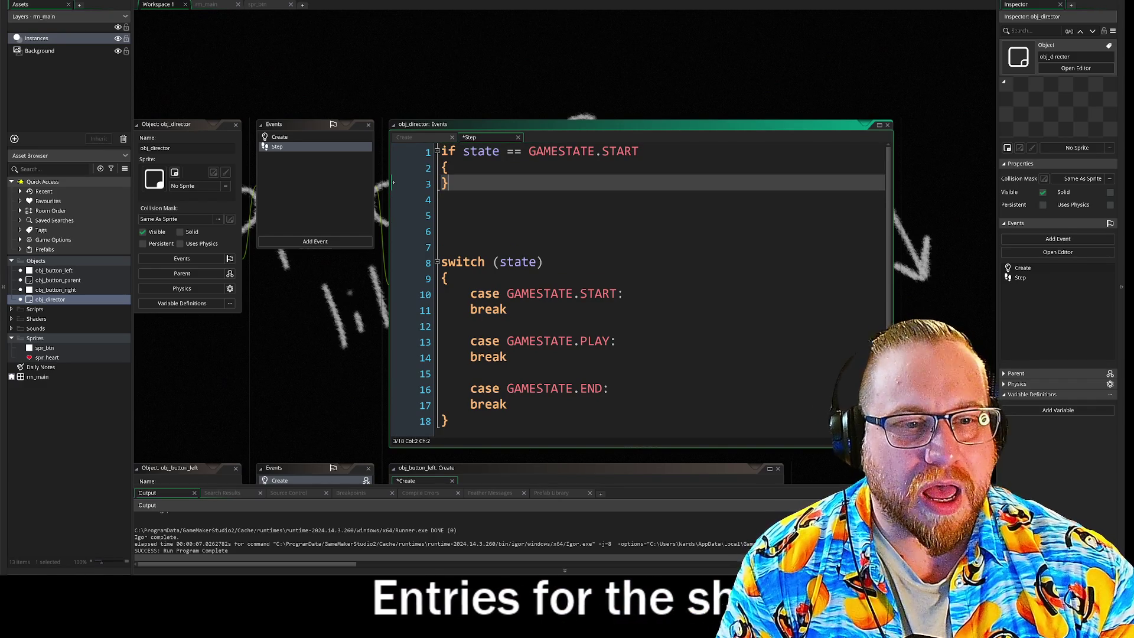
left_click_drag(393, 294, 393, 404)
left_click(392, 404)
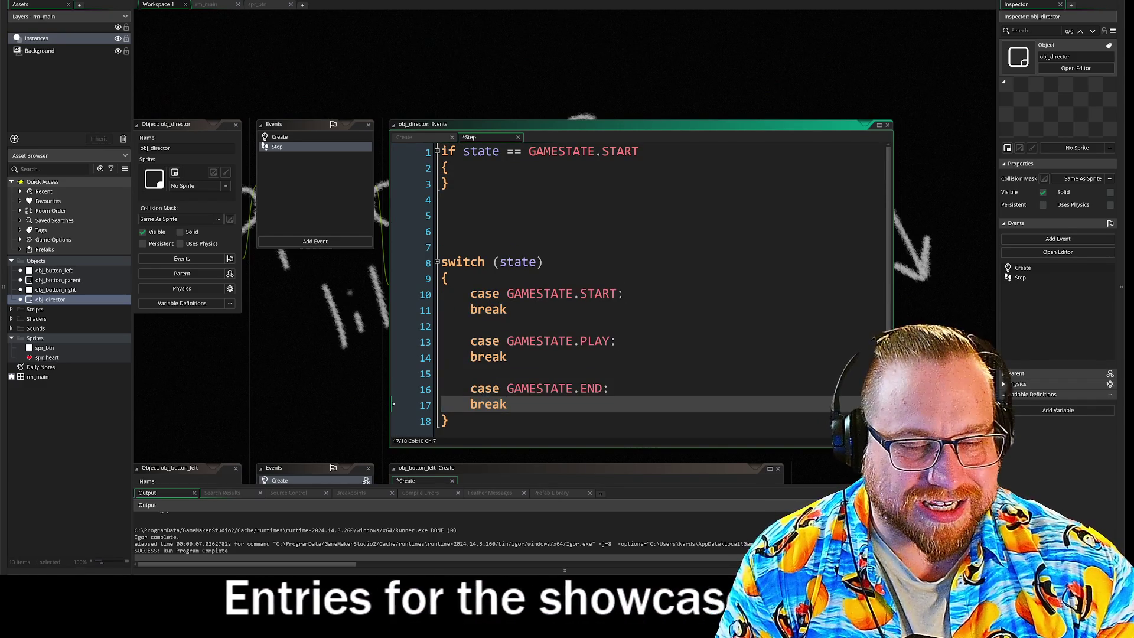
left_click_drag(393, 152, 393, 183)
key("ctrl+c")
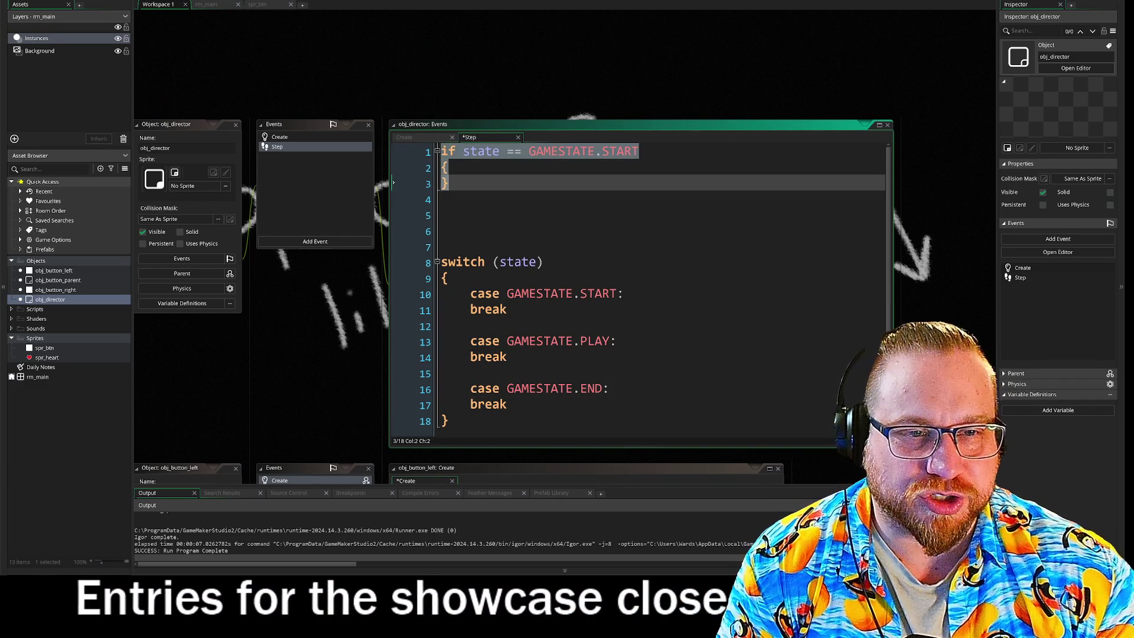
left_click_drag(393, 295, 392, 309)
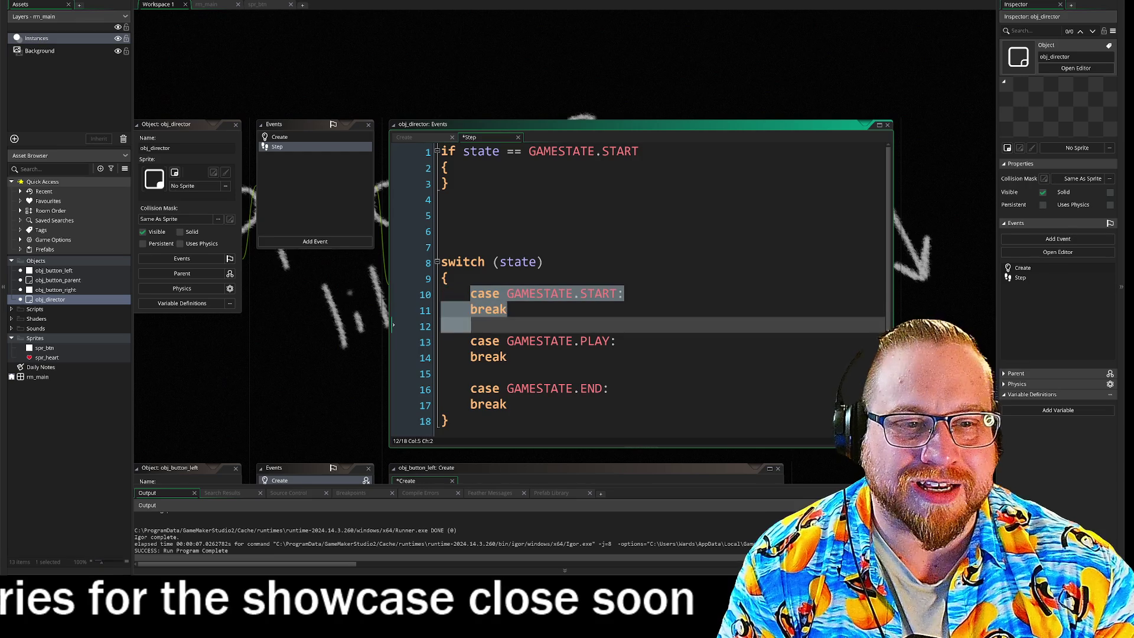
left_click(418, 180)
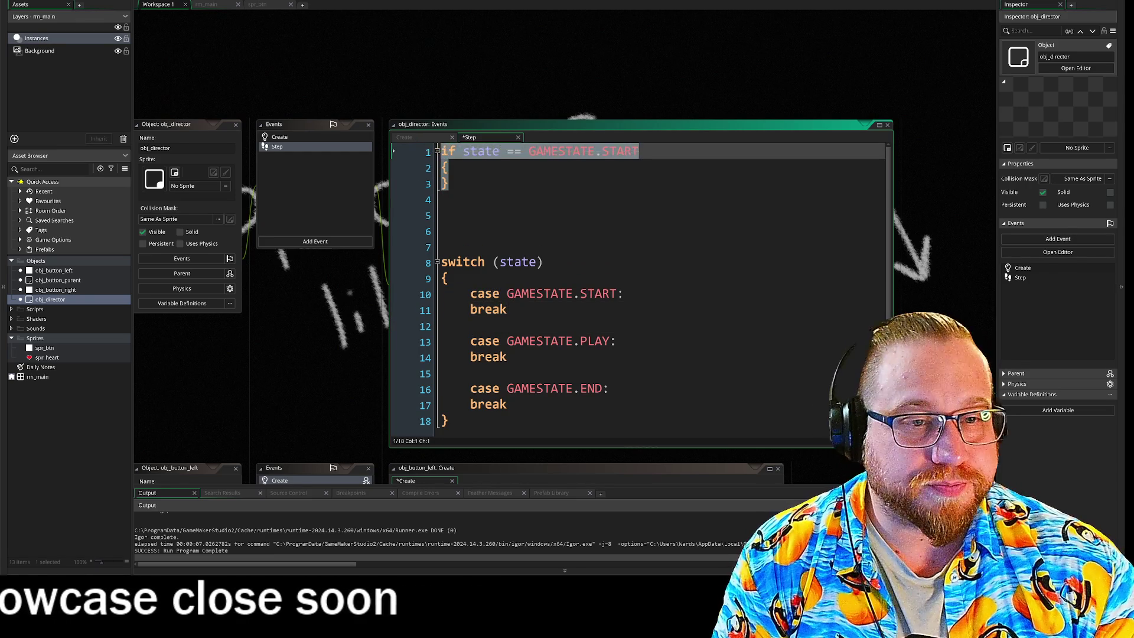
- Paste a copy of the START if block below it and change START to PLAY
left_click(441, 215)
key("ctrl+v")
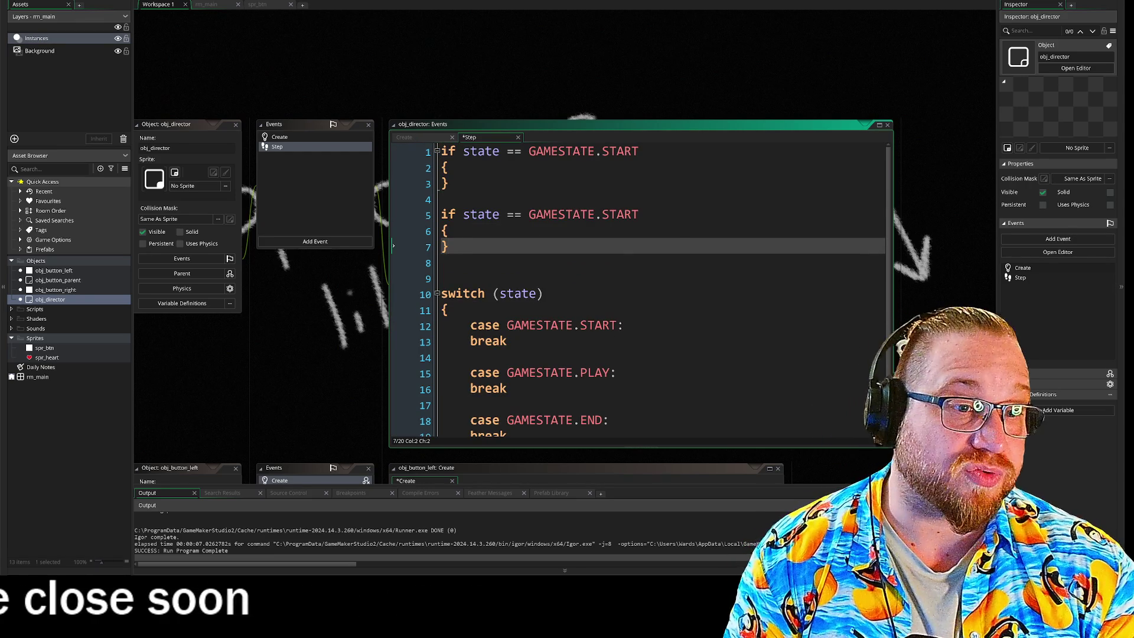
double_click(634, 217)
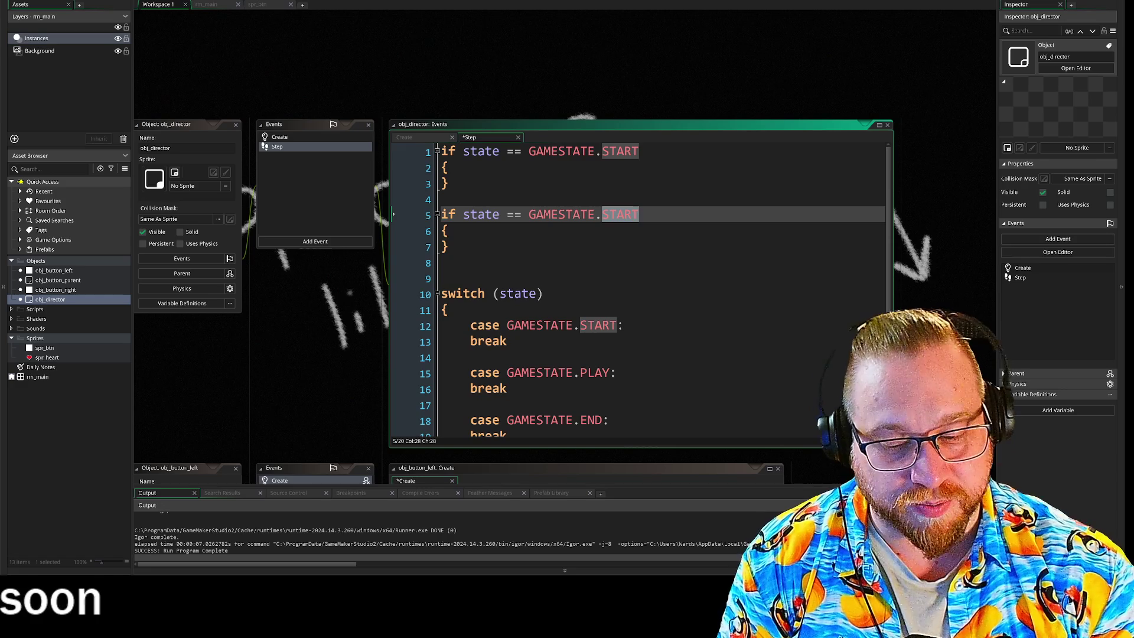
type("PLAty")
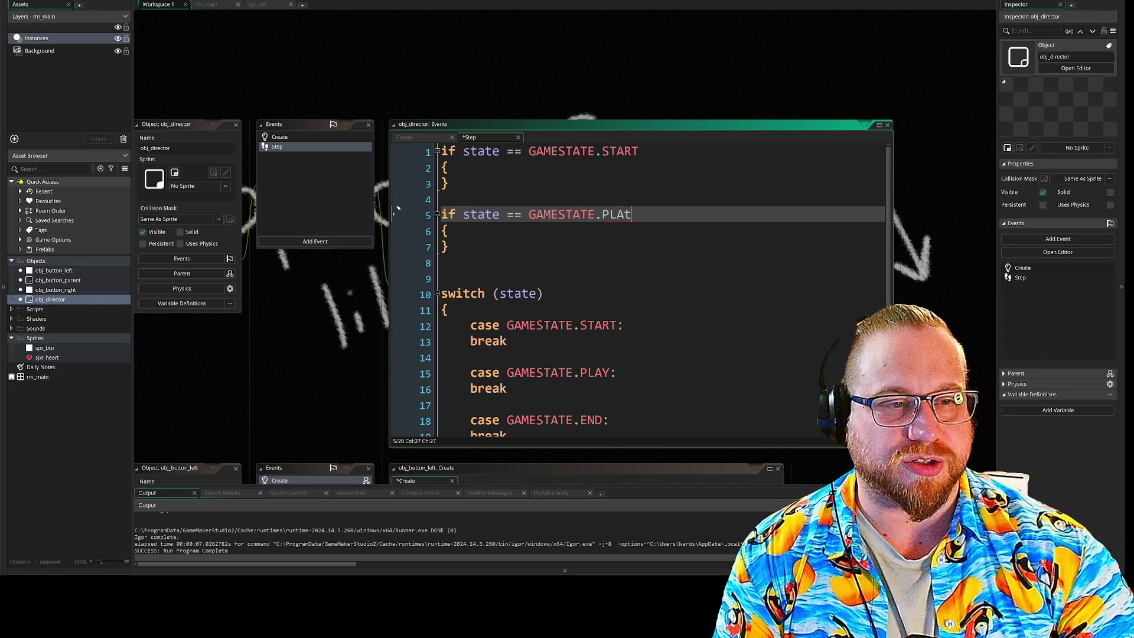
key("BackSpace")
type("Y")
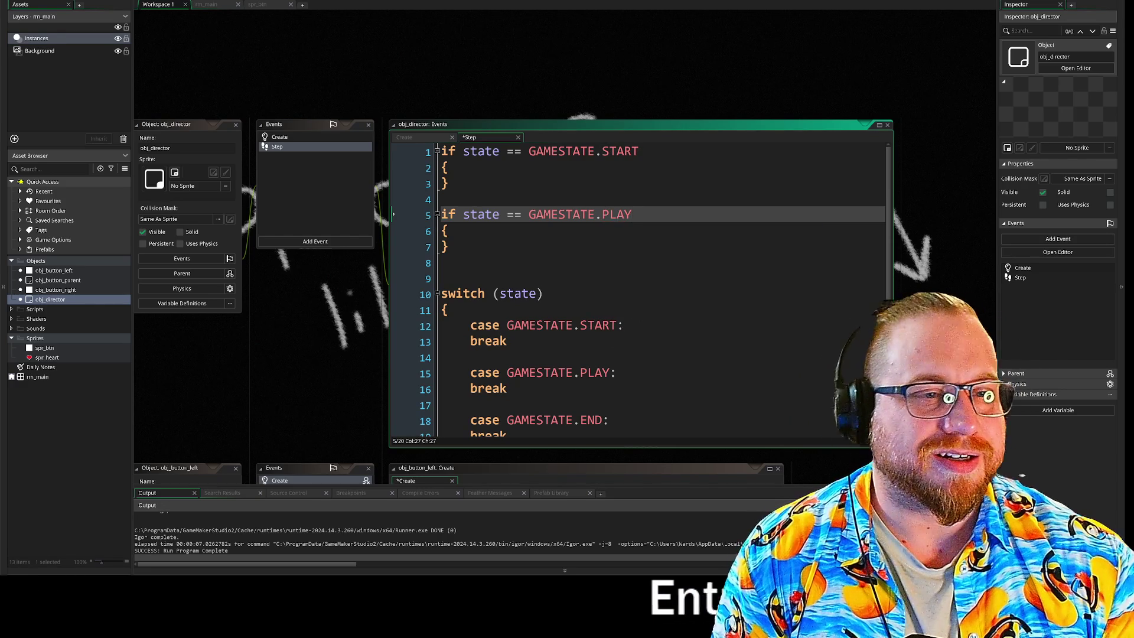
- Paste a third if block above the switch and change its START to END
left_click(449, 279)
key("Return")
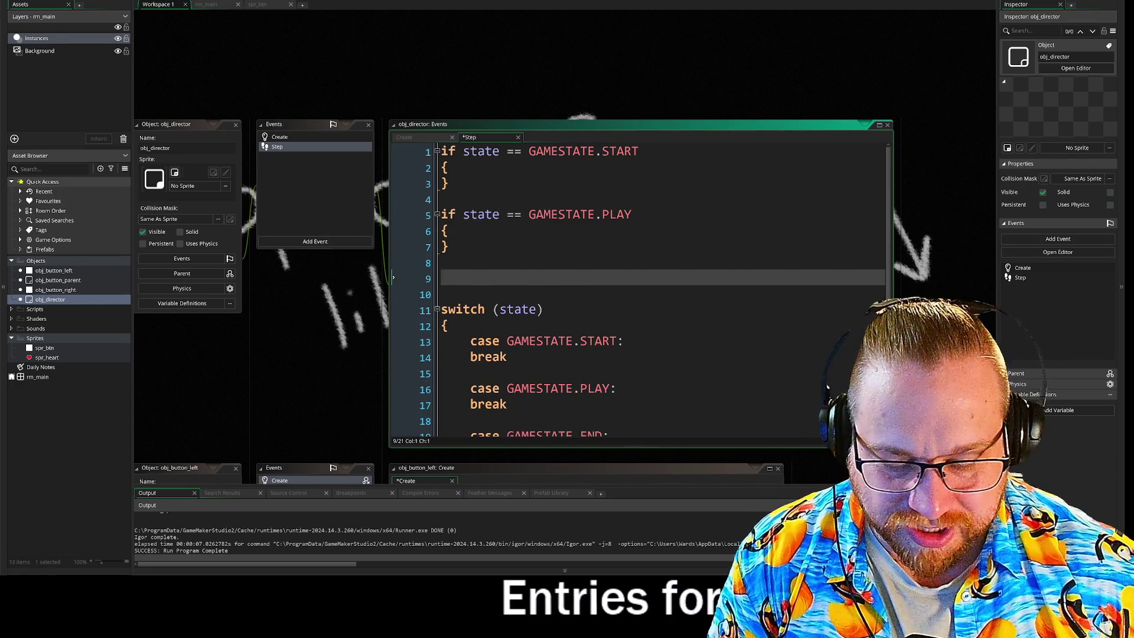
key("ctrl+v")
double_click(620, 278)
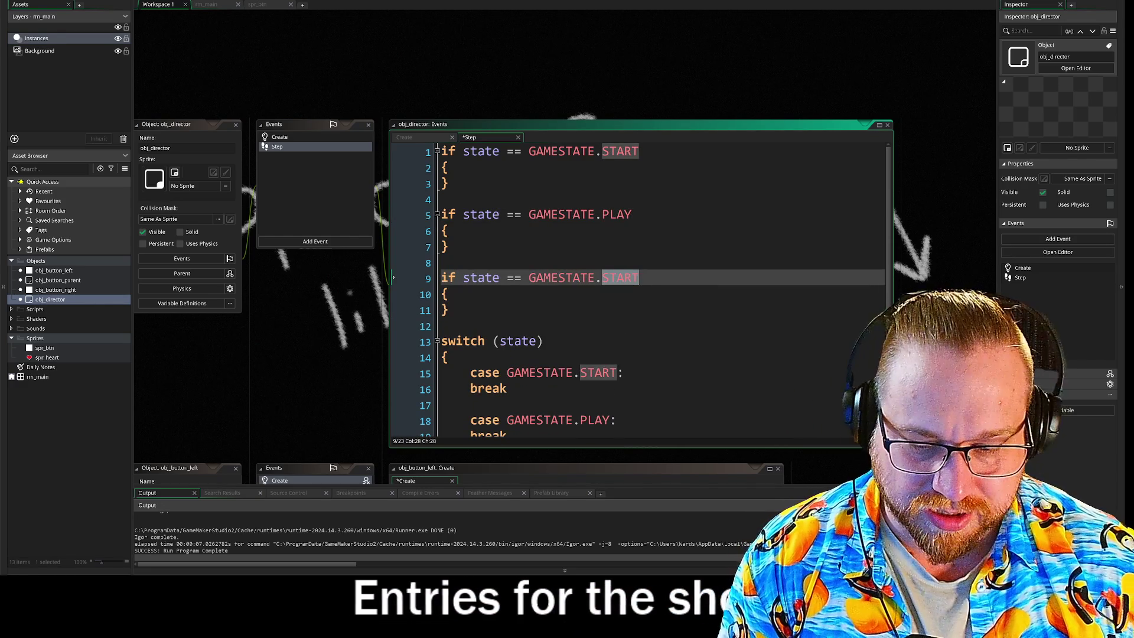
type("END")
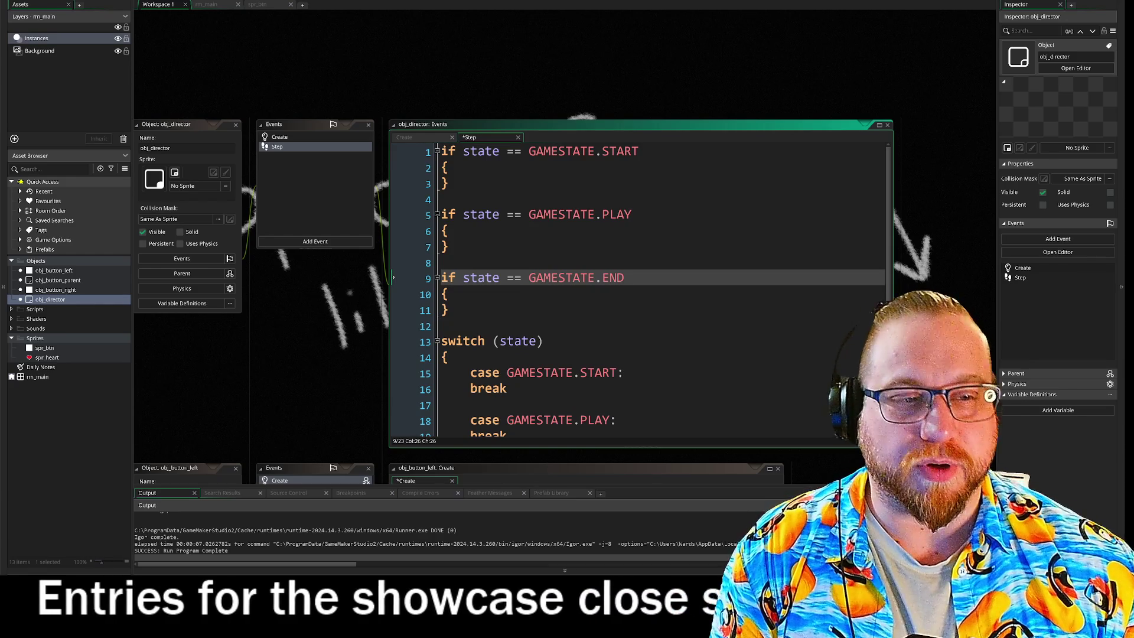
scroll(638, 289, "down", 2)
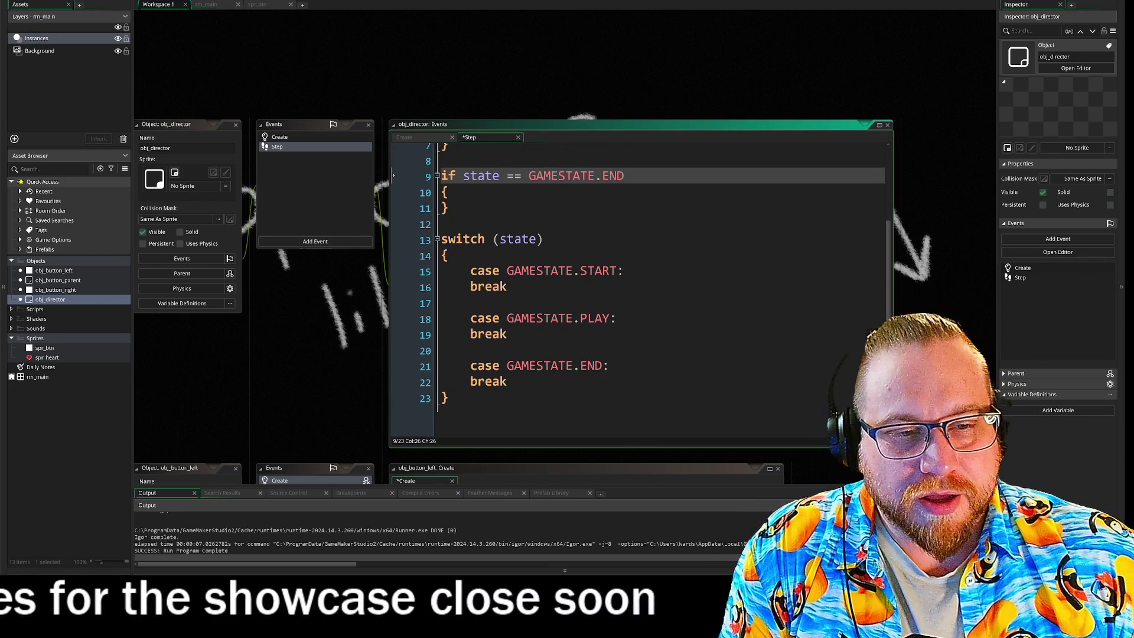
left_click_drag(470, 271, 624, 270)
left_click(624, 270)
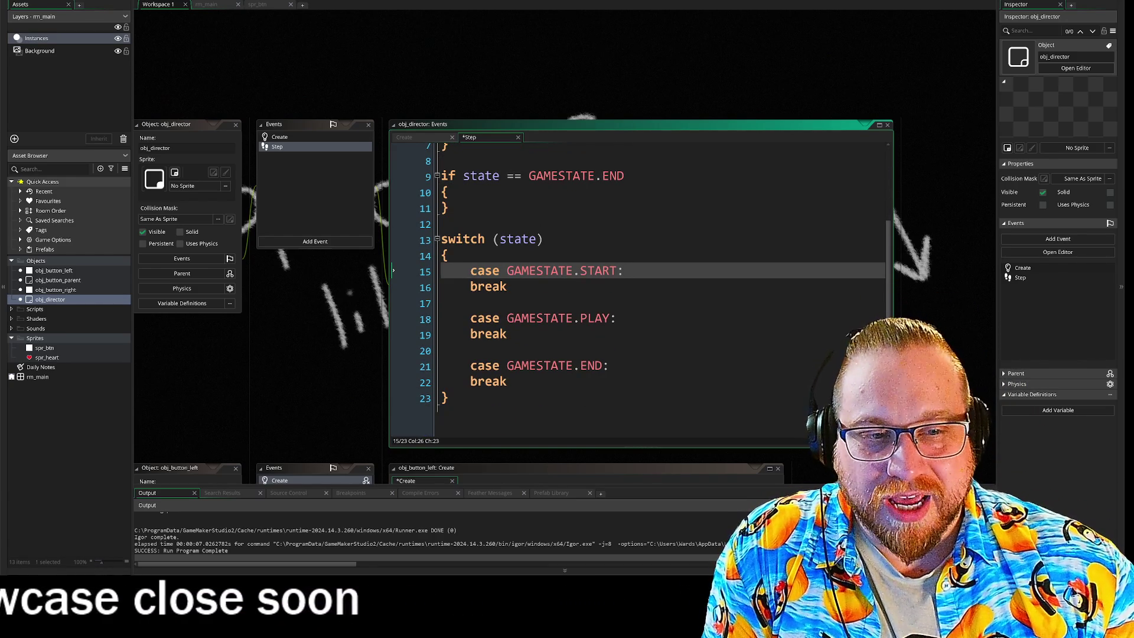
left_click_drag(507, 318, 617, 317)
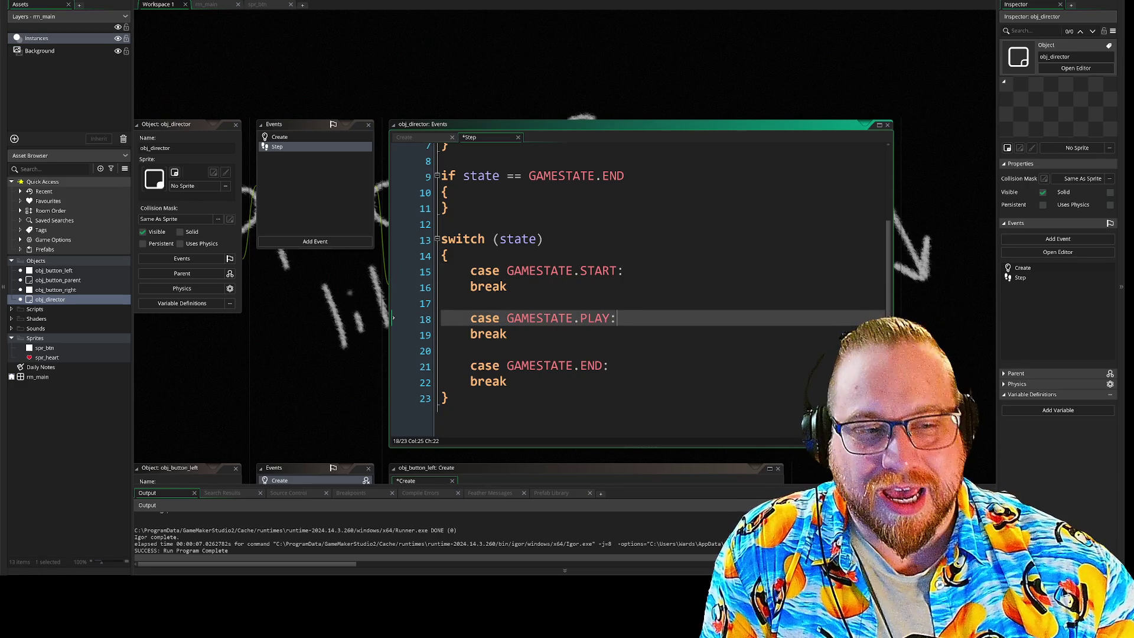
left_click(508, 366)
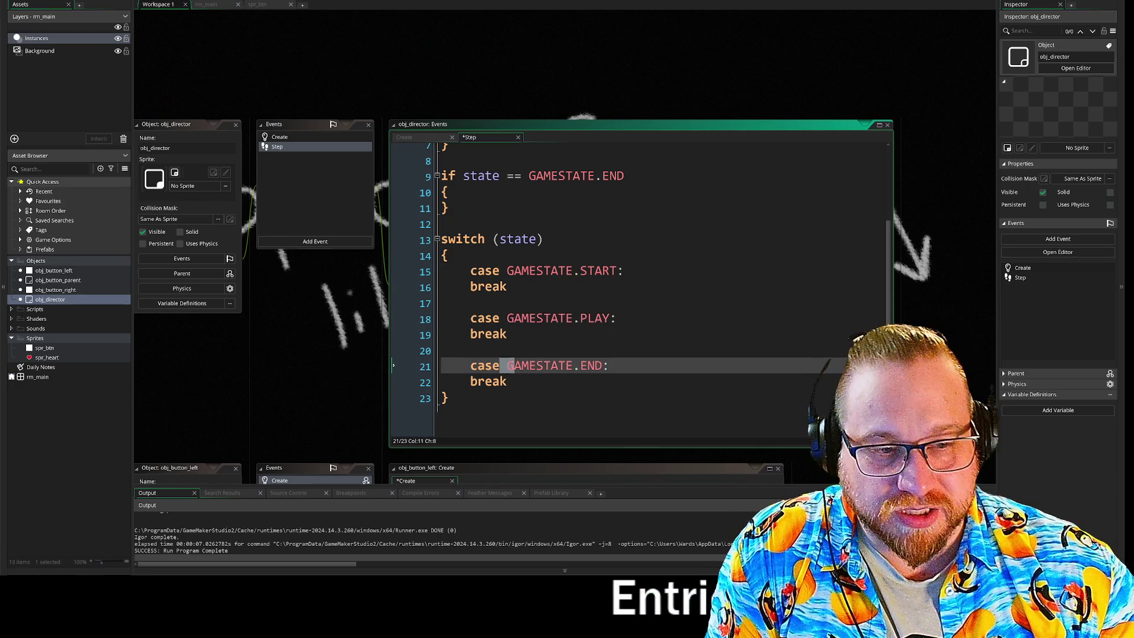
left_click_drag(507, 271, 624, 271)
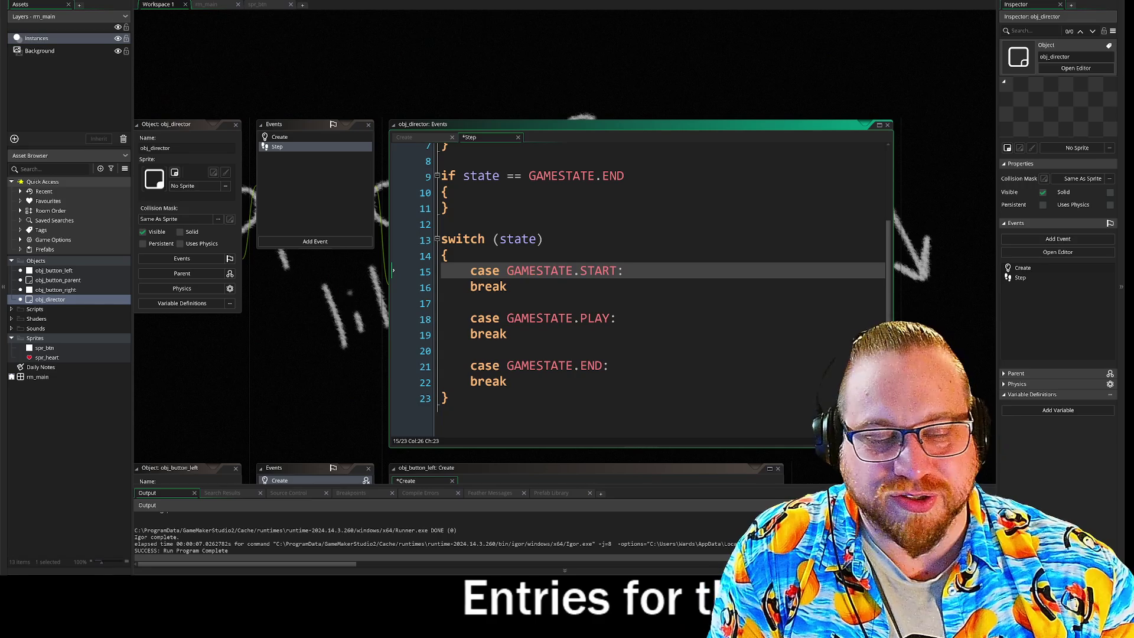
scroll(429, 161, "up", 3)
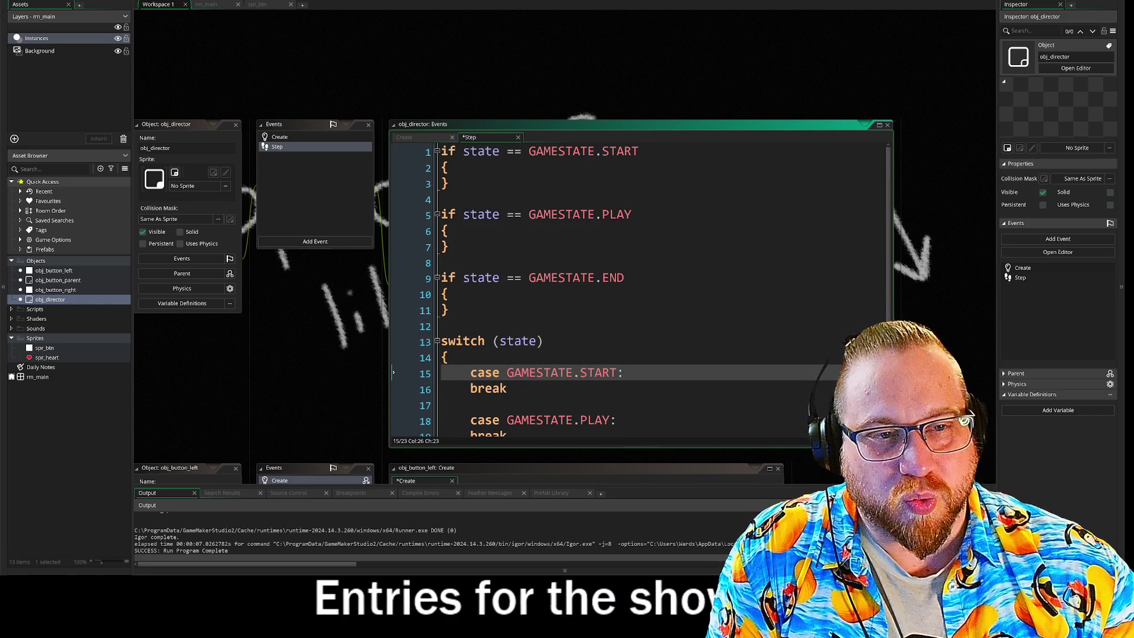
mouse_move(441, 152)
left_mouse_down()
mouse_move(449, 295)
mouse_move(496, 271)
mouse_move(623, 270)
left_mouse_up()
scroll(650, 283, "down", 2)
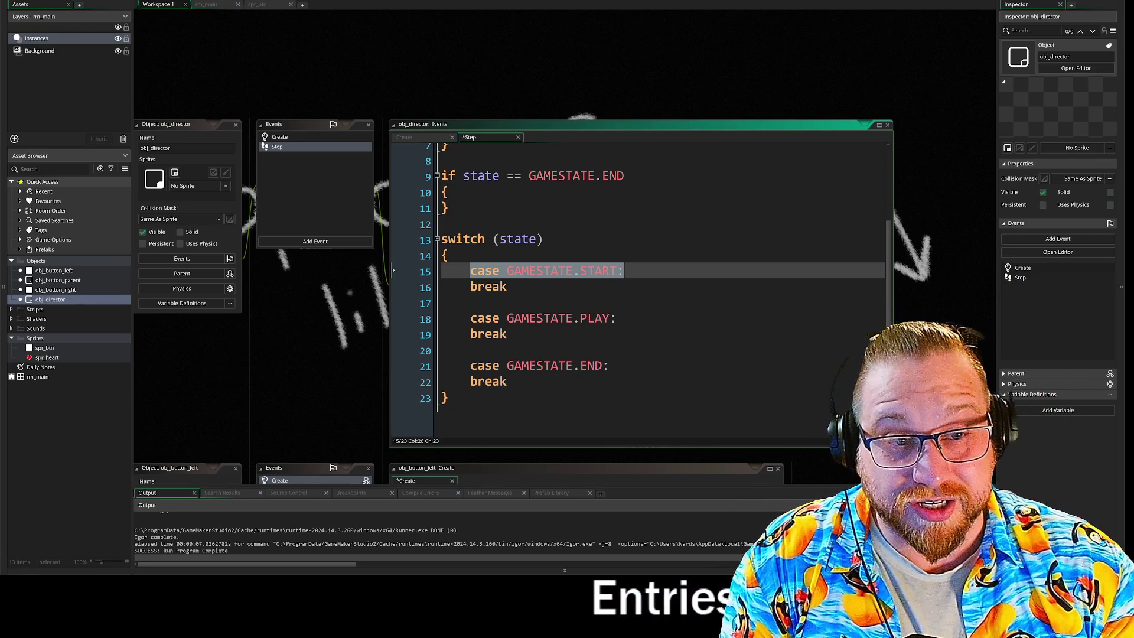
key("Down")
key("Down")
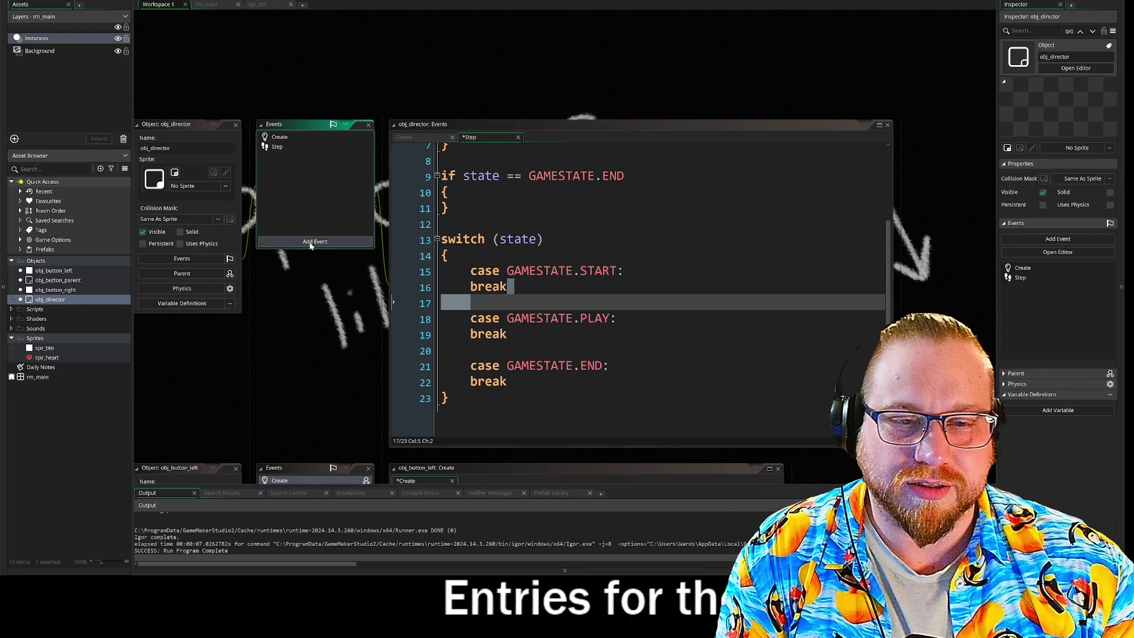
- Add a Draw > Draw event to obj_director, then go back to the Step event
left_click(315, 241)
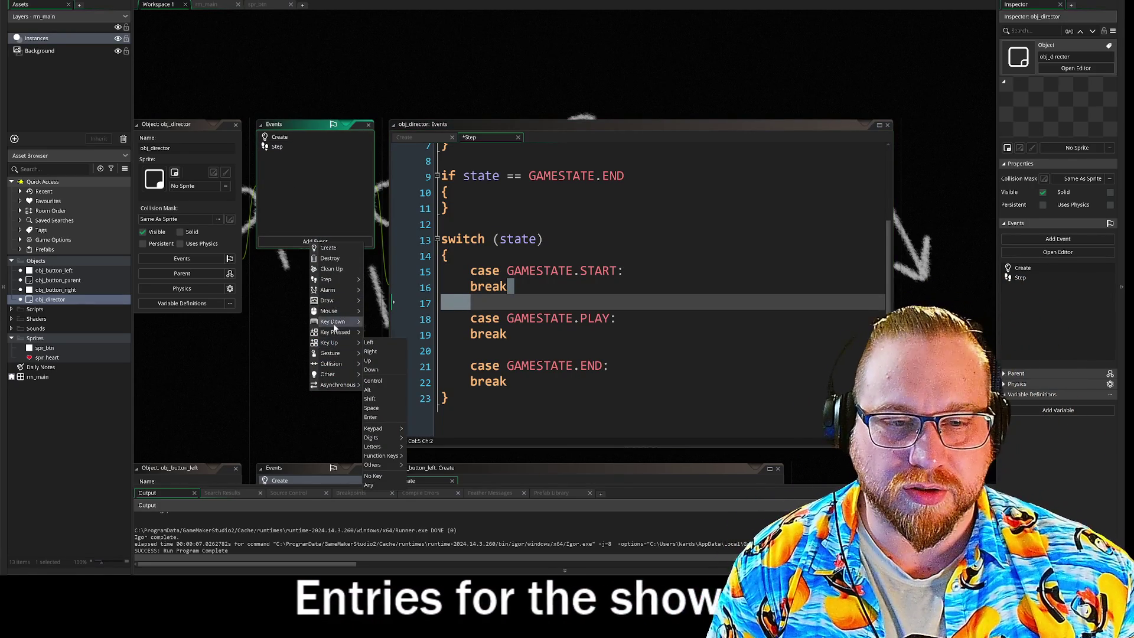
mouse_move(340, 300)
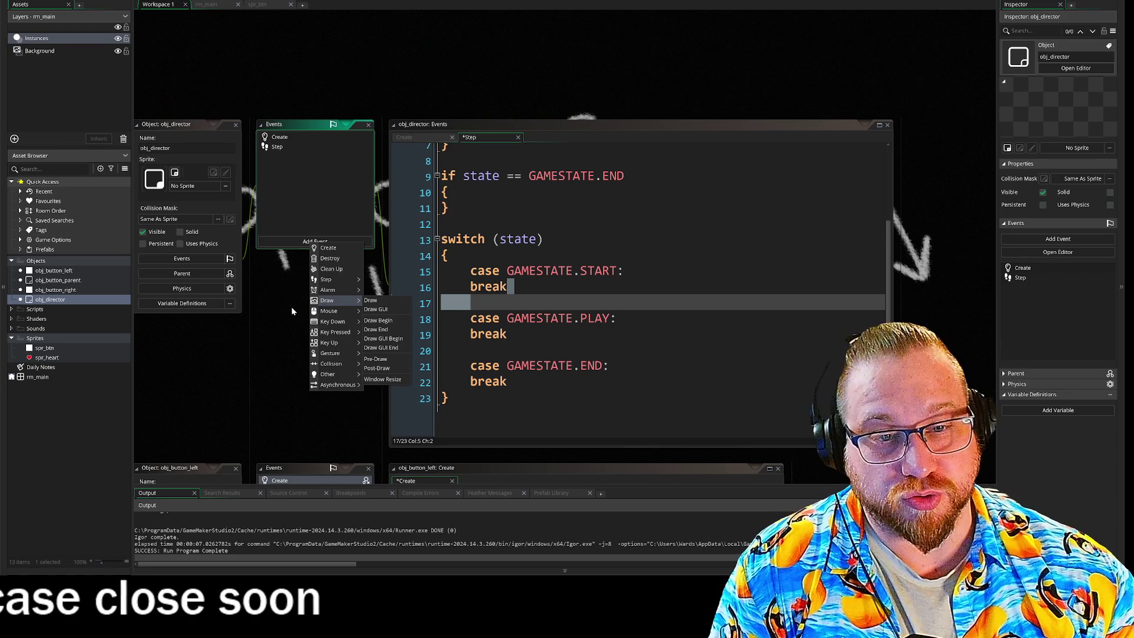
left_click(371, 300)
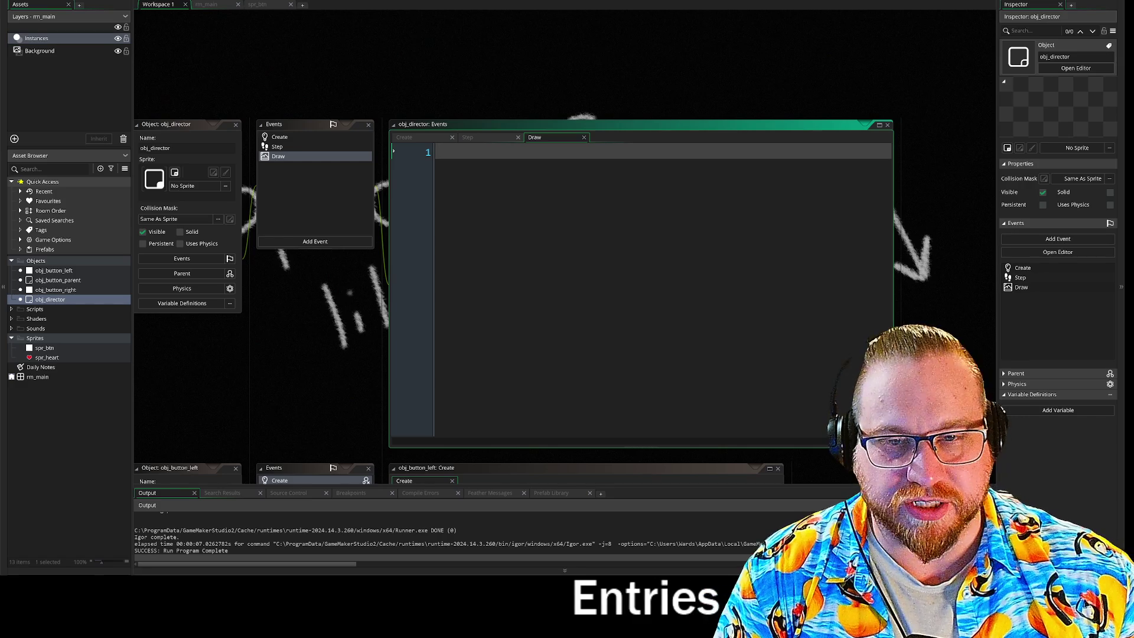
left_click(278, 148)
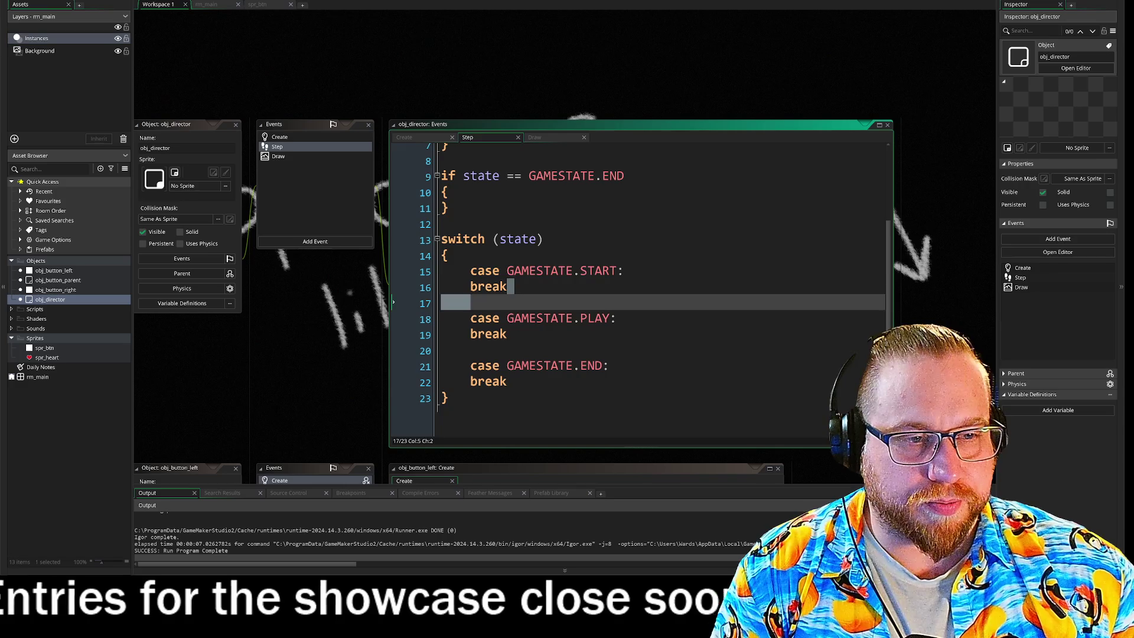
- Check the enum in the Create event, then open a new line under case GAMESTATE.START:
key("Up")
key("Up")
key("End")
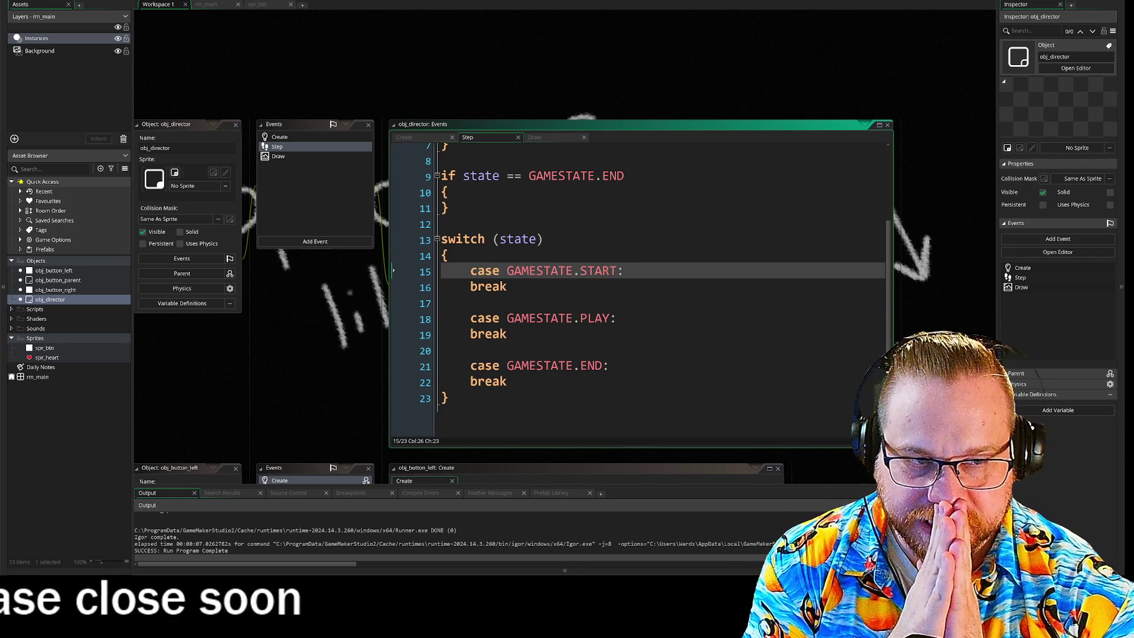
left_click(281, 138)
left_click(278, 147)
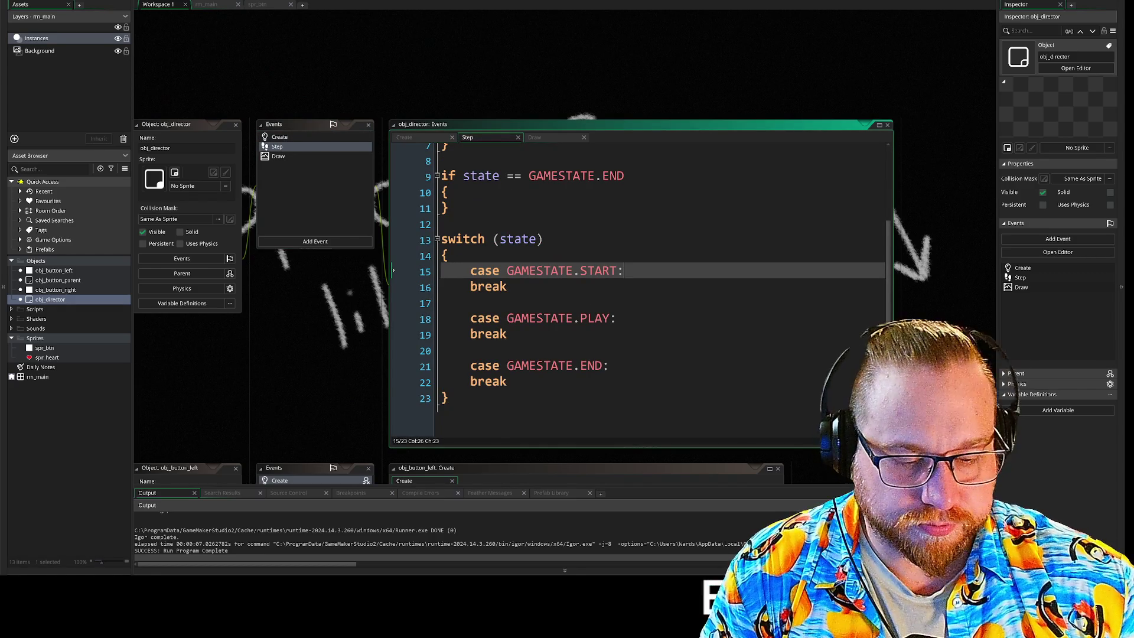
key("Return")
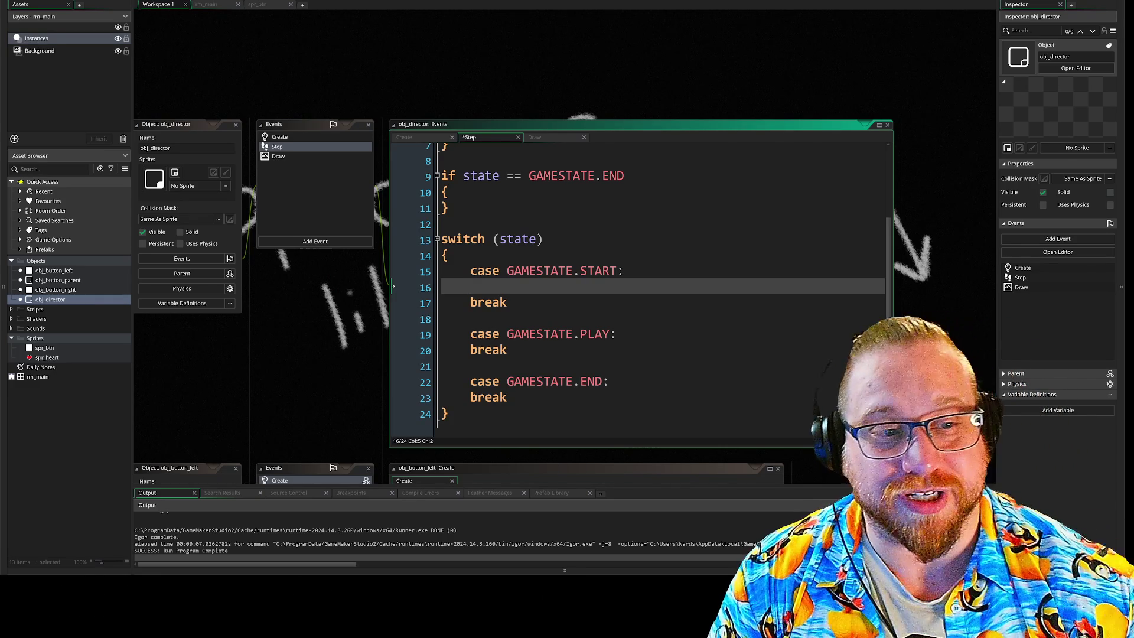
scroll(641, 285, "down", 1)
left_click_drag(441, 288, 529, 301)
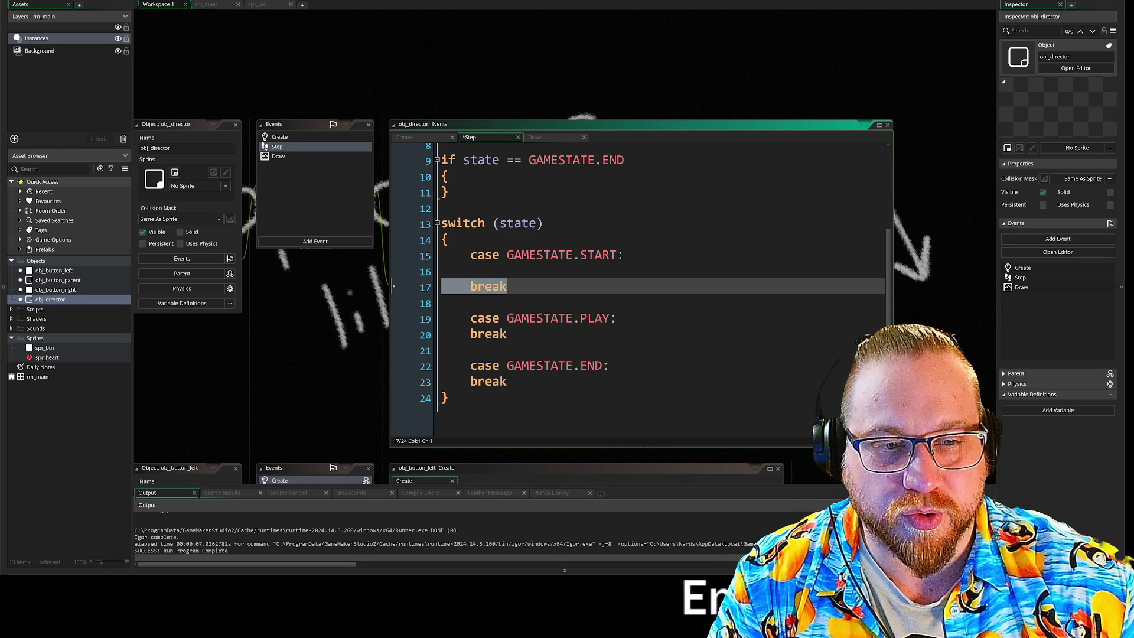
key("Down")
key("Down")
key("Down")
key("End")
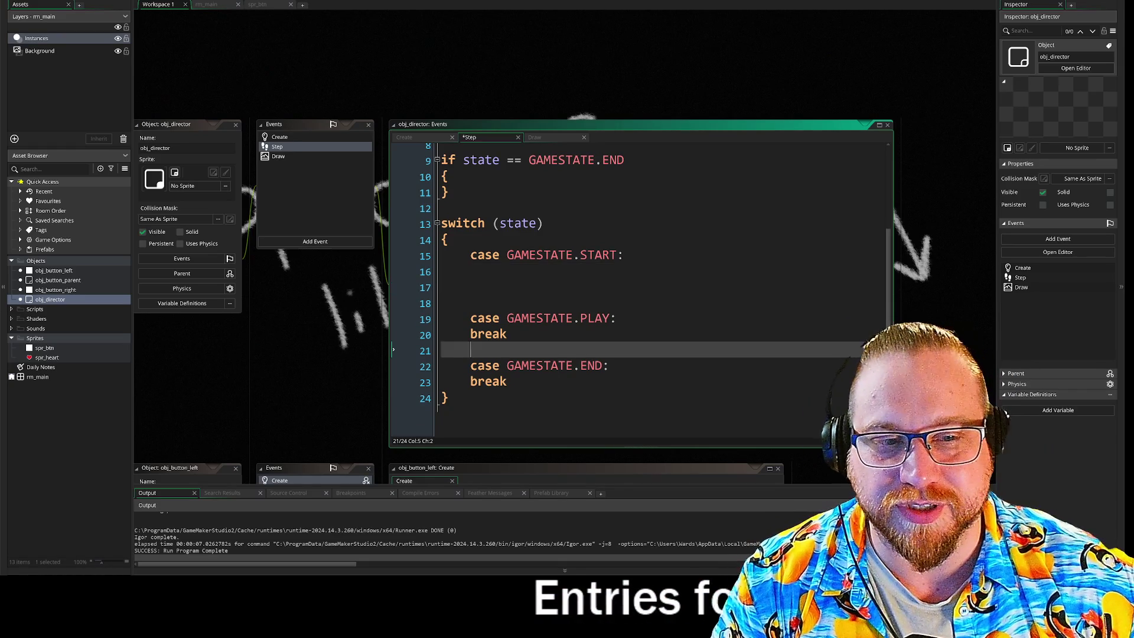
left_click(449, 288)
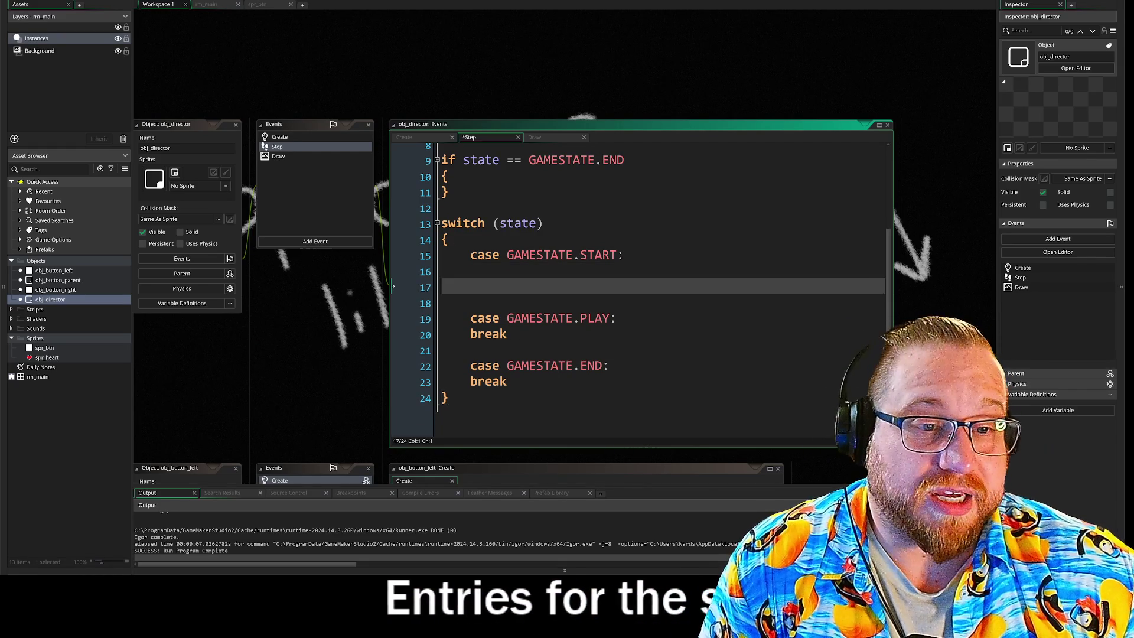
key("Return")
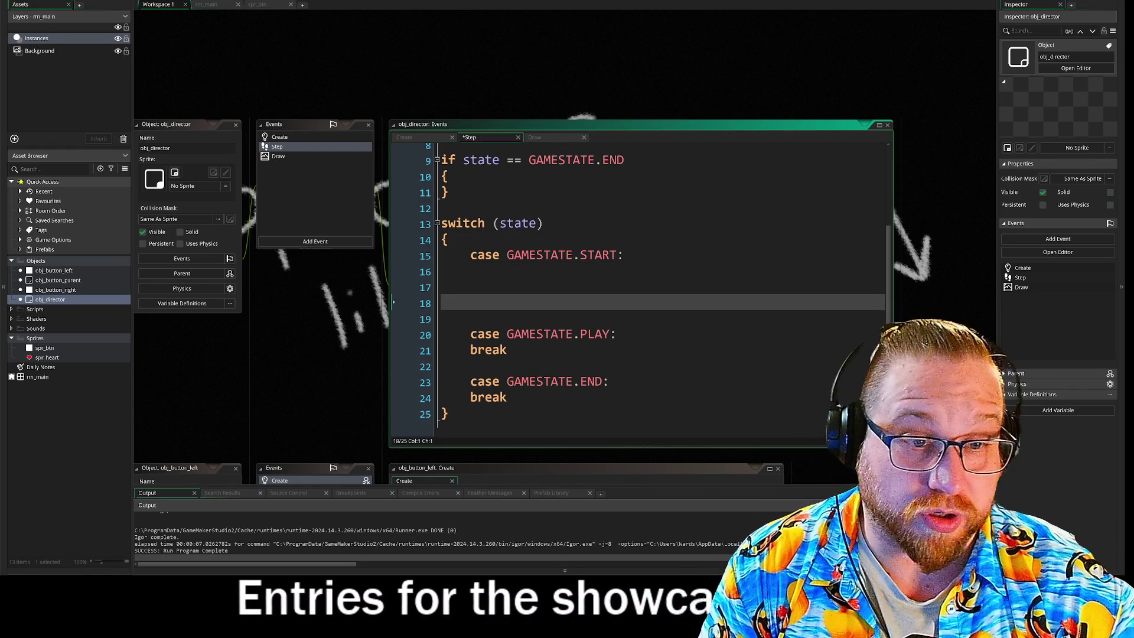
key("BackSpace")
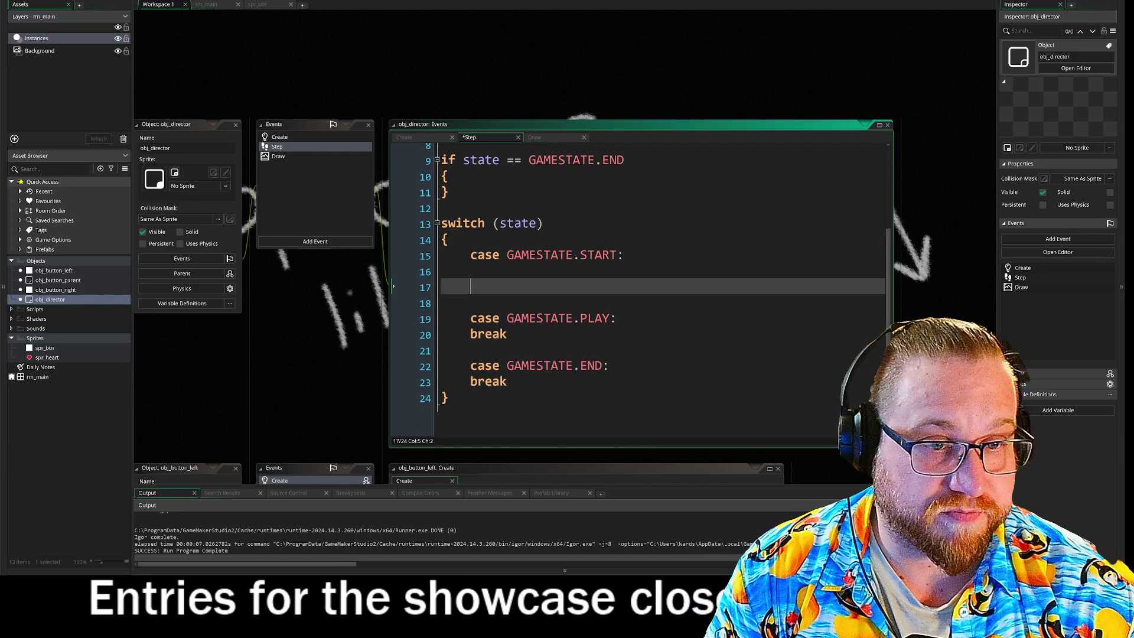
key("Tab")
type("bre")
key("Return")
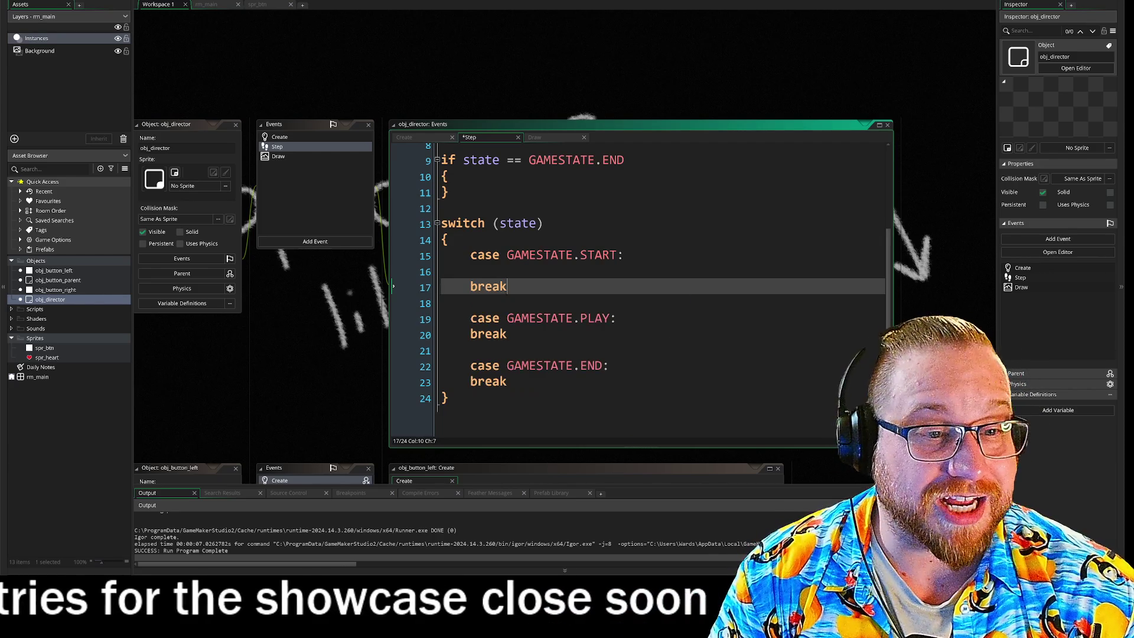
left_click(471, 272)
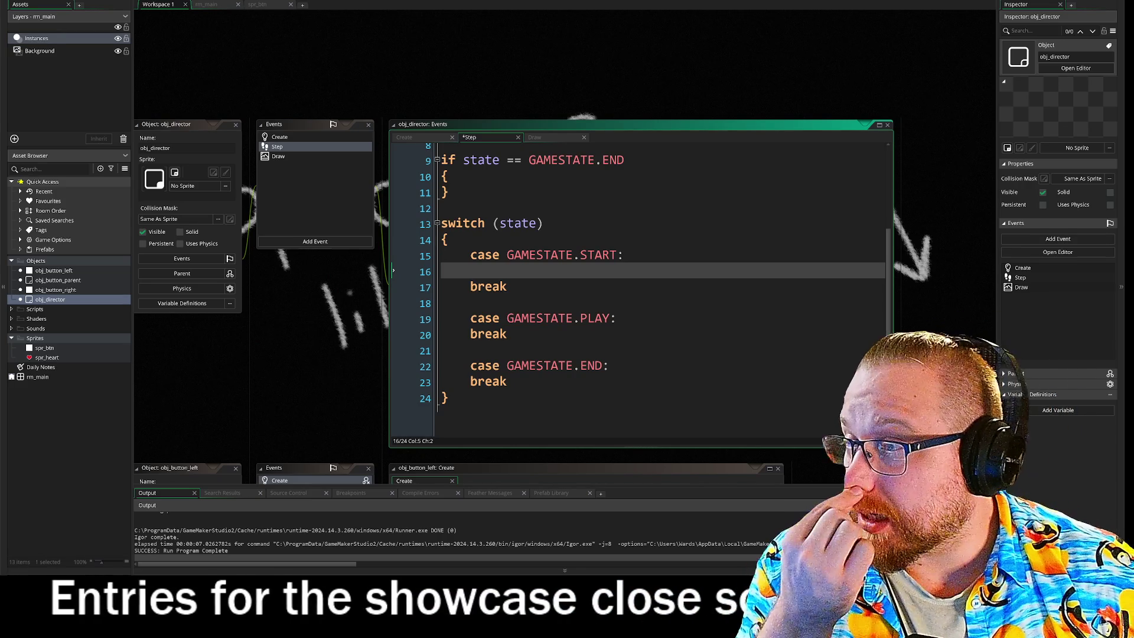
mouse_move(499, 62)
left_mouse_down()
mouse_move(348, 14)
mouse_move(245, 23)
left_mouse_up()
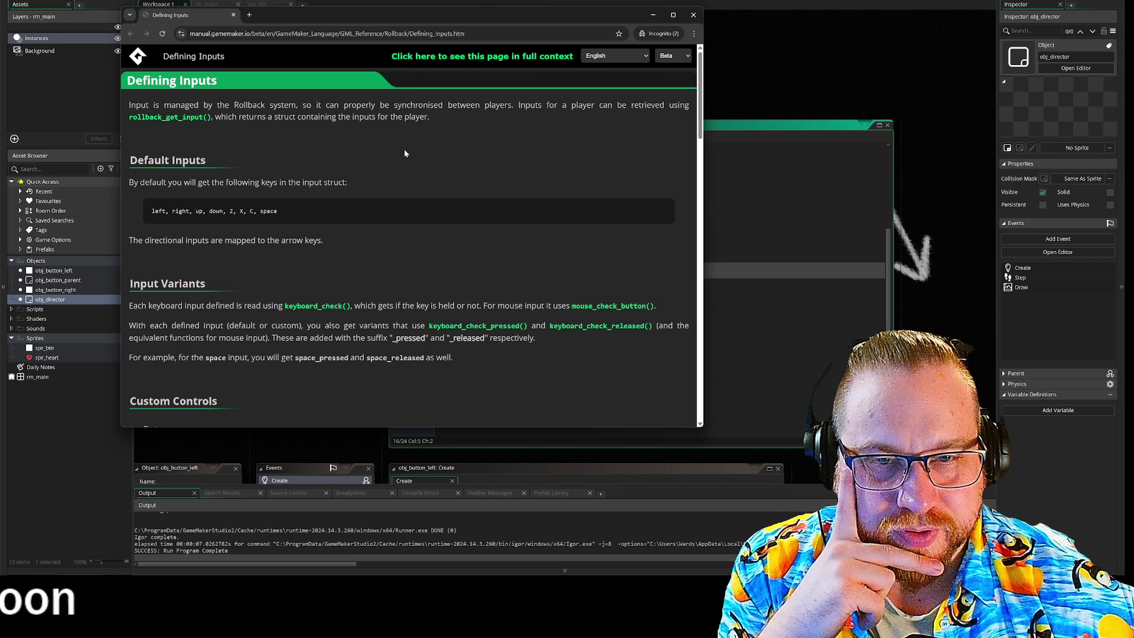
scroll(402, 154, "down", 6)
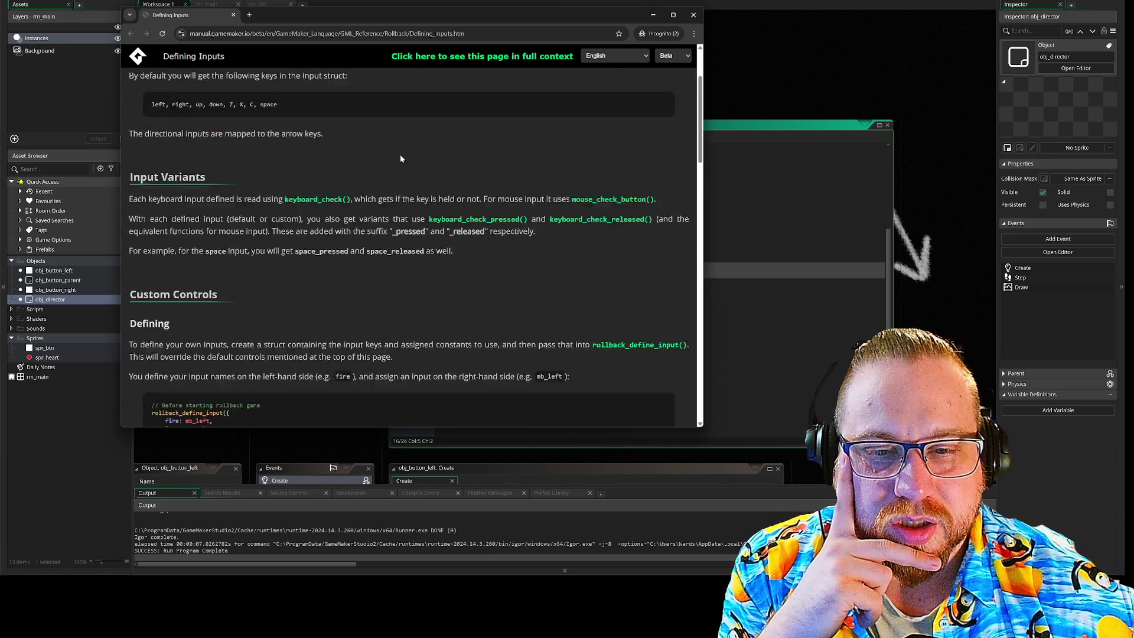
scroll(399, 157, "down", 4)
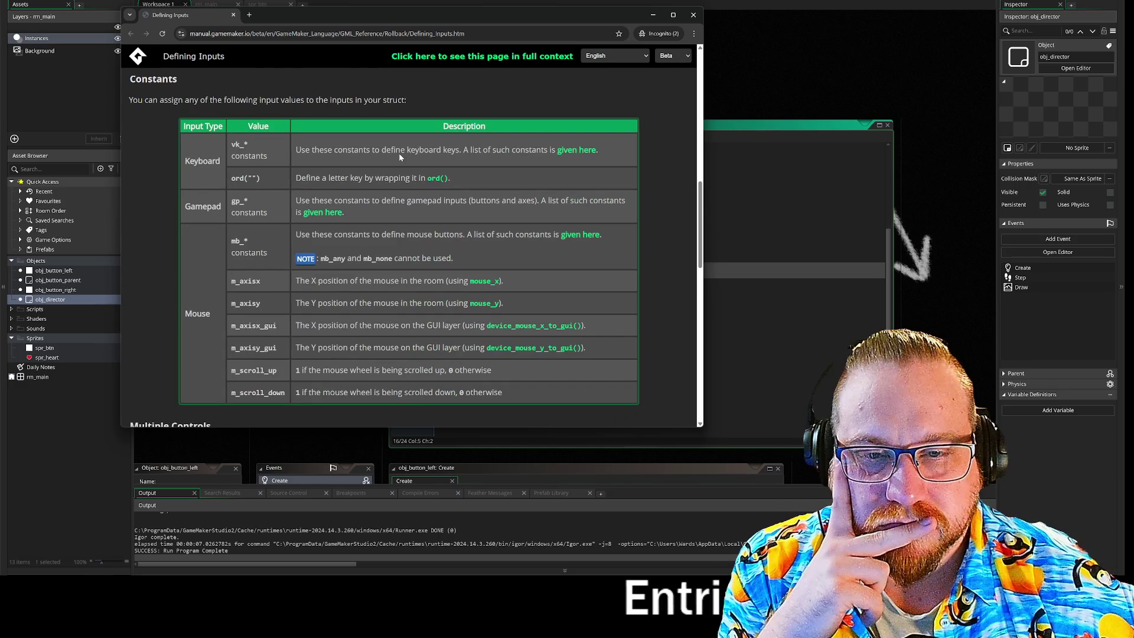
scroll(646, 47, "up", 10)
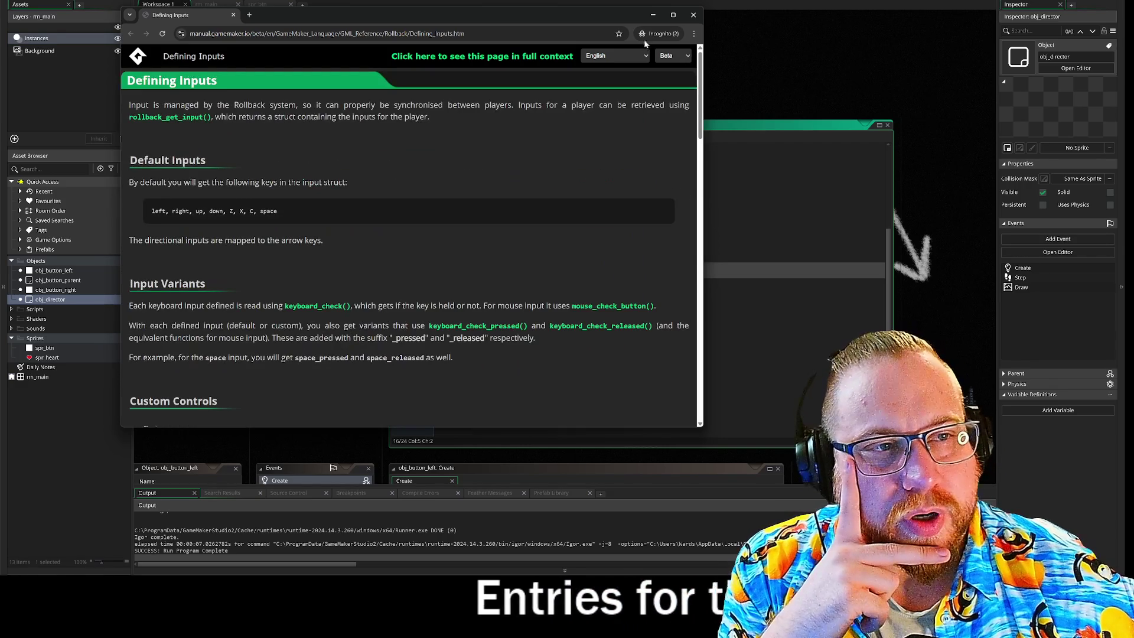
left_click(696, 13)
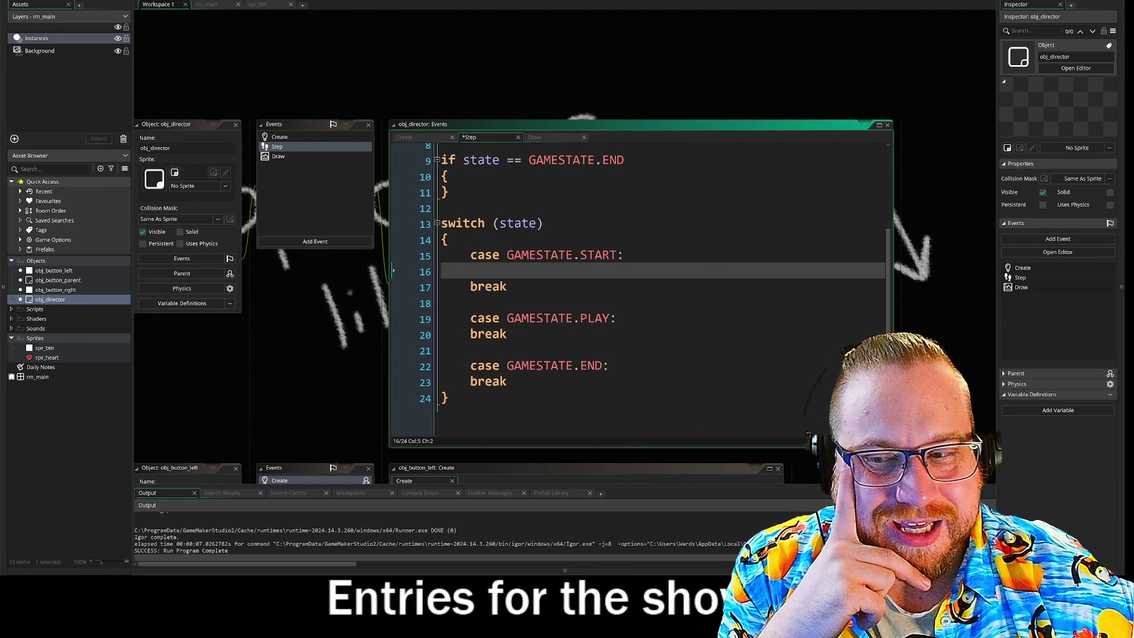
- Enter keyboard_key from autocomplete on line 16 inside the START case
type("key")
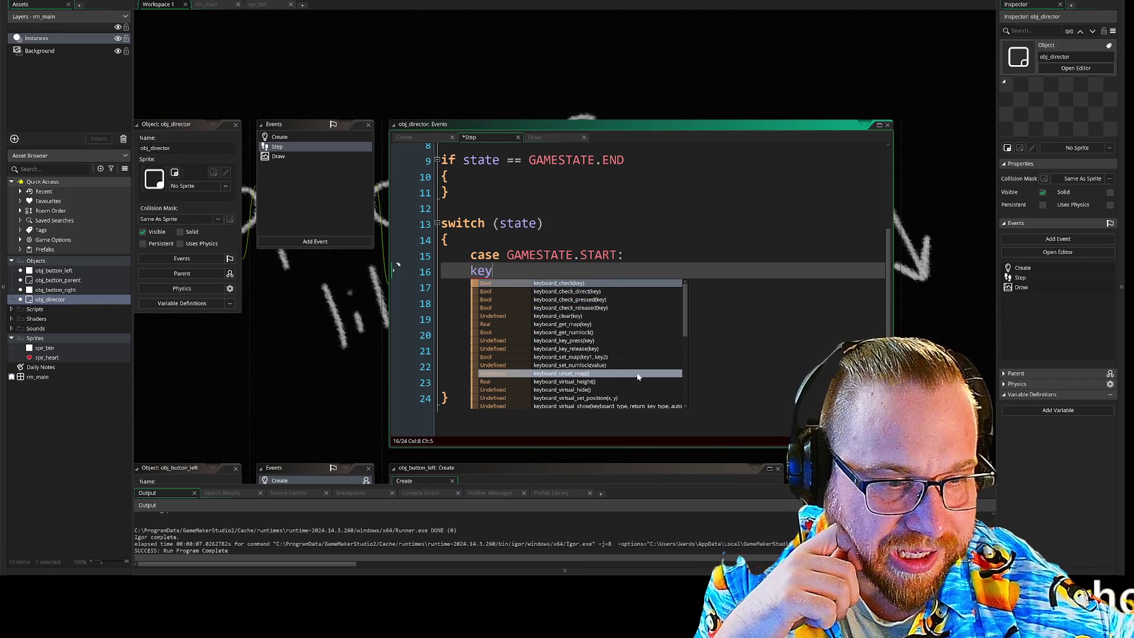
scroll(641, 378, "down", 1)
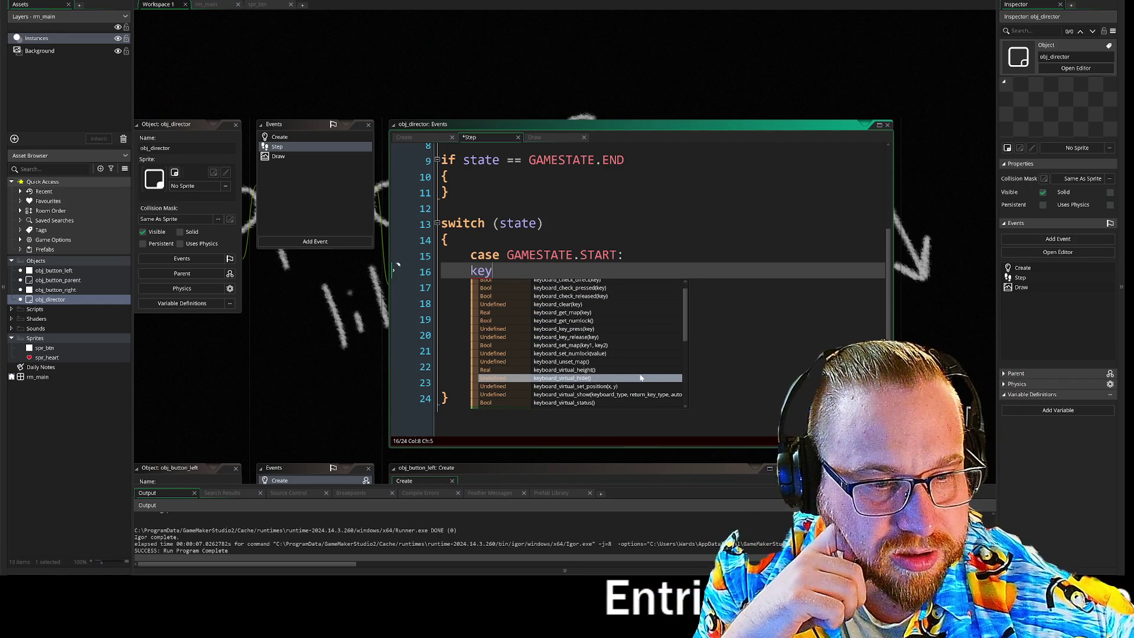
scroll(645, 365, "down", 3)
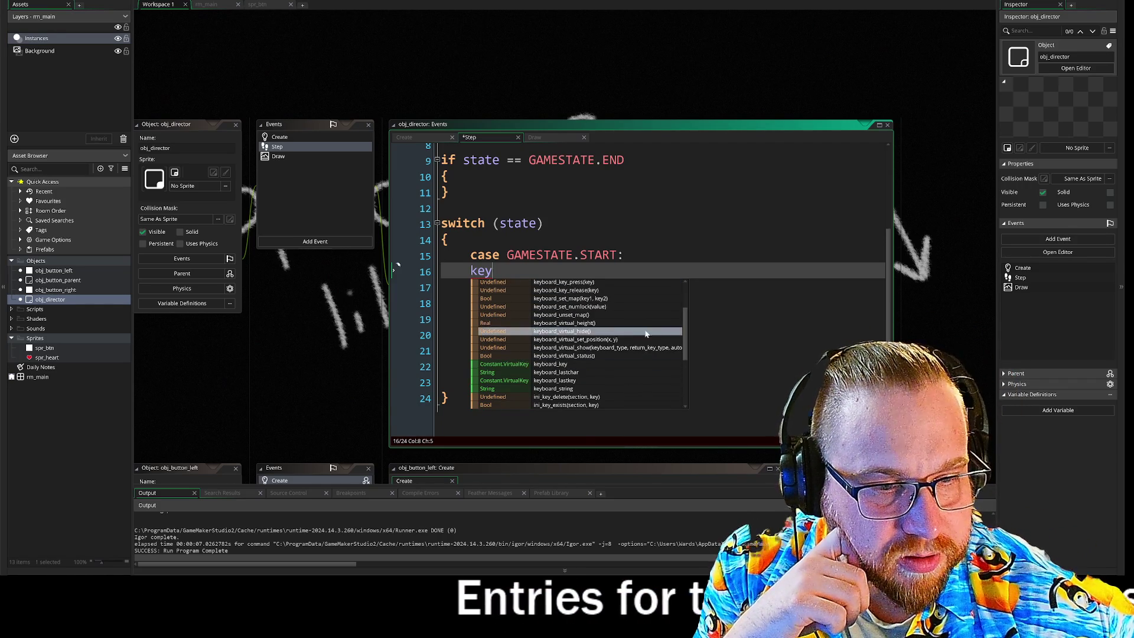
left_click(572, 365)
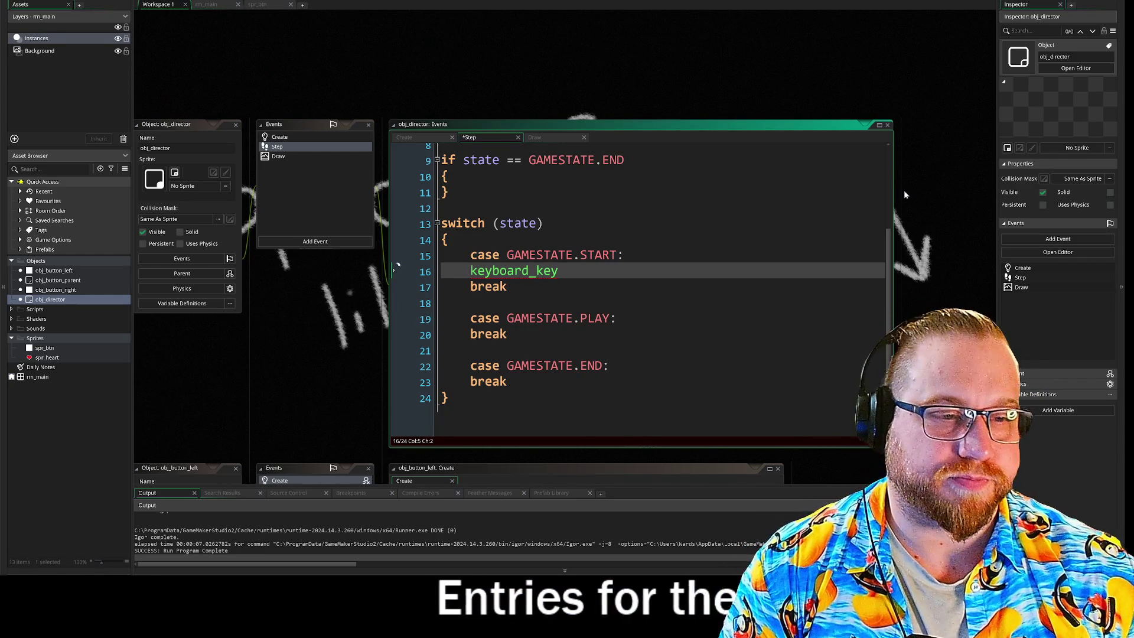
key("Up")
key("End")
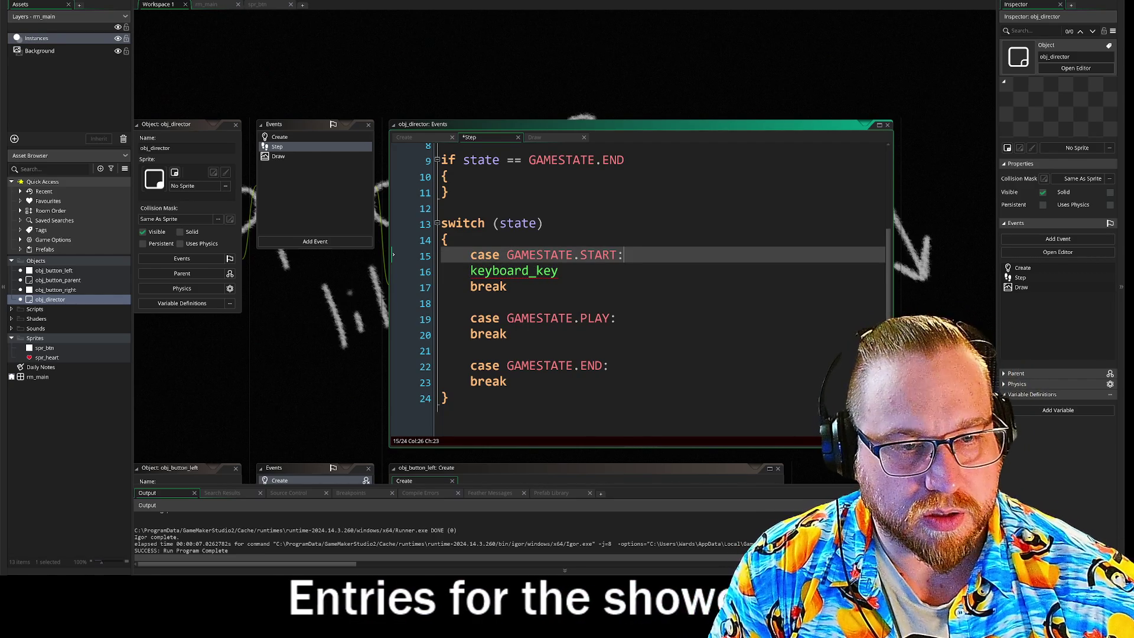
- Replace keyboard_key with the comments //Bind left key and //bind right key
key("Down")
key("End")
key("Return")
key("Return")
key("Return")
key("Return")
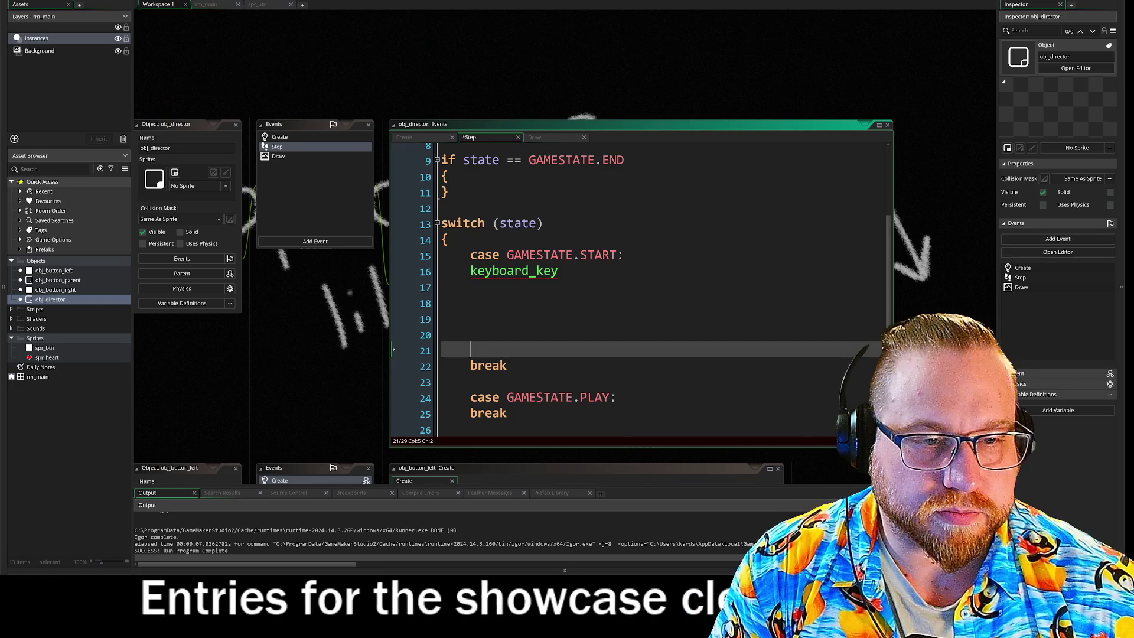
scroll(293, 341, "down", 2)
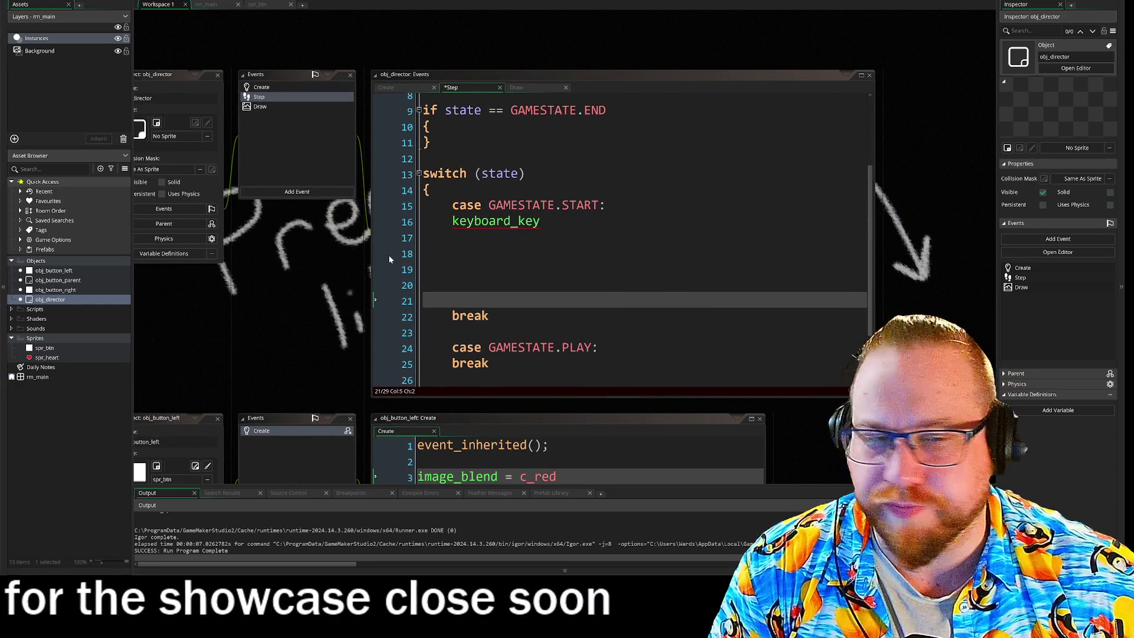
left_click_drag(540, 223, 454, 229)
key("End")
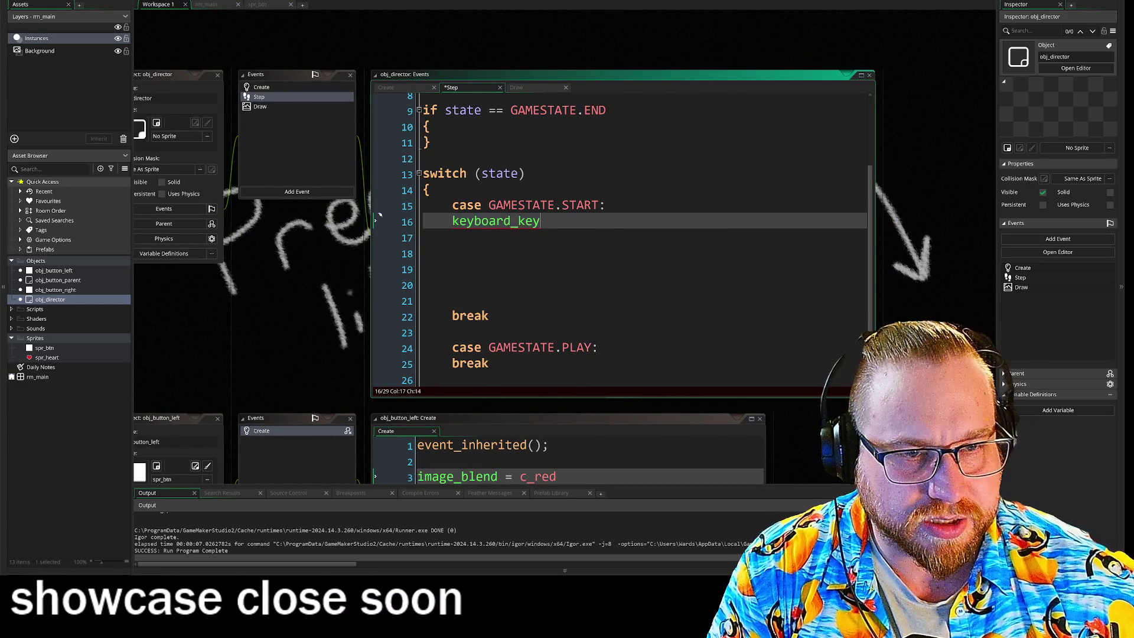
key("BackSpace")
key("BackSpace")
key("BackSpace")
key("BackSpace")
key("BackSpace")
key("BackSpace")
type("//Bind left k")
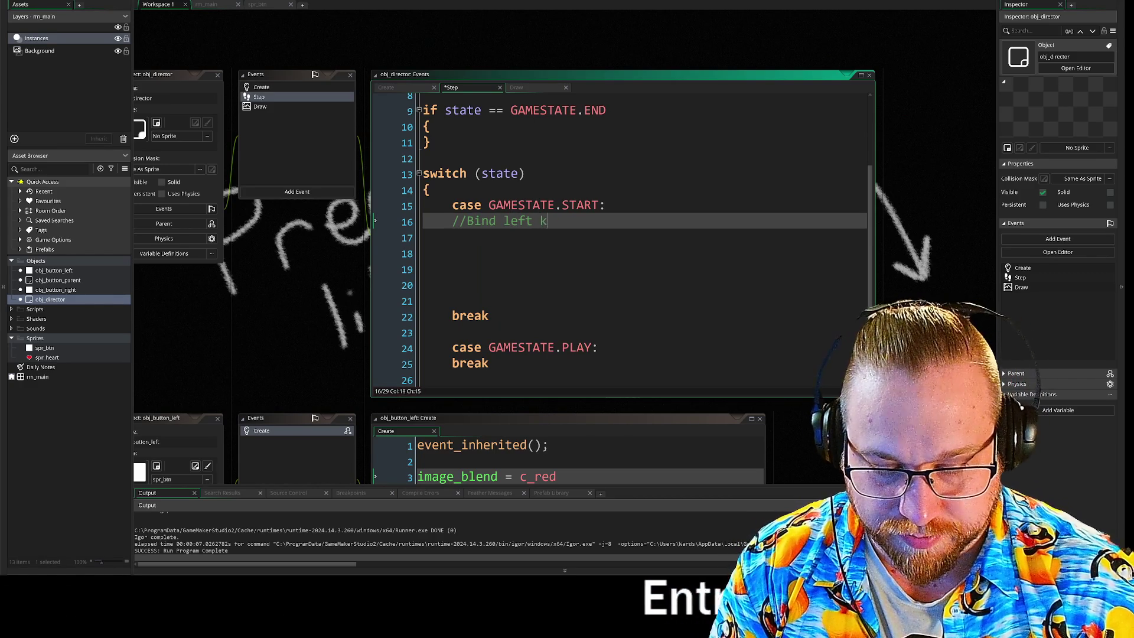
type("ey")
key("Return")
key("Return")
key("Return")
type("//bind right")
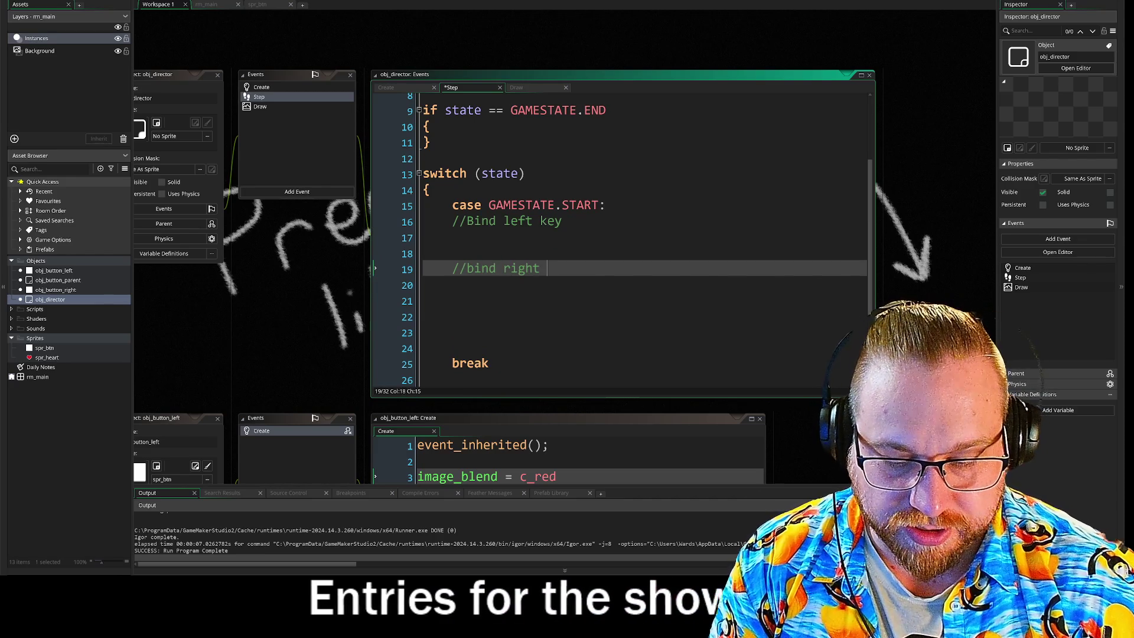
type("key")
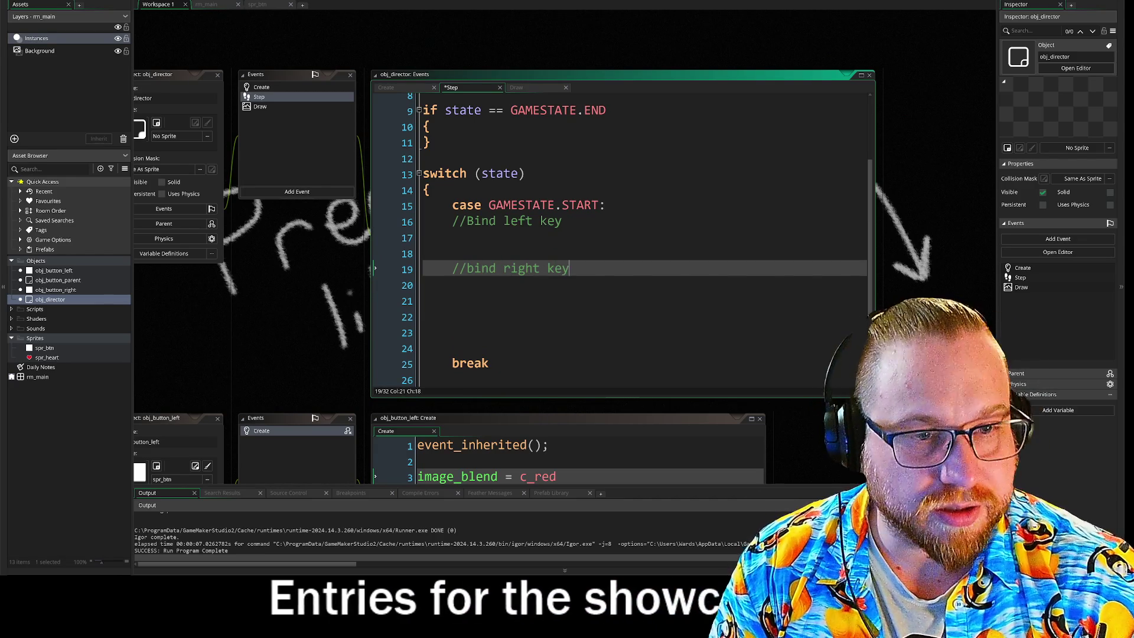
key("Return")
key("Return")
key("Return")
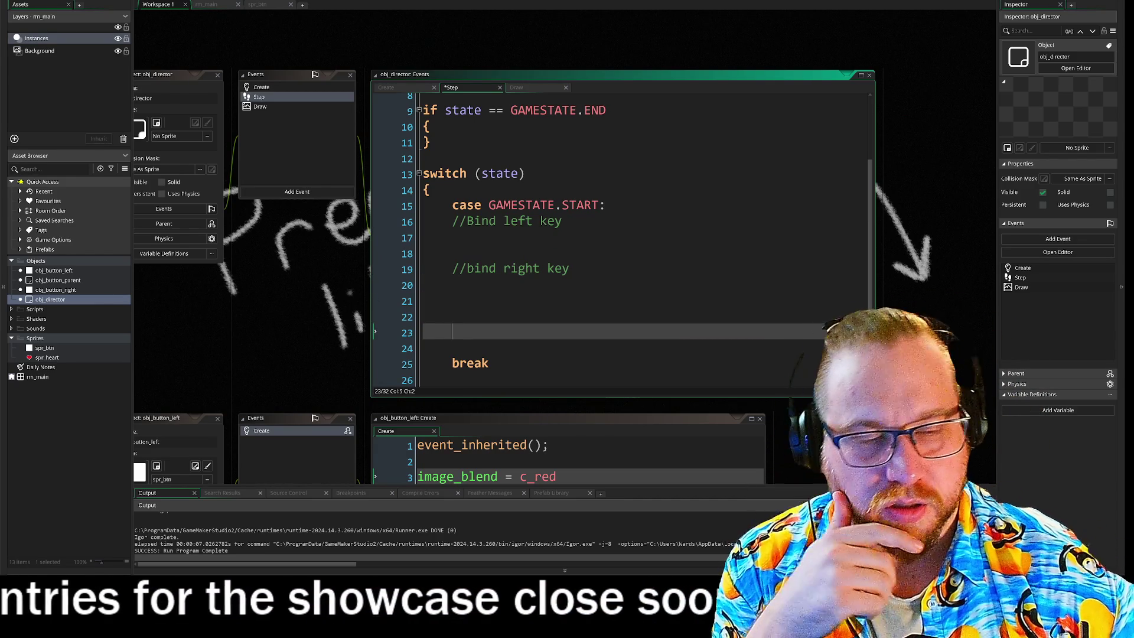
- Add //left volume, //right volume and //Both keys to start comments below them
left_click(453, 317)
type("//left volume")
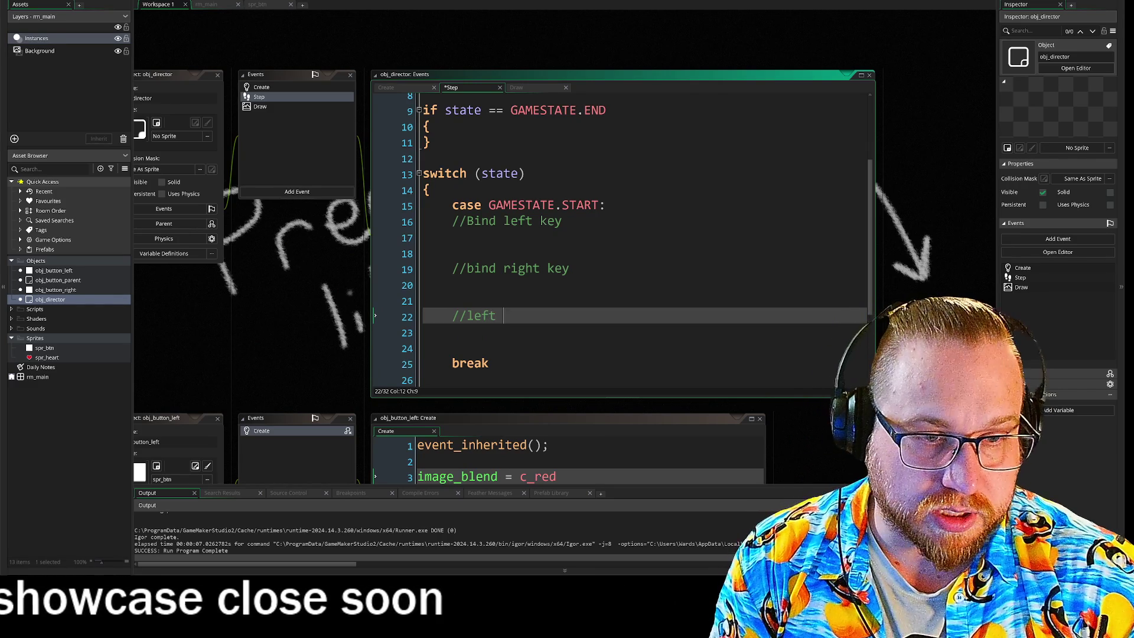
key("Return")
key("Return")
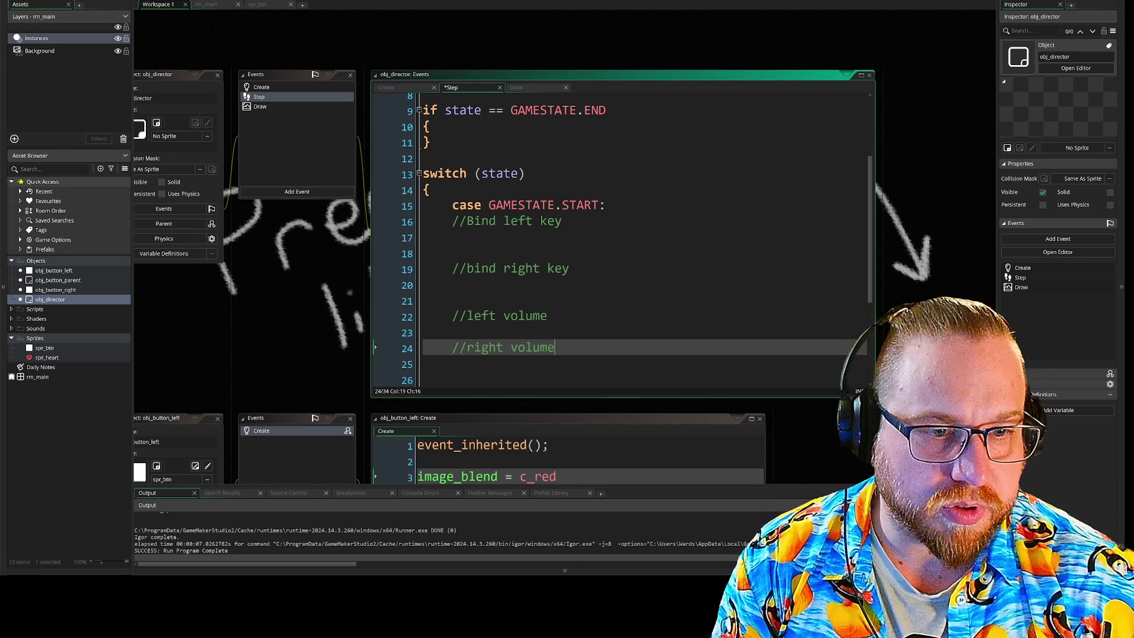
key("Return")
key("Return")
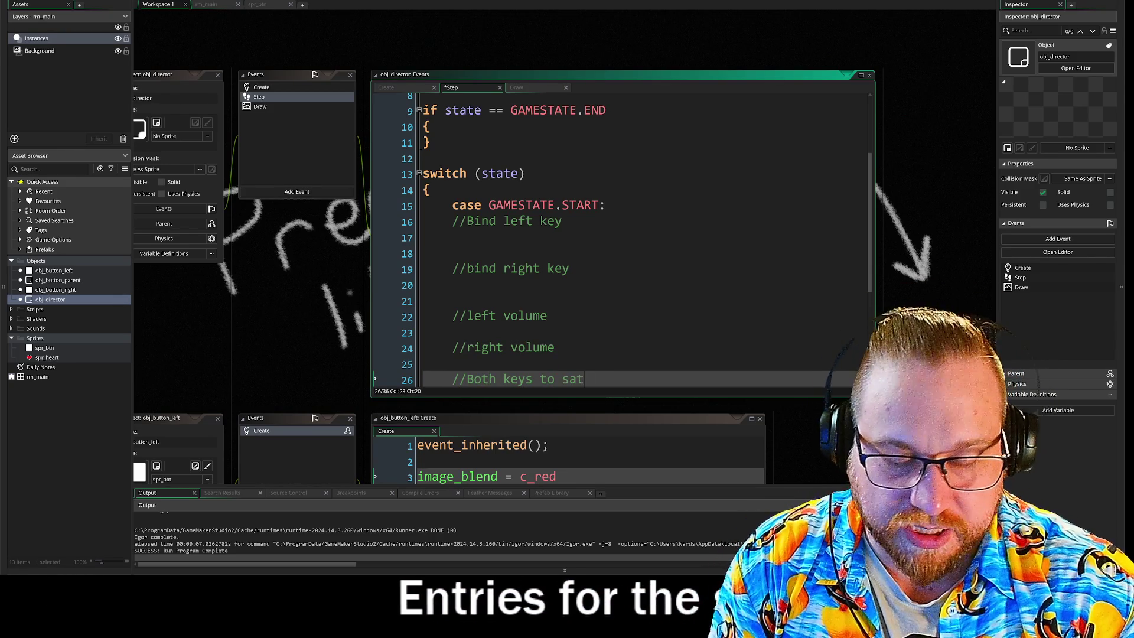
type("r")
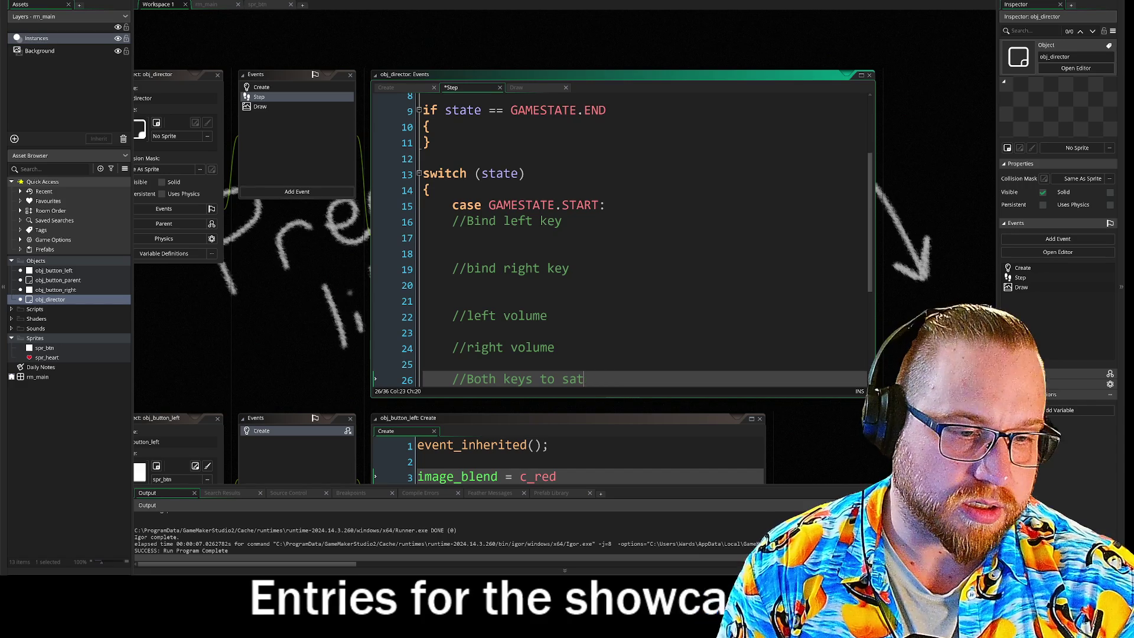
key("BackSpace")
key("BackSpace")
key("BackSpace")
type("tart")
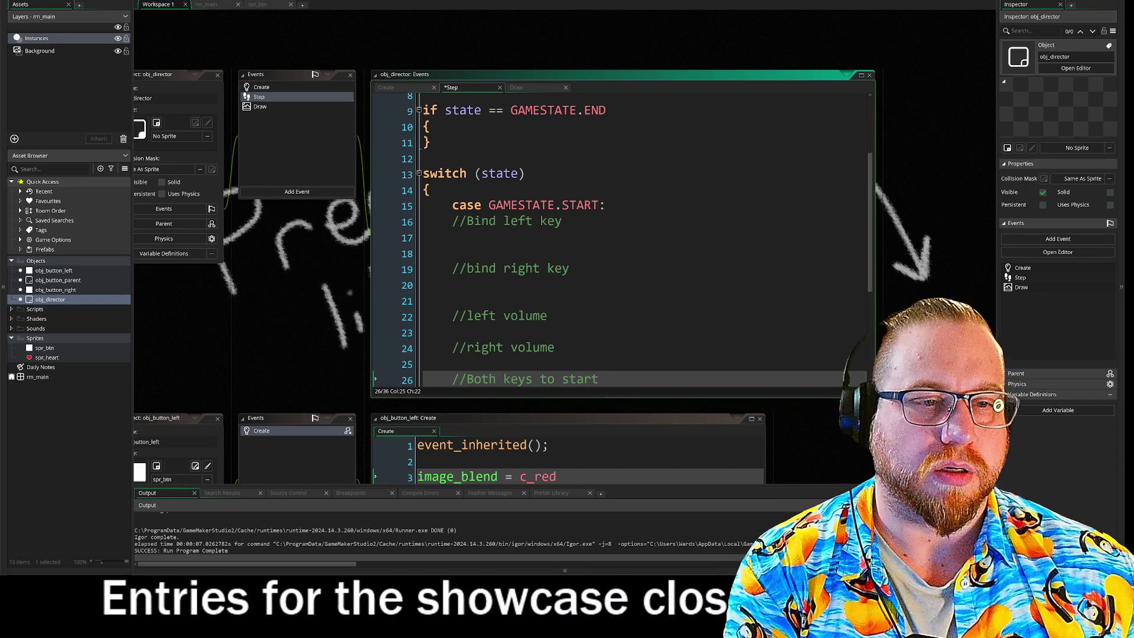
scroll(620, 237, "down", 2)
left_click(426, 341)
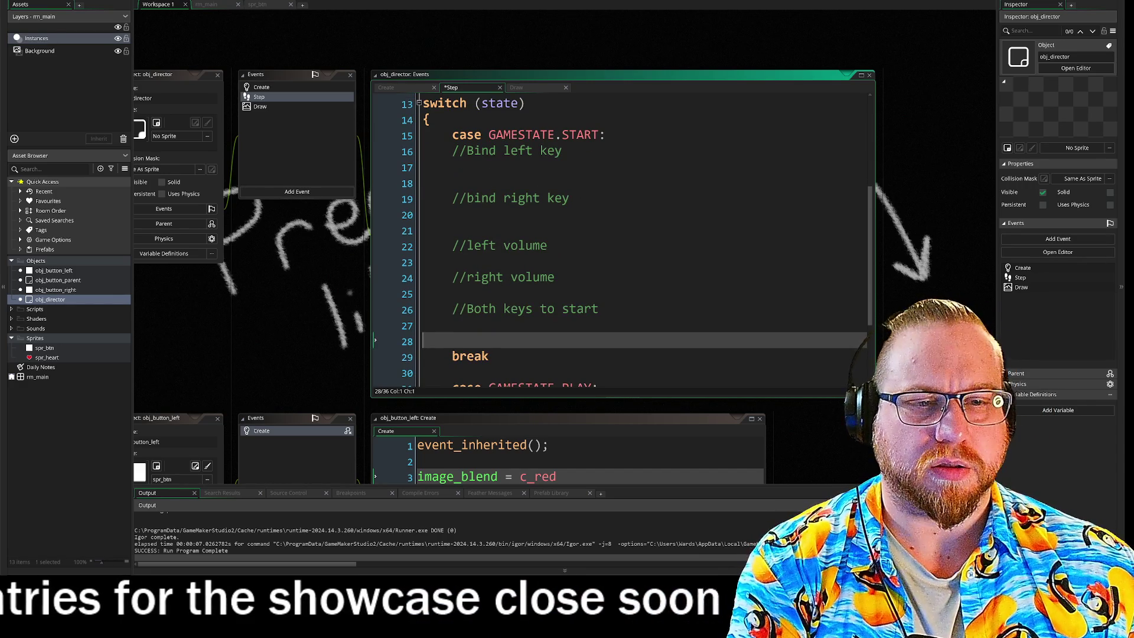
- Tidy the blank lines in the START case around the 'Both keys to start' comment and break
key("BackSpace")
left_click(453, 263)
key("Return")
left_click(482, 324)
key("Return")
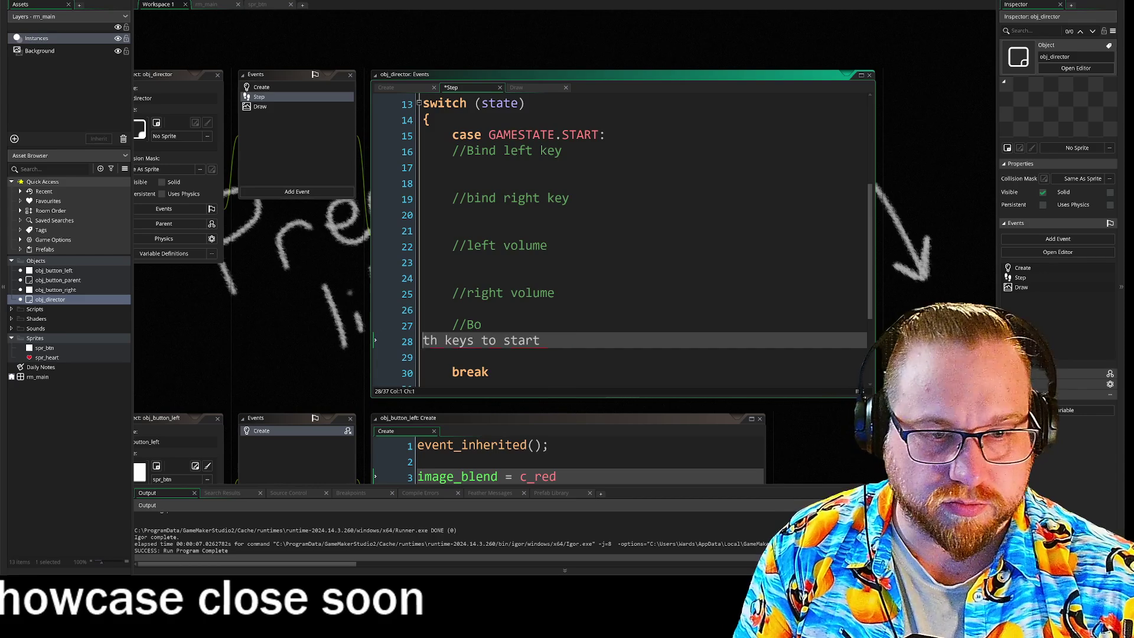
key("BackSpace")
key("Home")
key("Return")
key("Up")
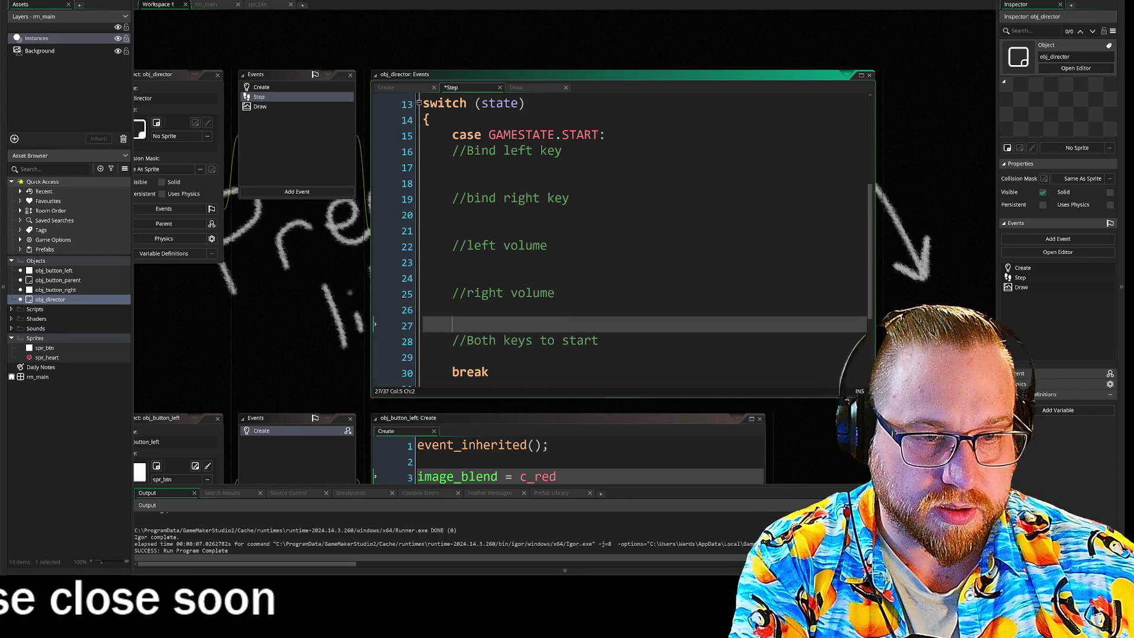
left_click(452, 357)
key("Return")
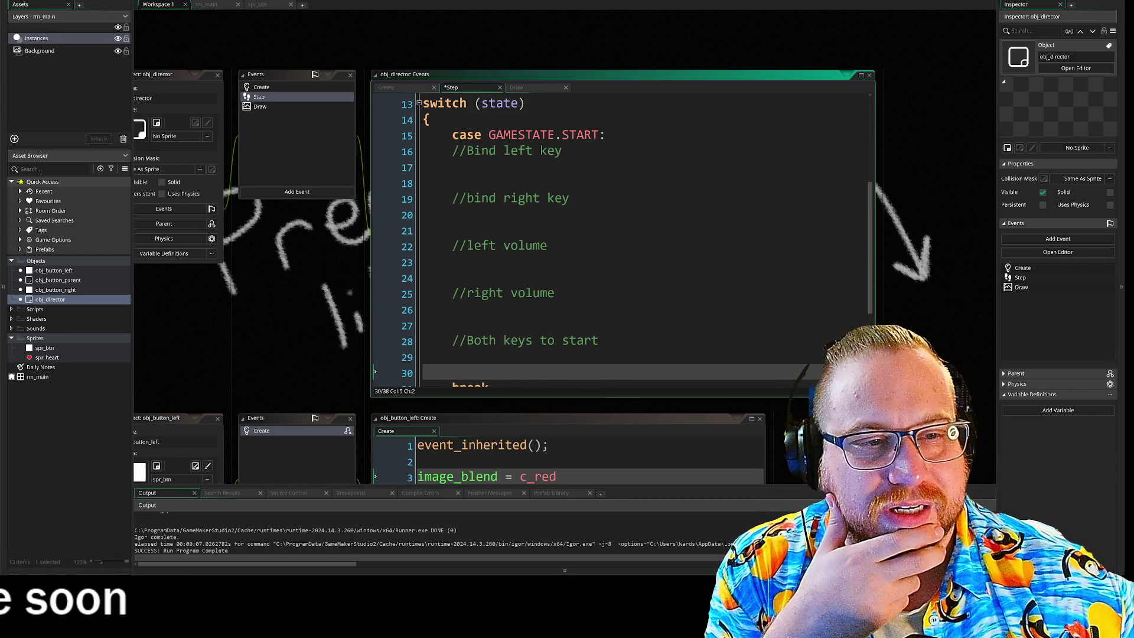
- Under the Bind left key comment, start the btn_left condition and open a brace block
left_click(453, 168)
type("if")
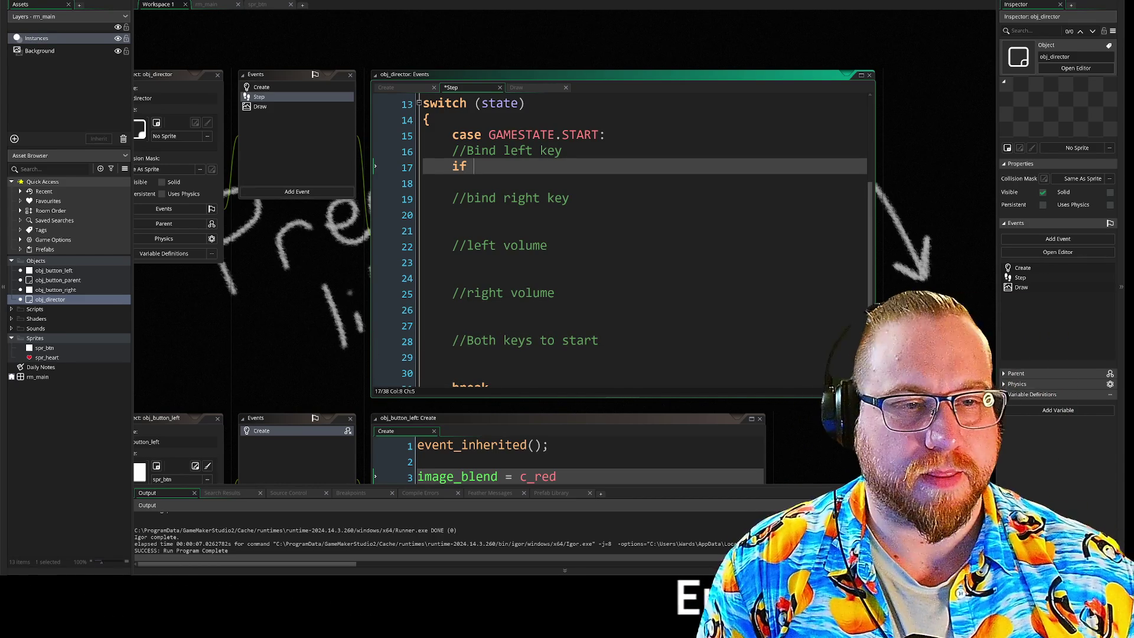
left_click(264, 88)
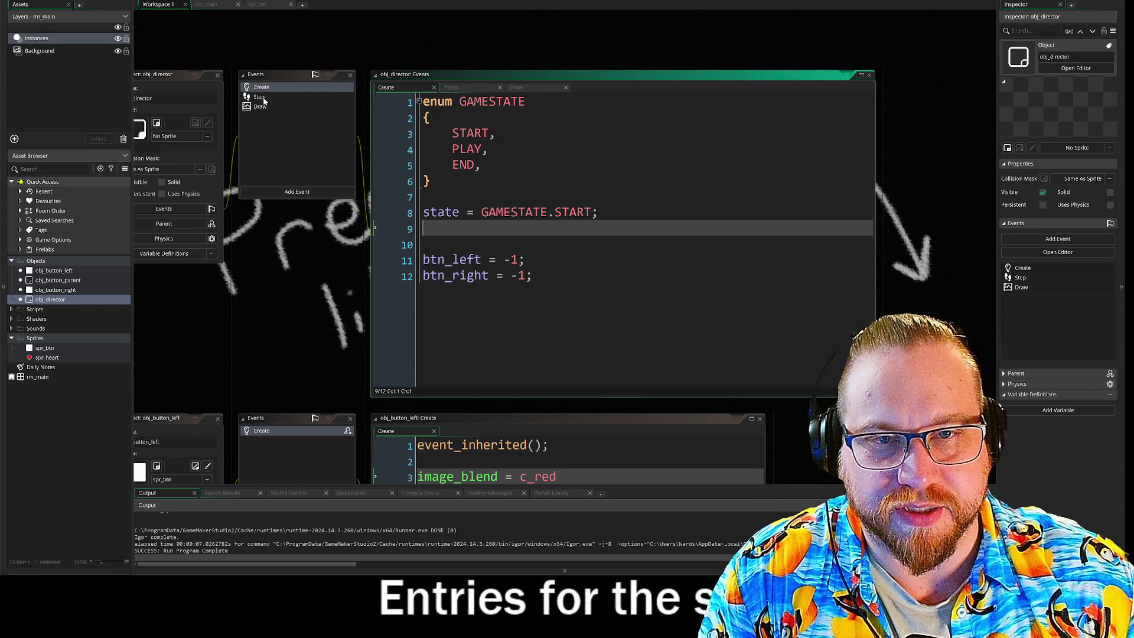
left_click(259, 97)
type("bt")
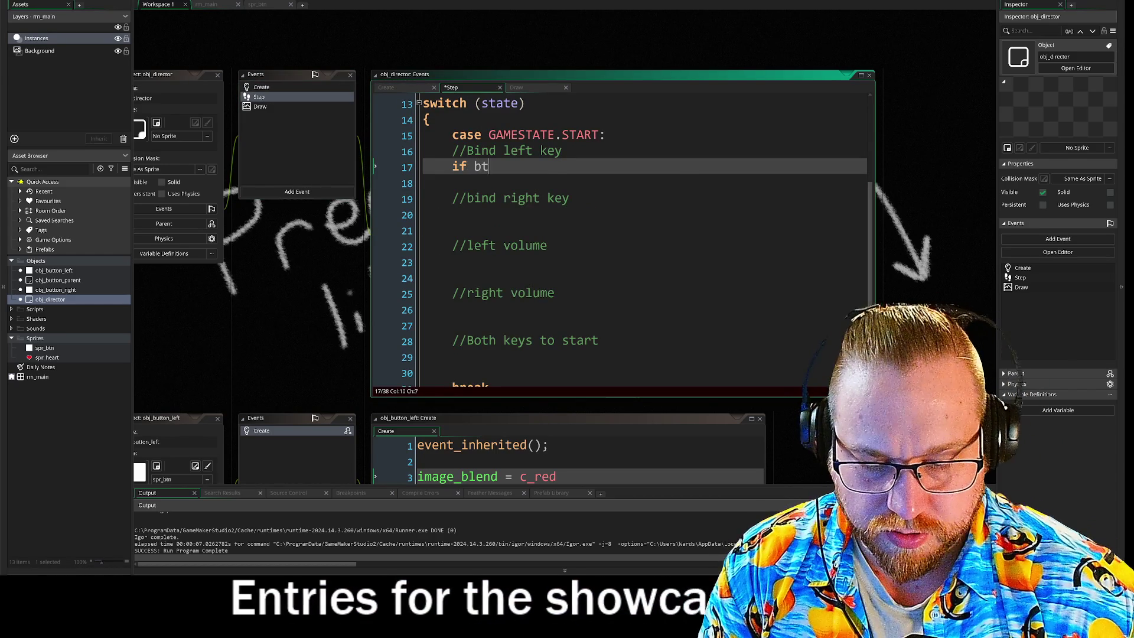
type("n_le")
key("Return")
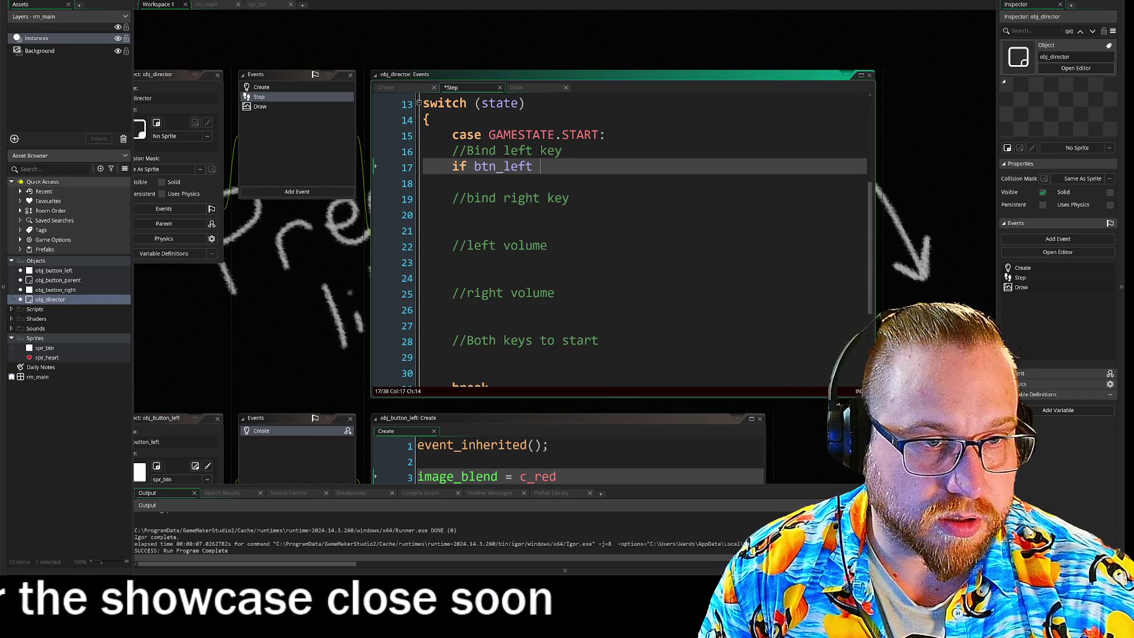
type("= c")
key("BackSpace")
key("BackSpace")
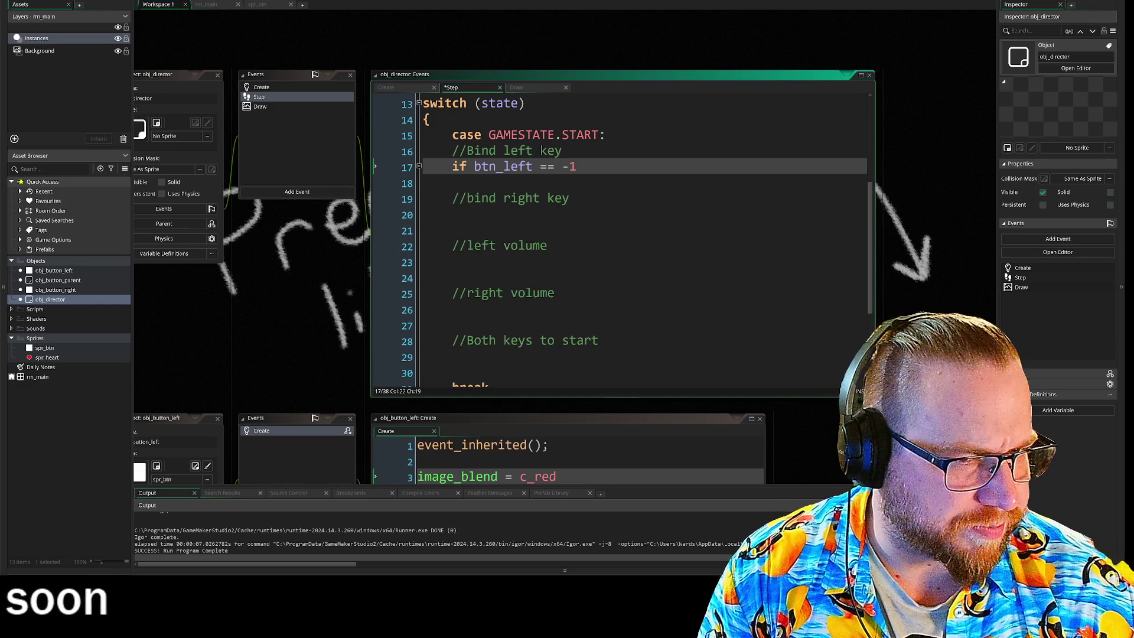
key("Return")
type("{")
key("Return")
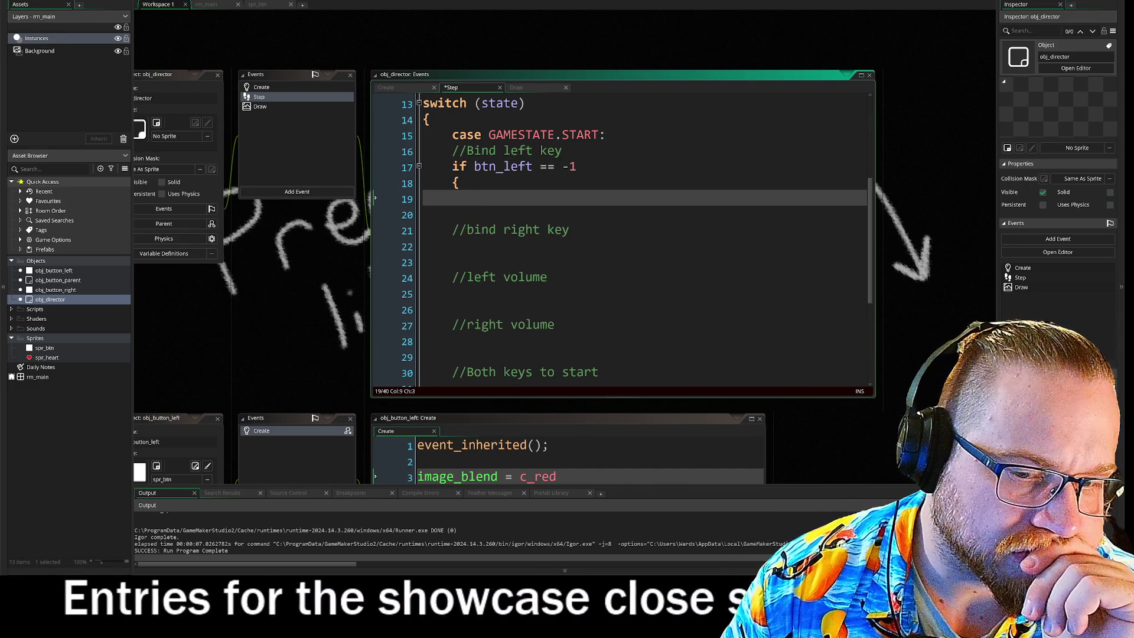
- Extend the if condition with '&& keyboard_check(keyboard_key)'
left_click(576, 166)
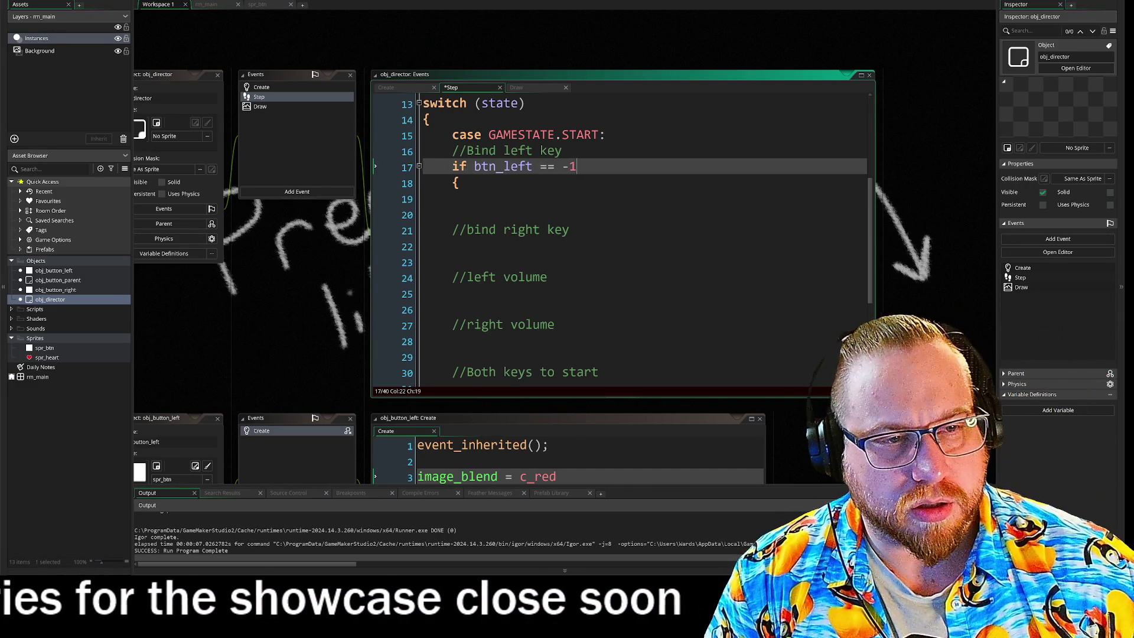
key("Return")
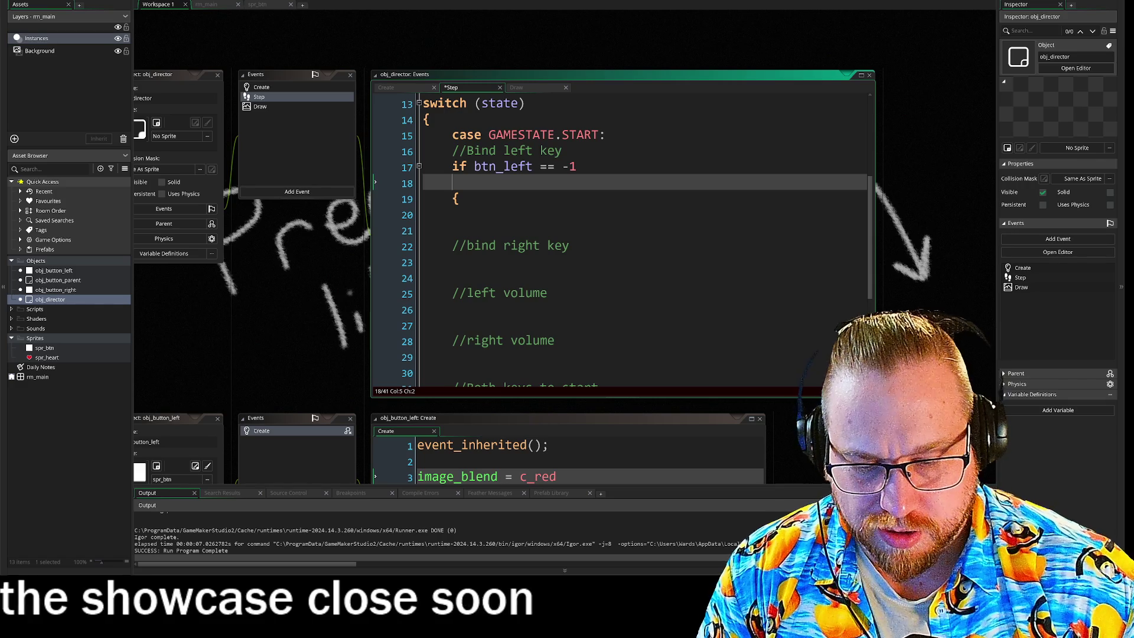
type("&& ")
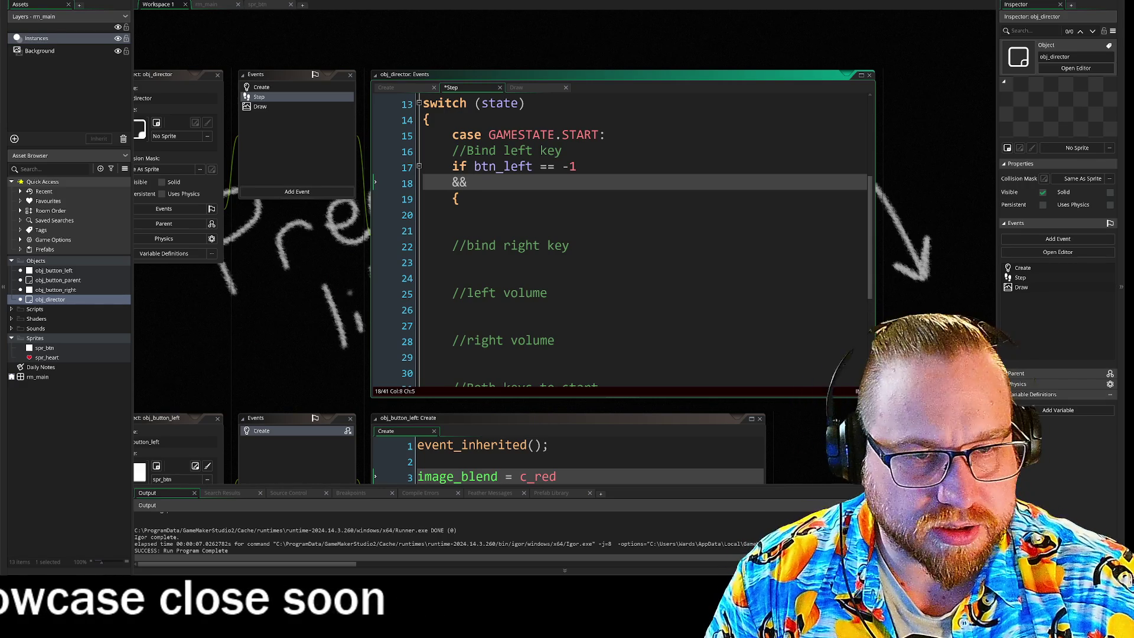
type("keyboa")
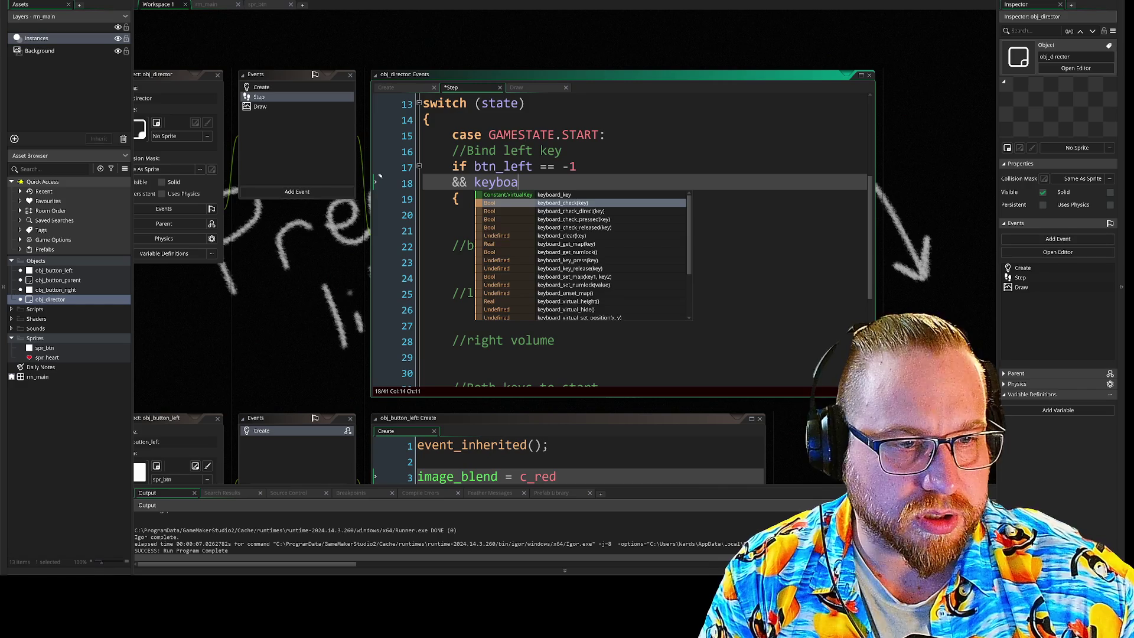
key("Return")
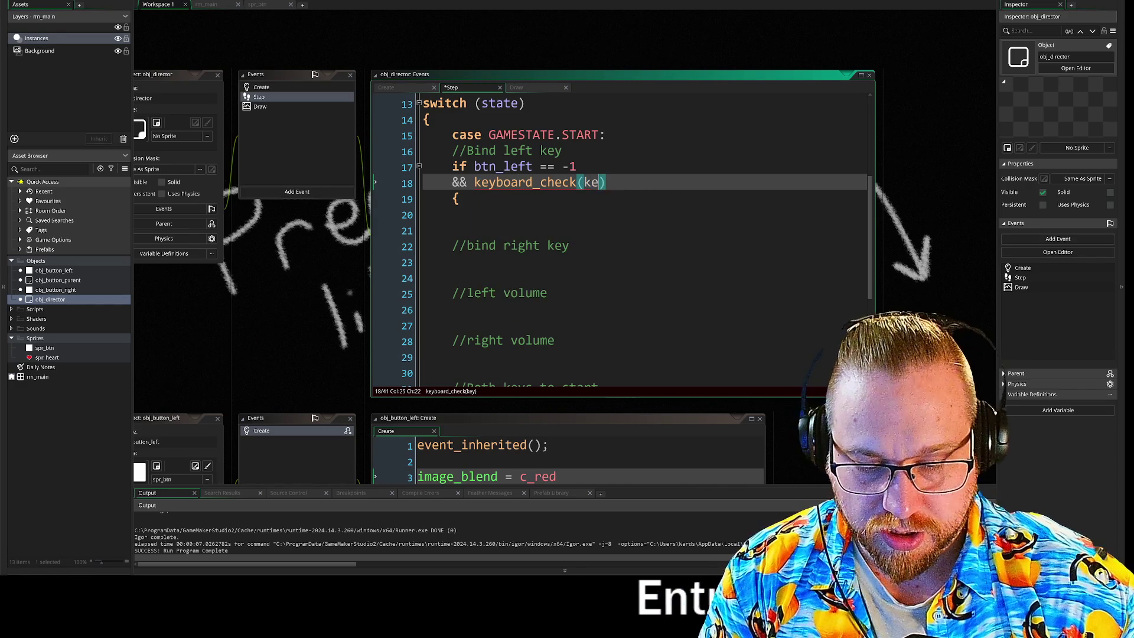
type("eyb")
key("Return")
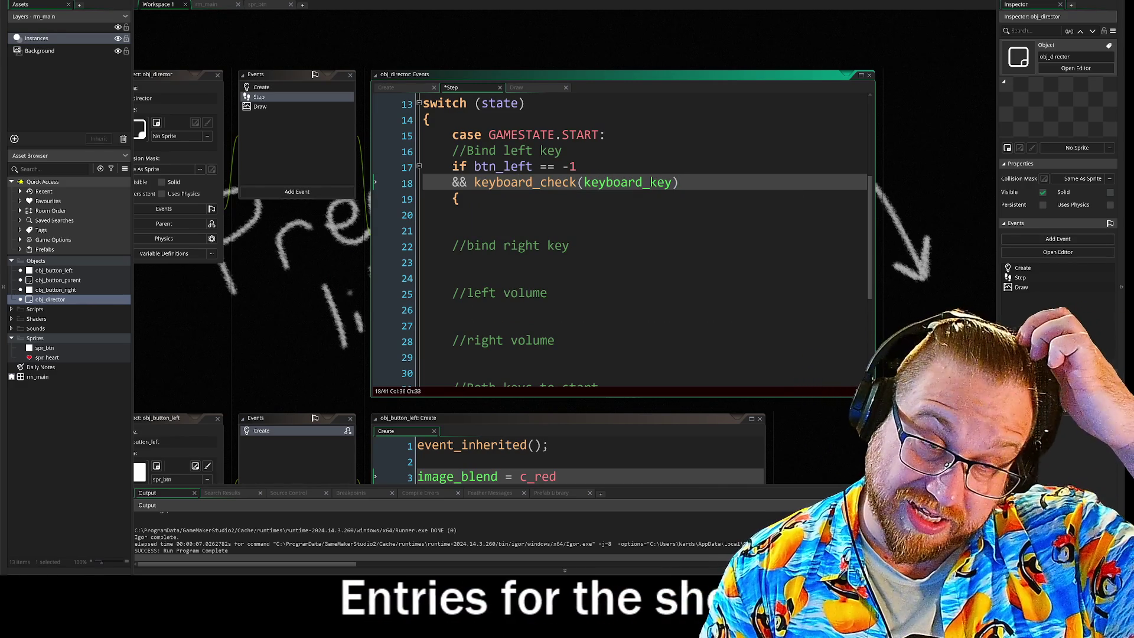
- Inside the if block, set 'btn_left = keyboard_key' and close the block with a brace
key("Down")
key("Down")
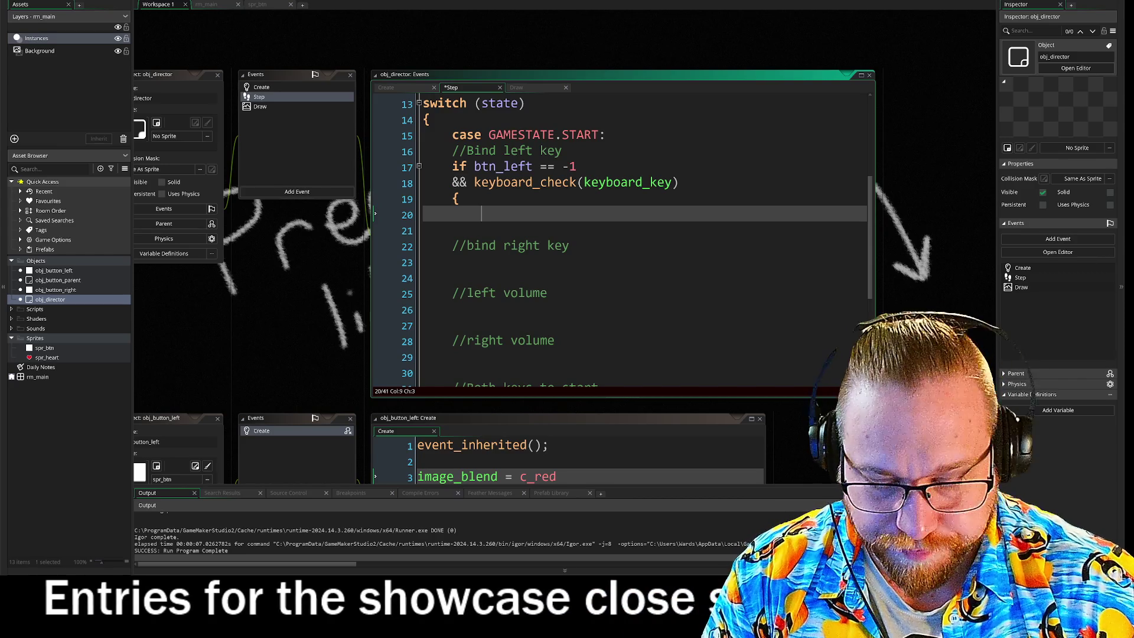
type("btn")
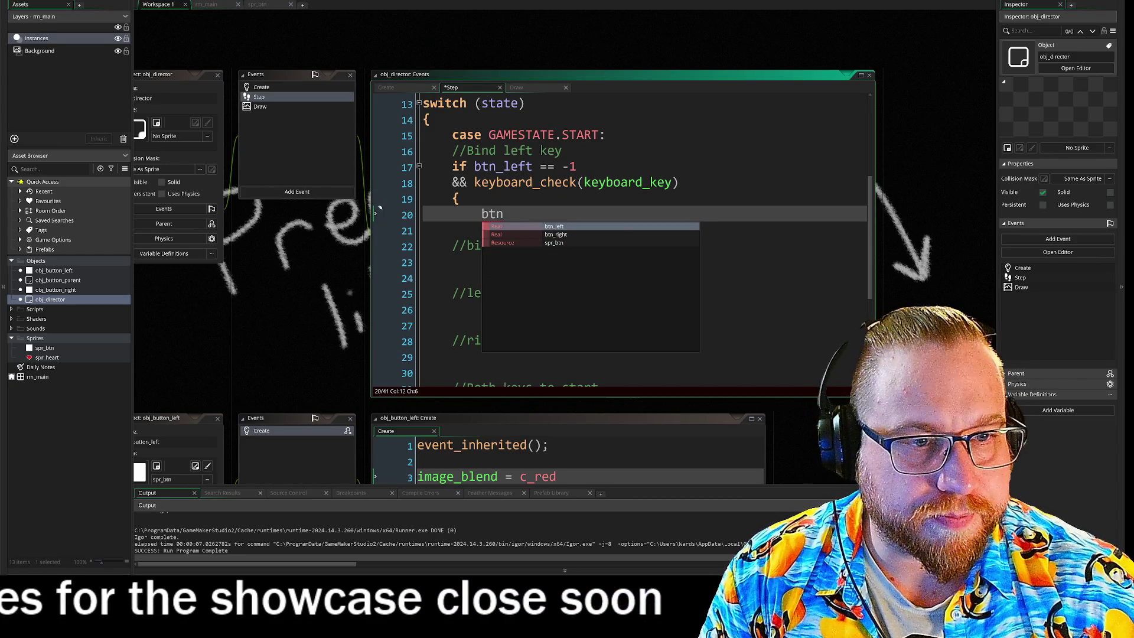
key("Return")
type("= keyb")
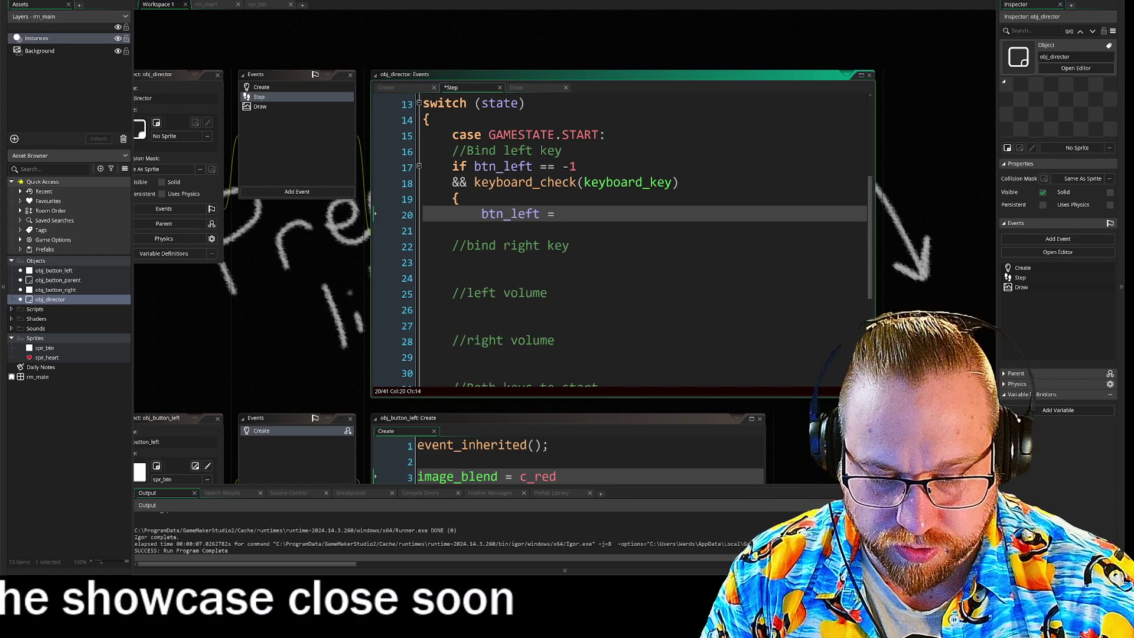
key("Return")
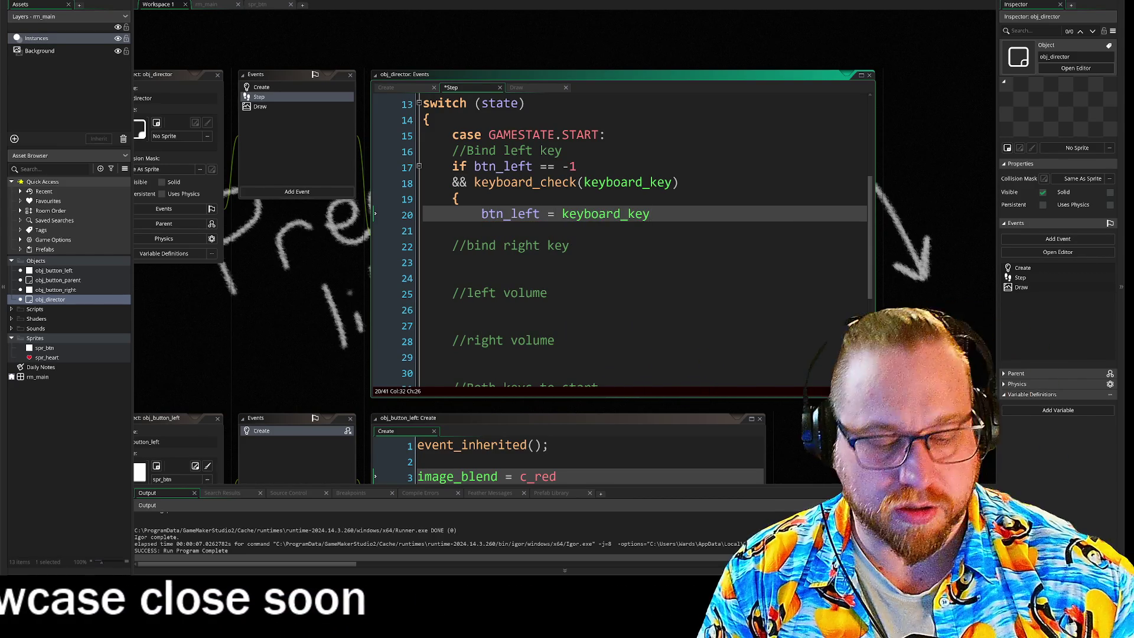
key("Return")
type("}")
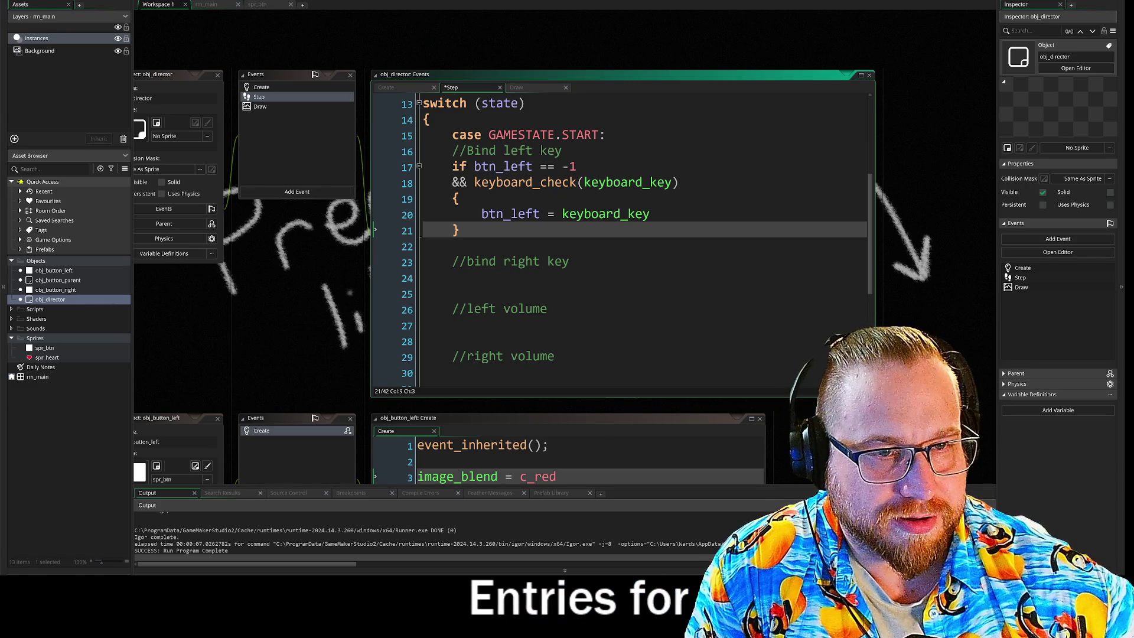
left_click_drag(460, 231, 422, 167)
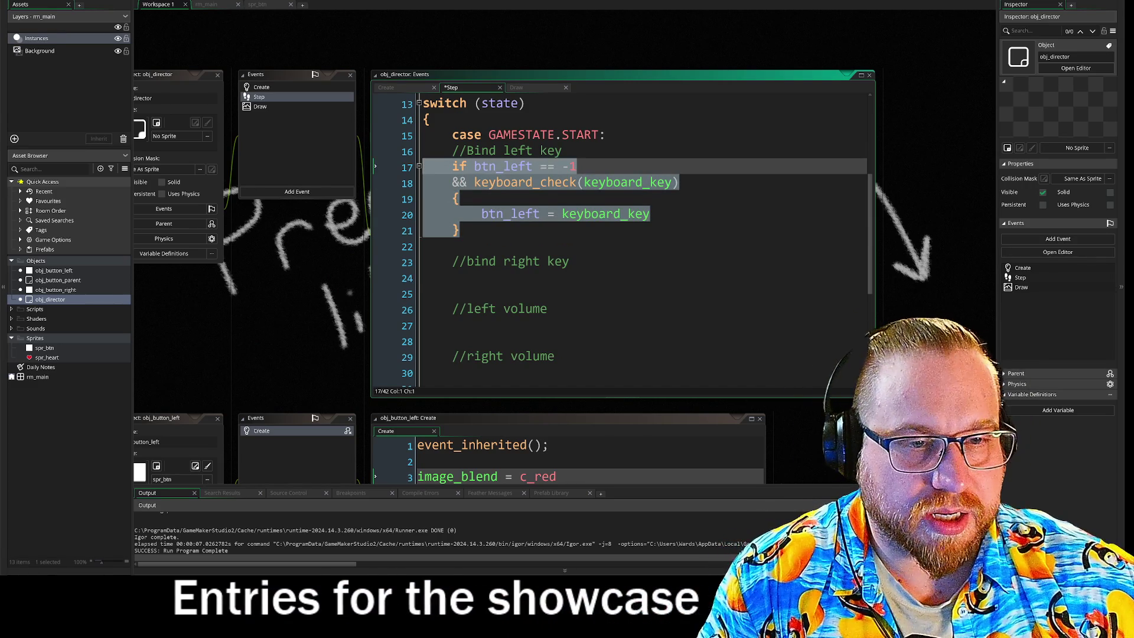
left_click(453, 278)
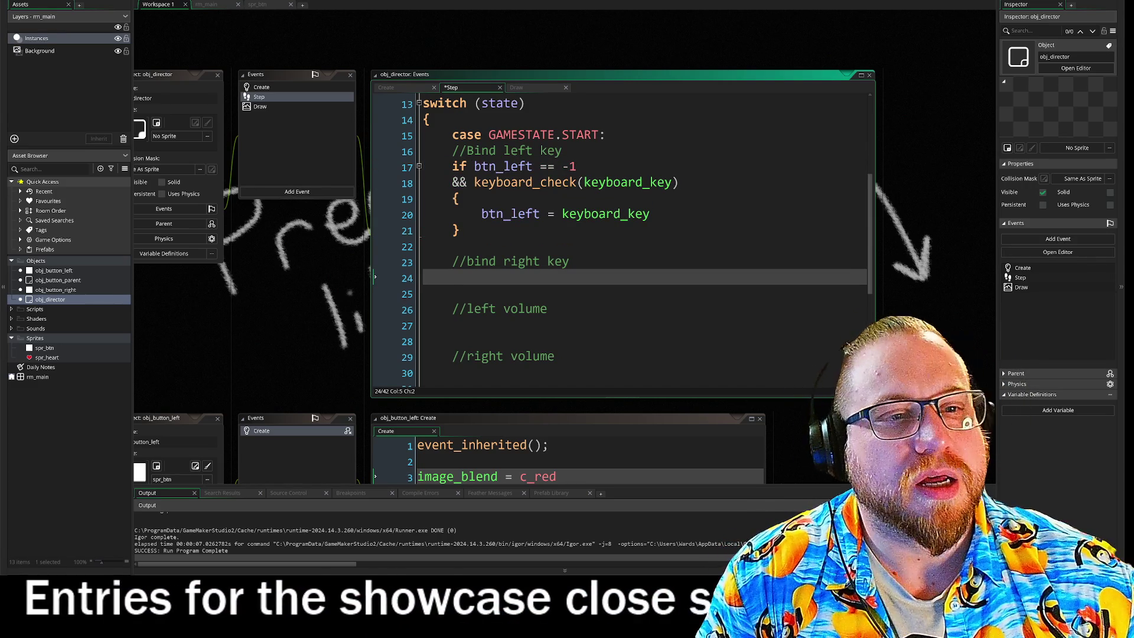
left_click(438, 230)
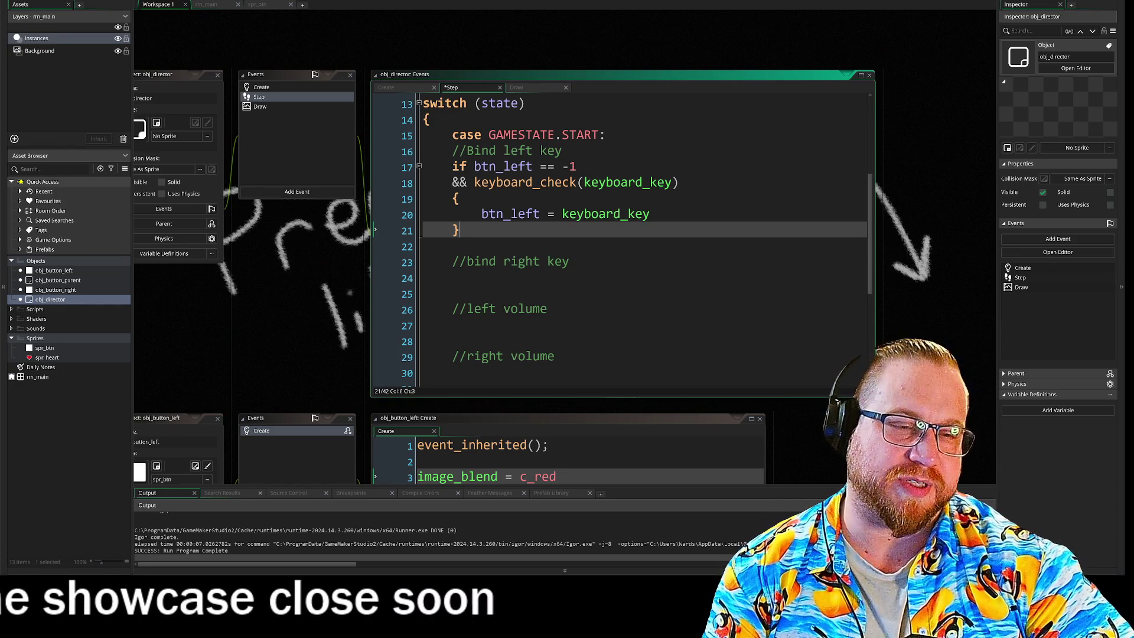
- In the Create event, paste a copy of the GAMESTATE enum as BINDSTATE, renaming START to LEFT
left_click(260, 87)
left_click_drag(423, 197, 418, 13)
key("ctrl+c")
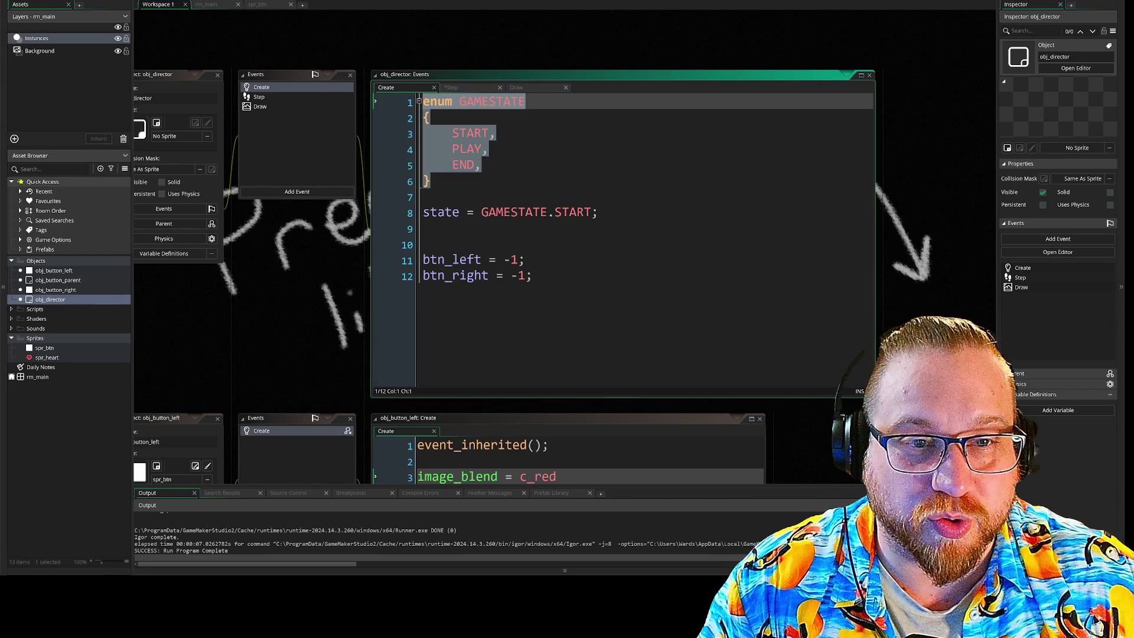
left_click(423, 197)
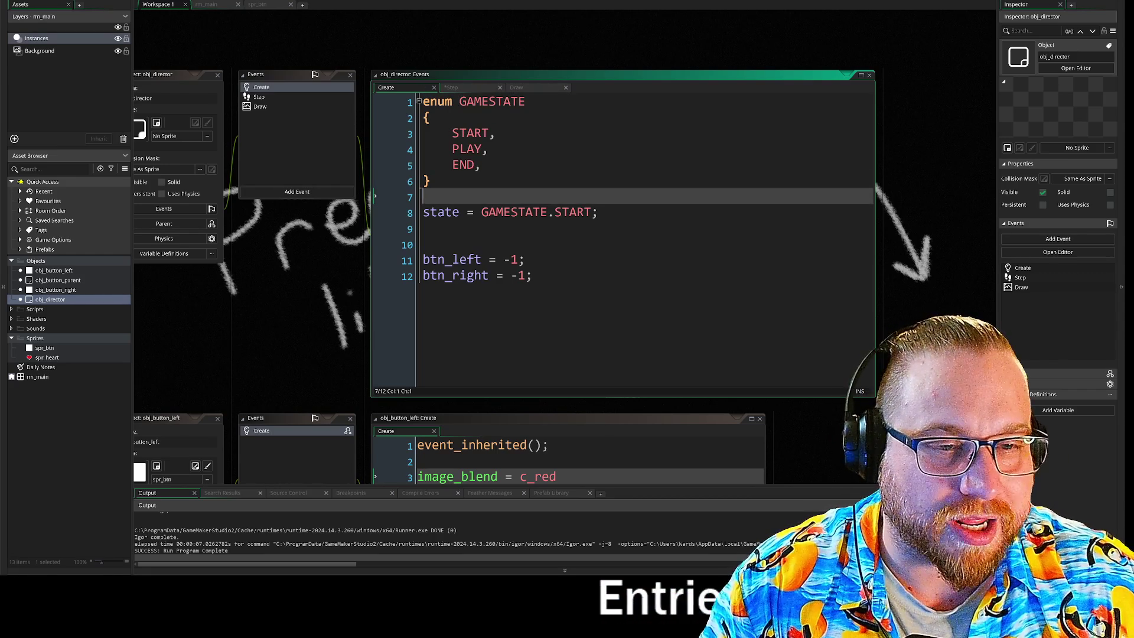
left_click(423, 244)
key("Return")
key("Return")
key("Up")
key("Up")
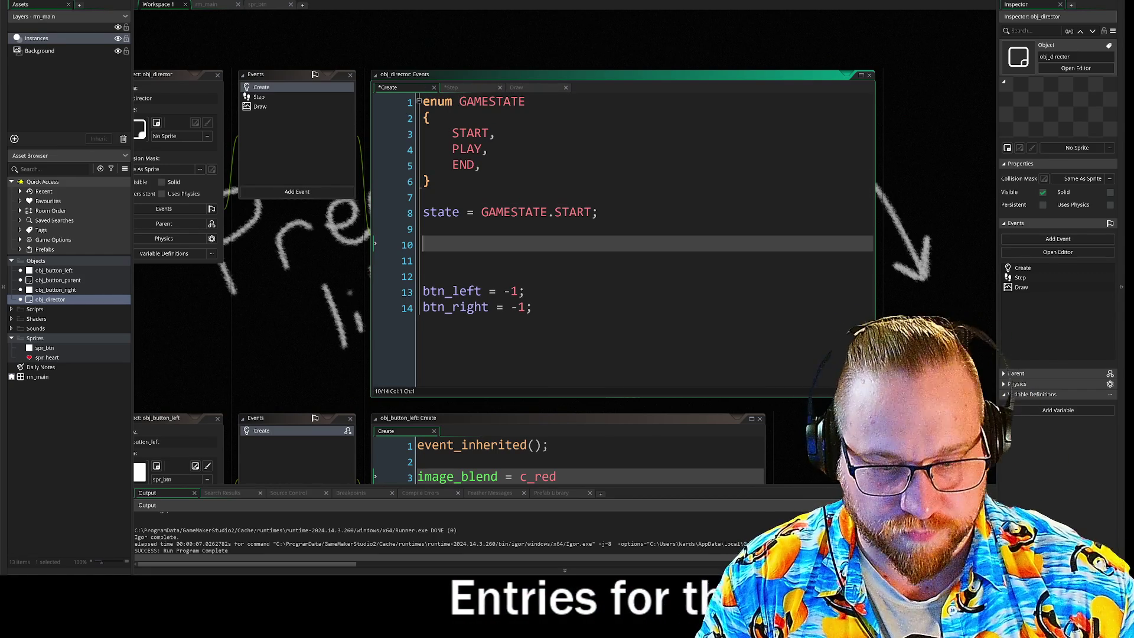
key("ctrl+v")
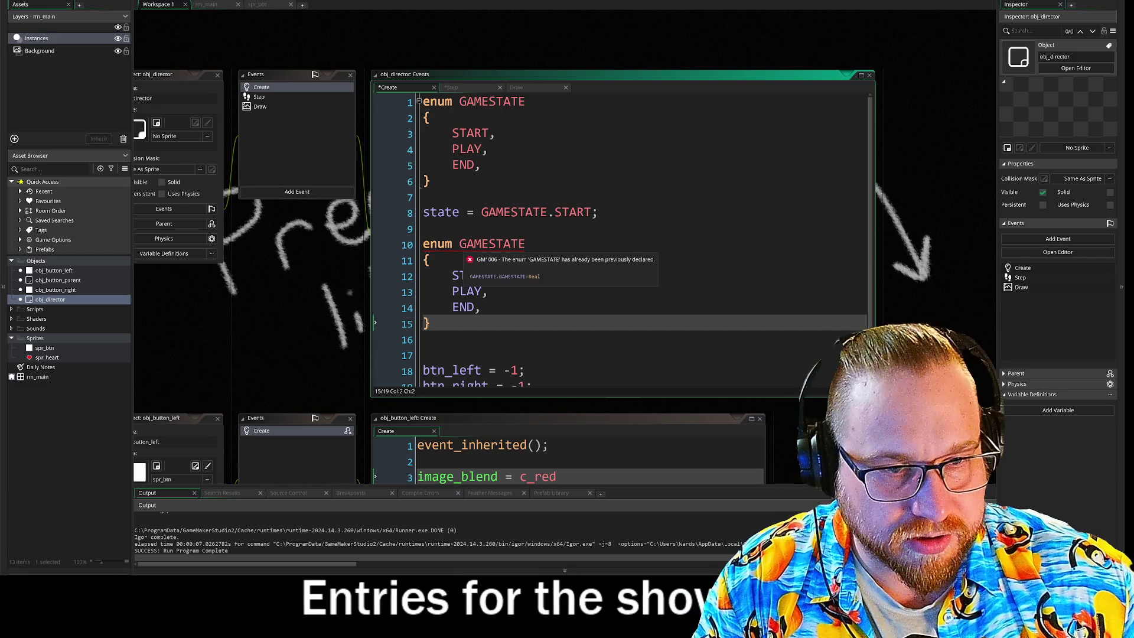
key("Up")
key("Up")
key("Up")
key("End")
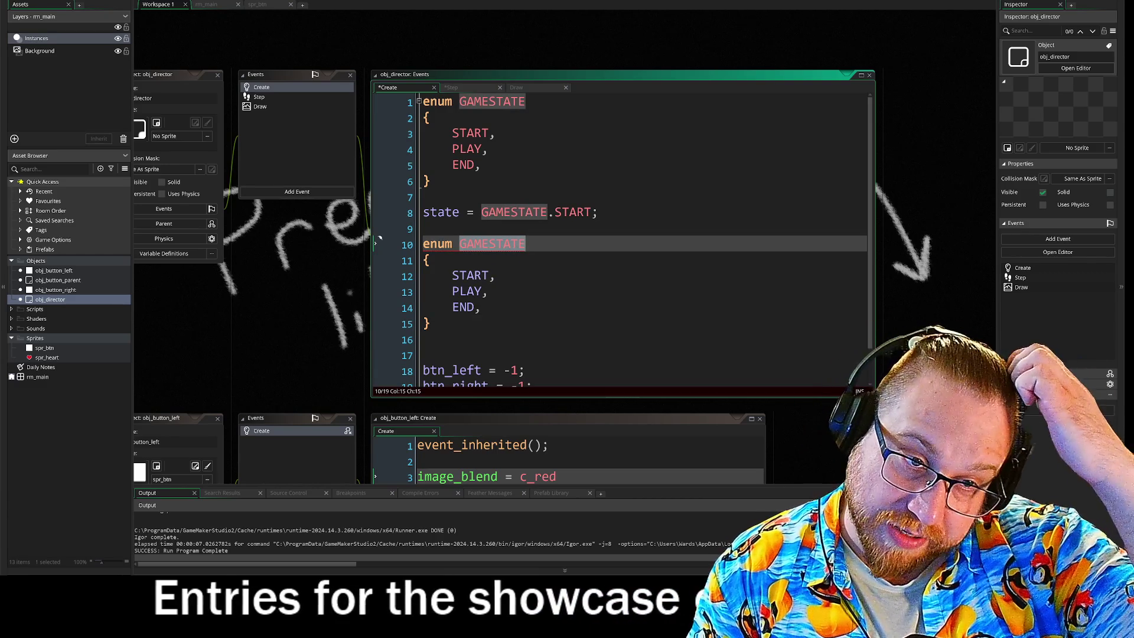
key("ctrl+BackSpace")
type("BI")
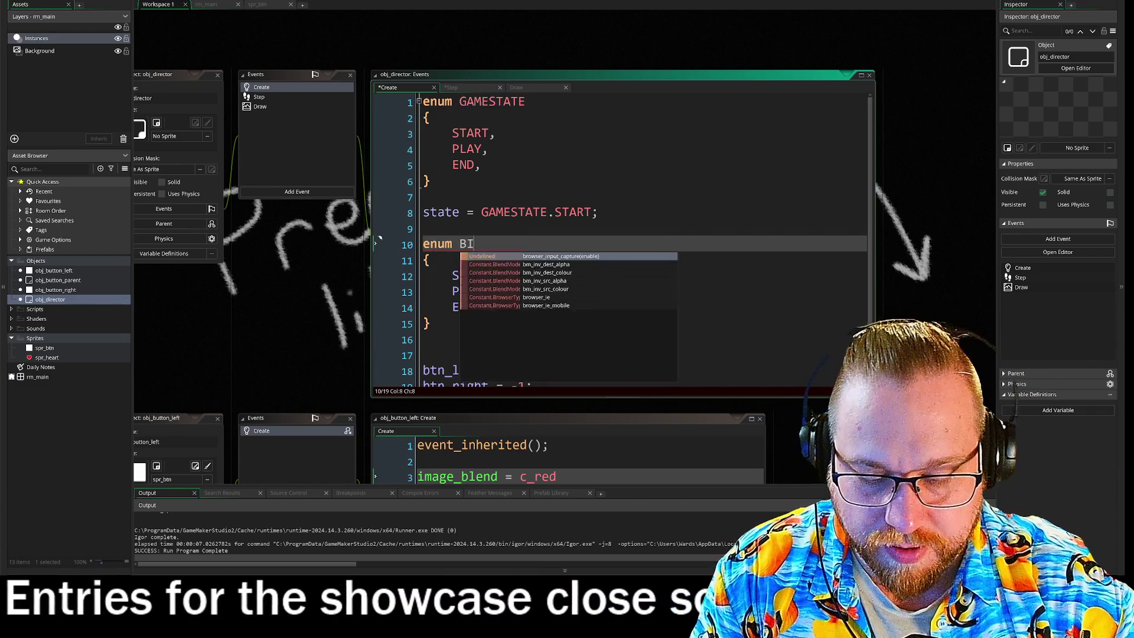
type("NDSTATE")
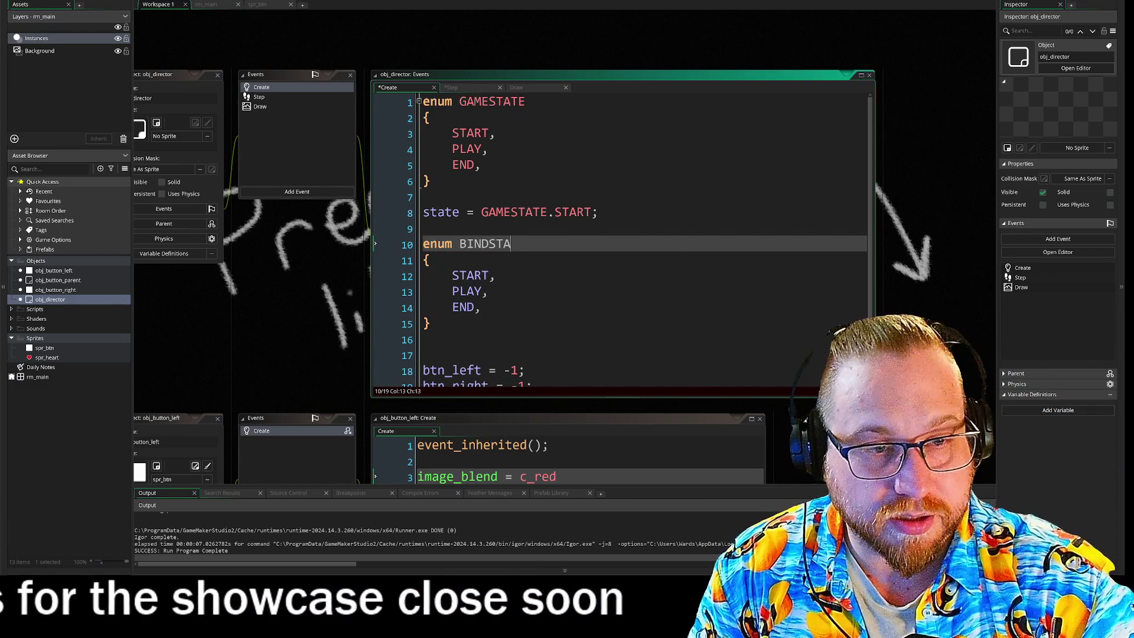
double_click(488, 275)
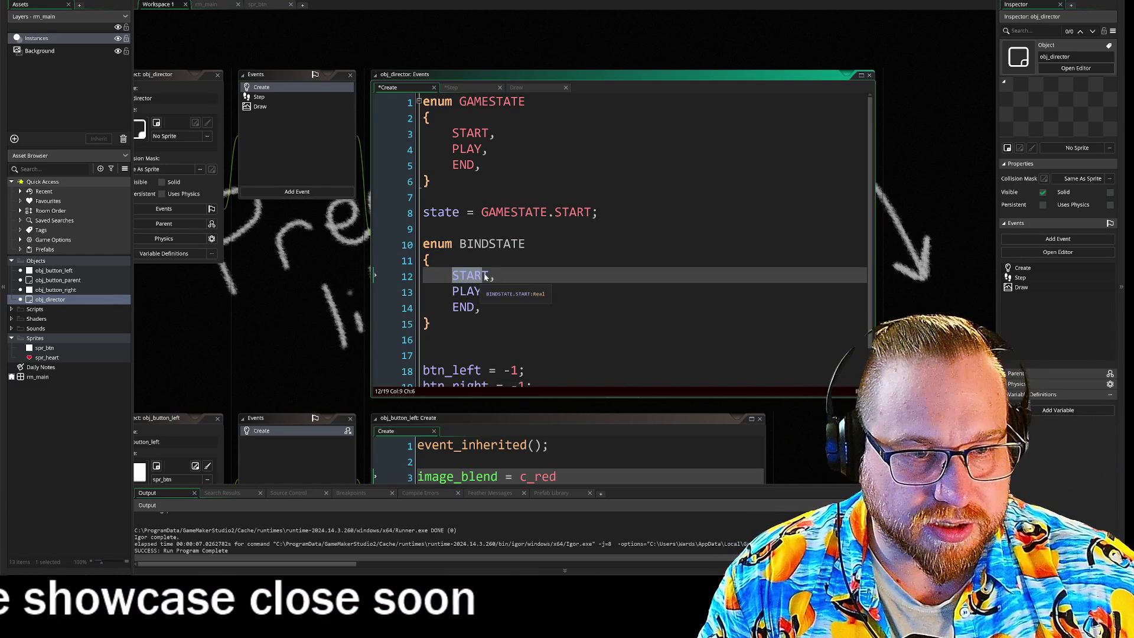
type("LEFT,")
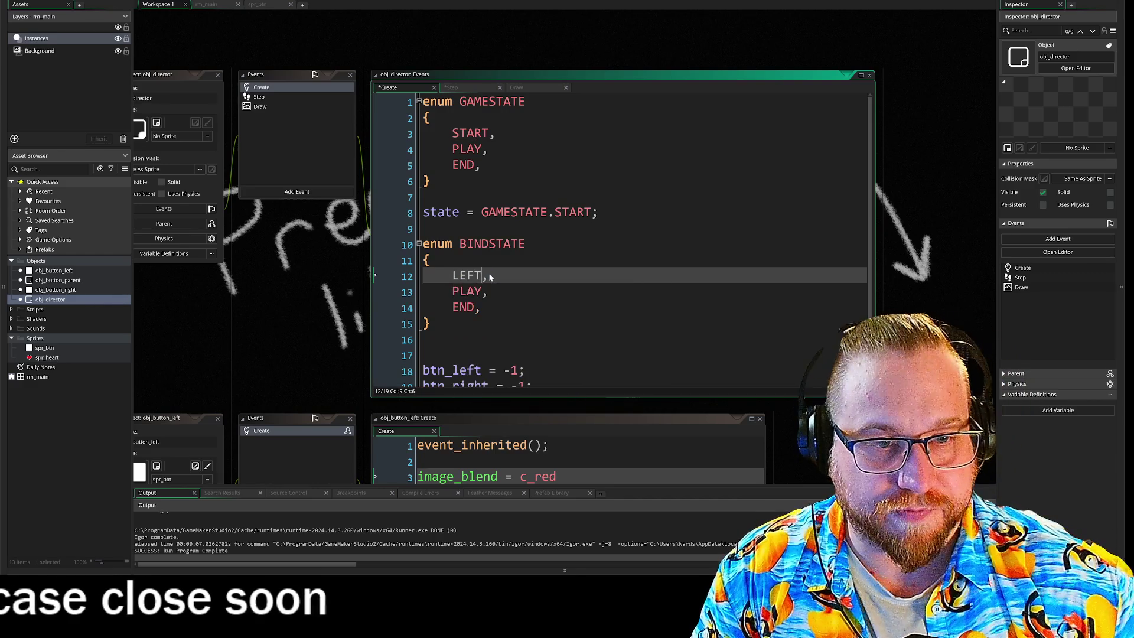
- Below the BINDSTATE enum, add the line 'bind_state = BINDSTATE.LEFT;'
left_click(453, 292)
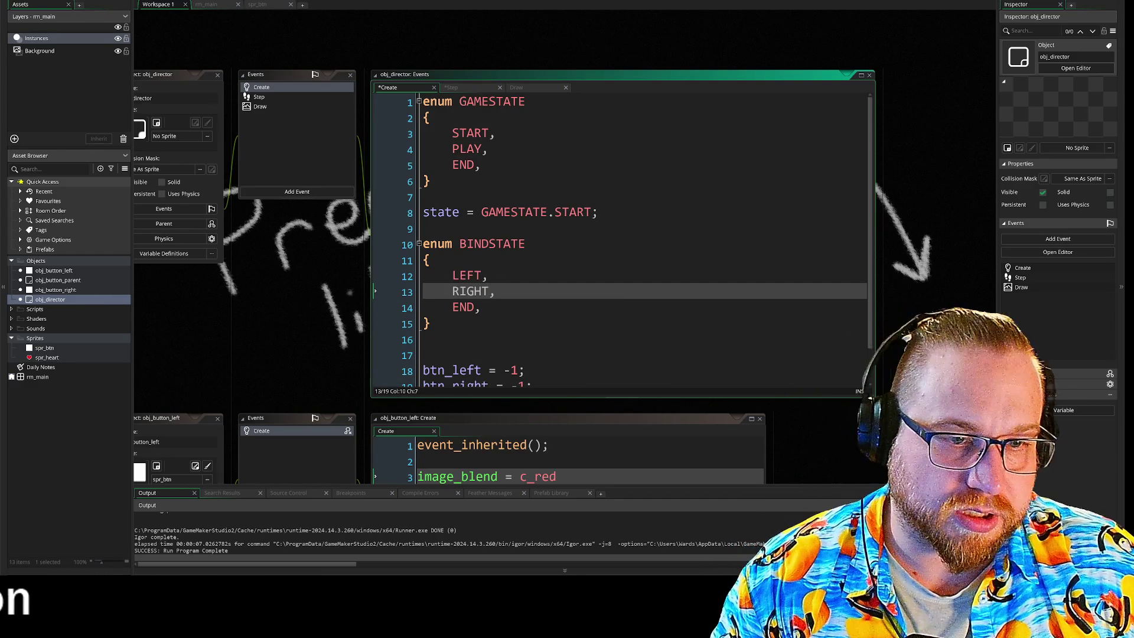
left_click(467, 312)
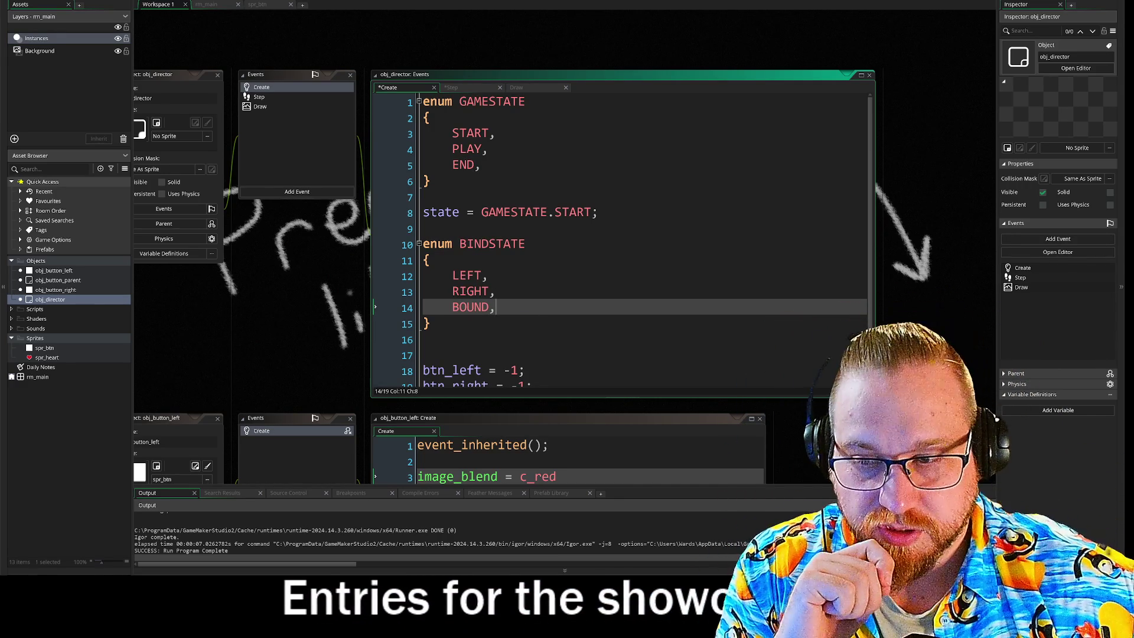
left_click(425, 340)
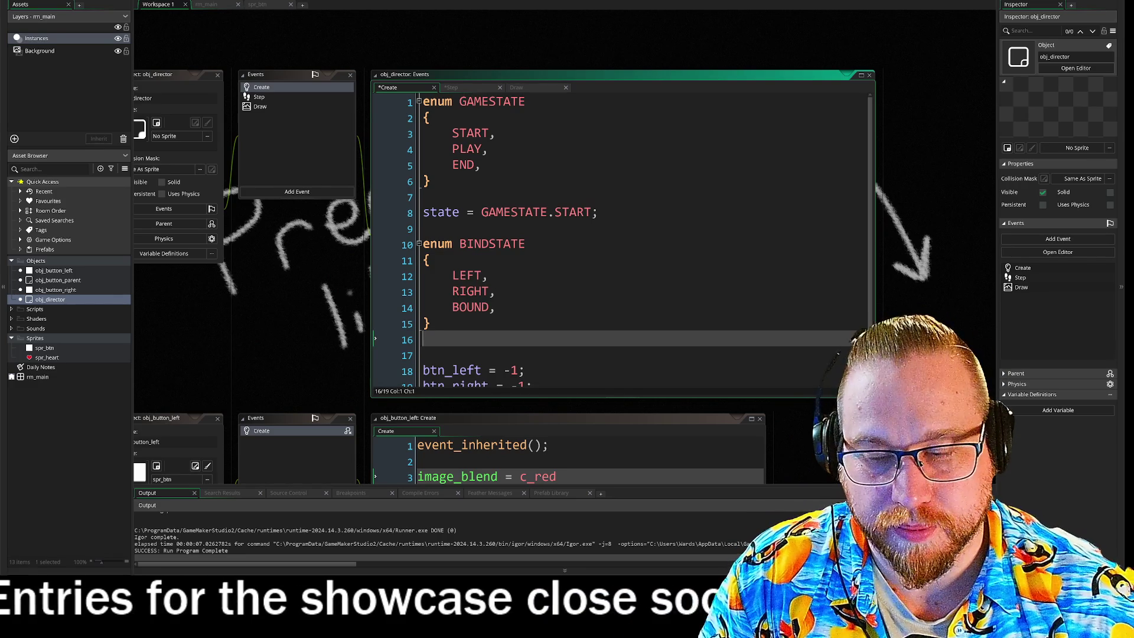
key("Return")
left_click(424, 355)
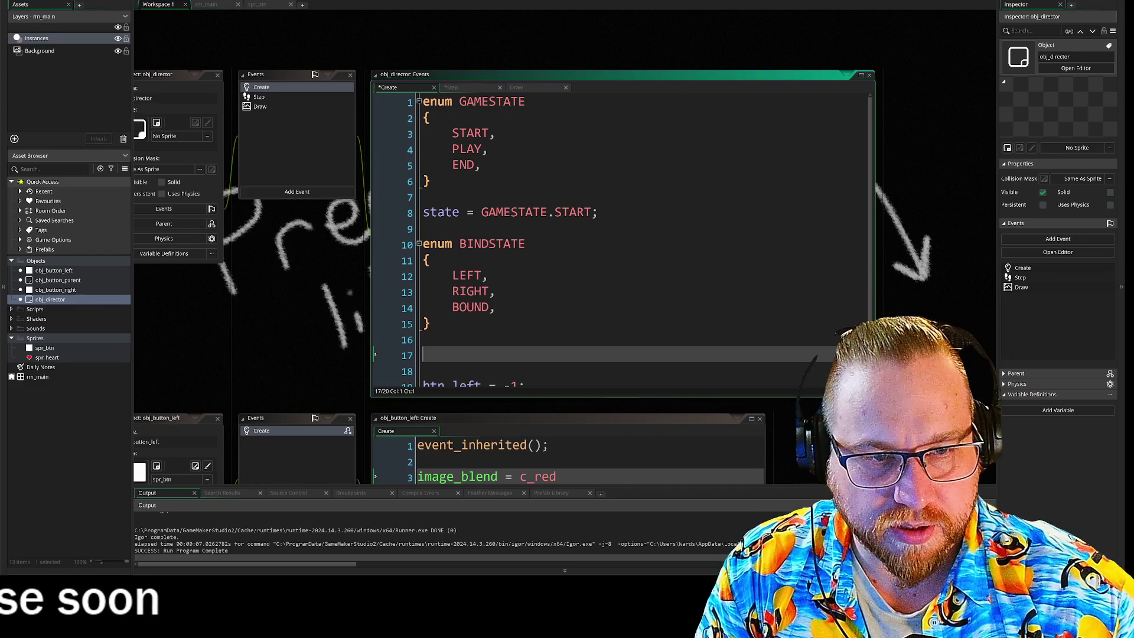
type("bind_")
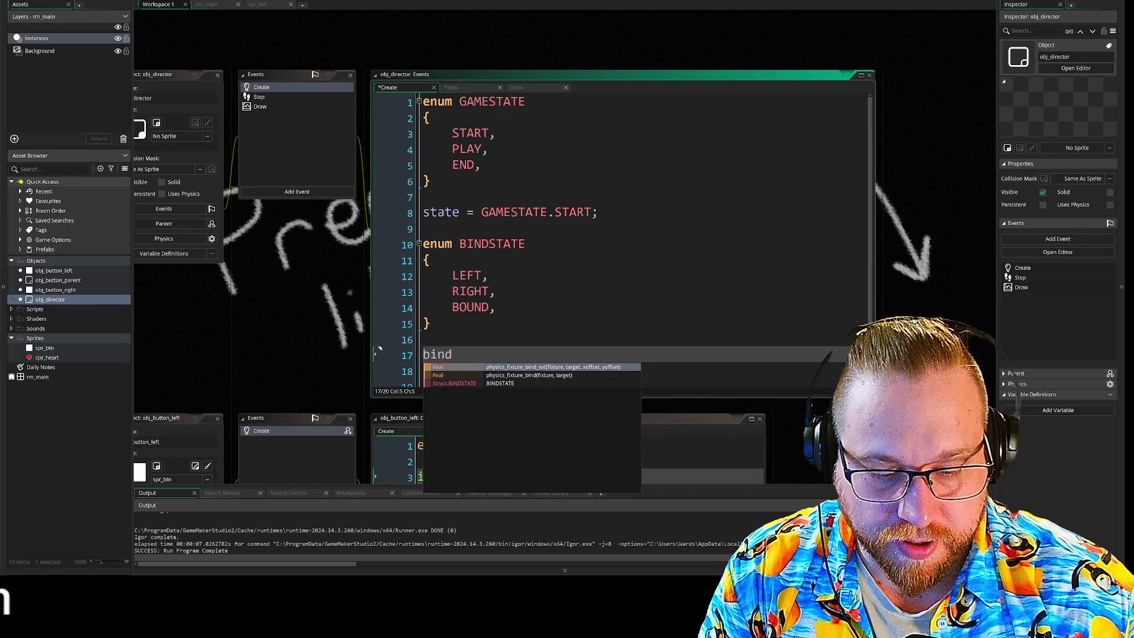
type("state = ")
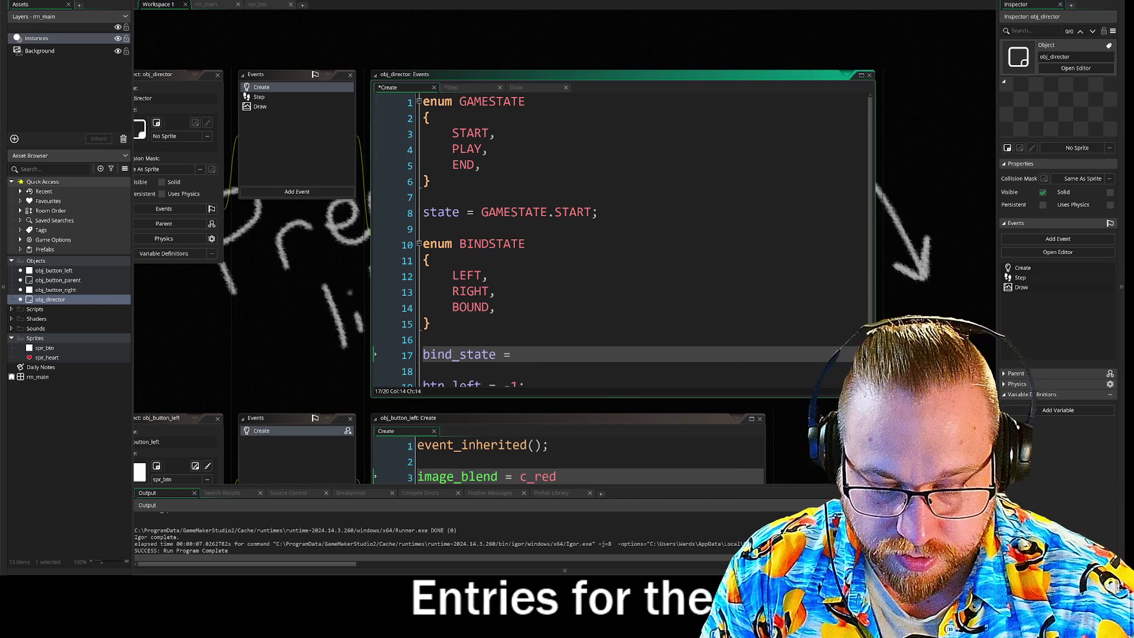
type("BINDSTATE")
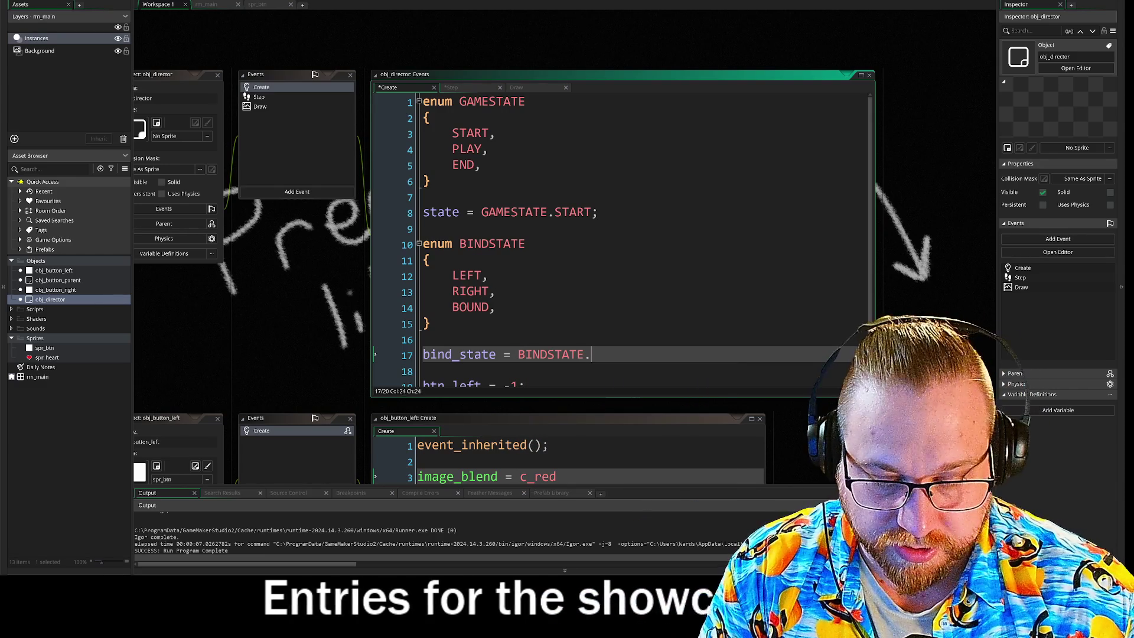
type(".LEFT")
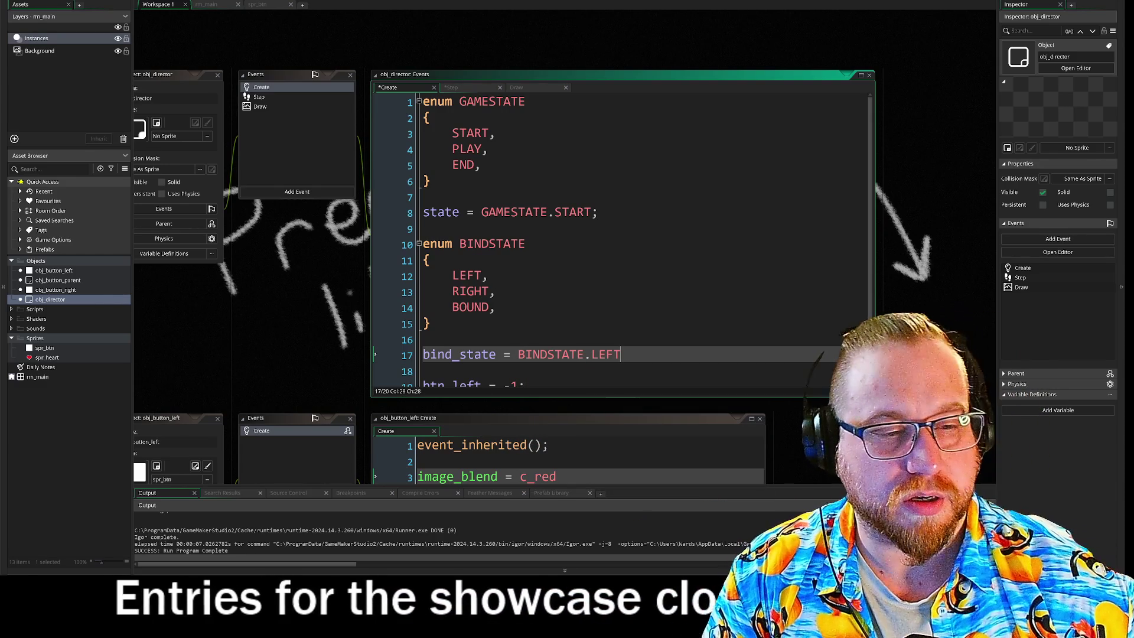
type(";")
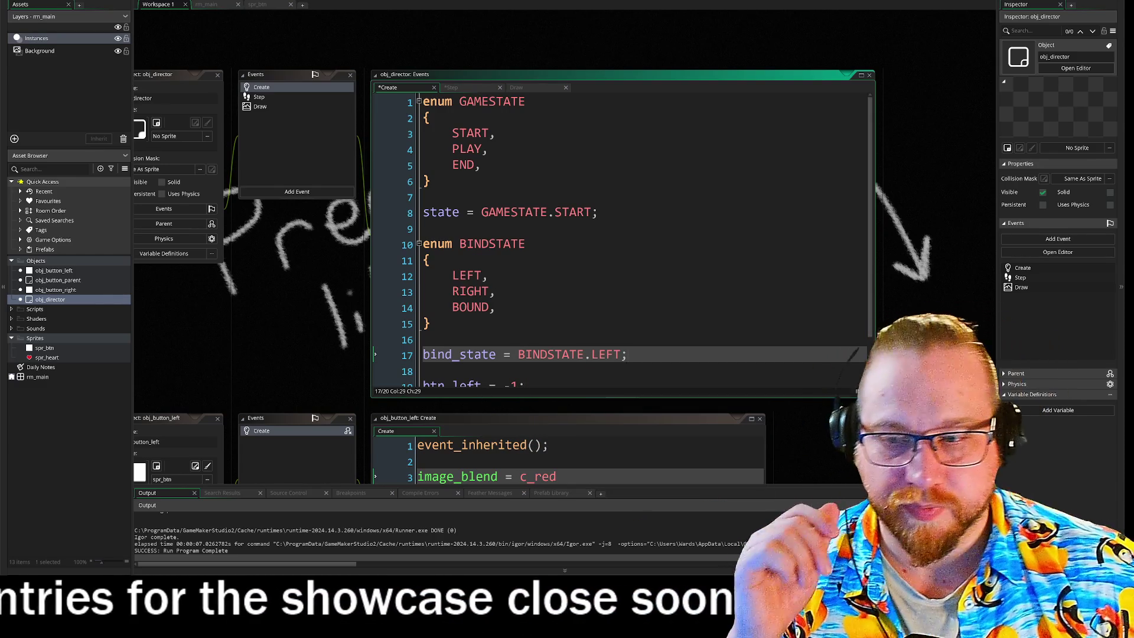
left_click(271, 99)
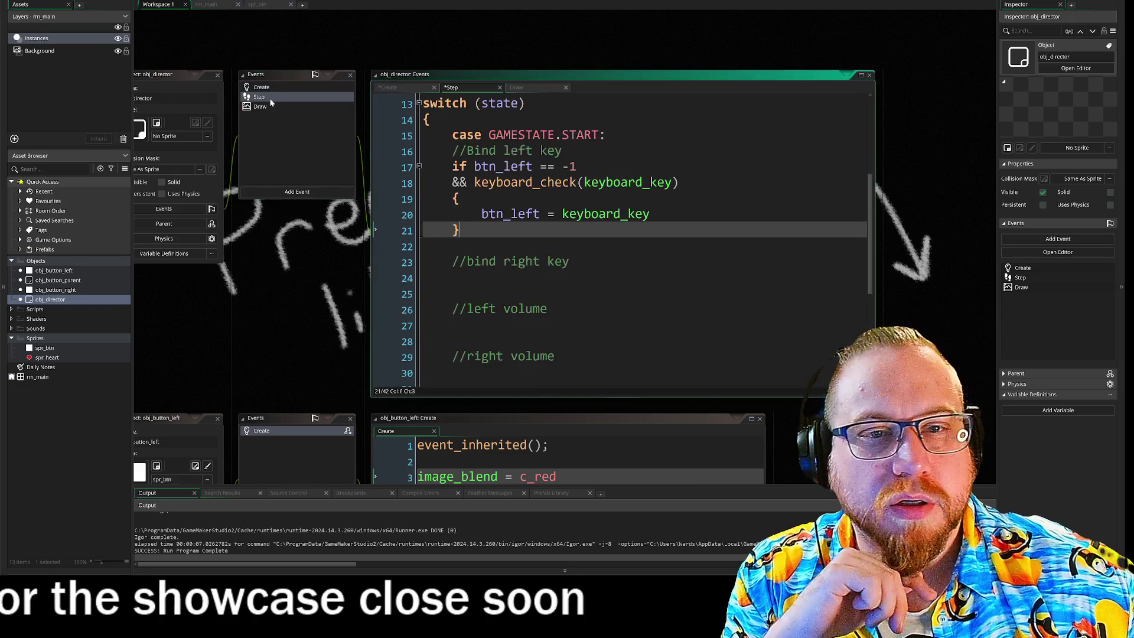
- Indent the START case code in the Step event one level
left_click(271, 100)
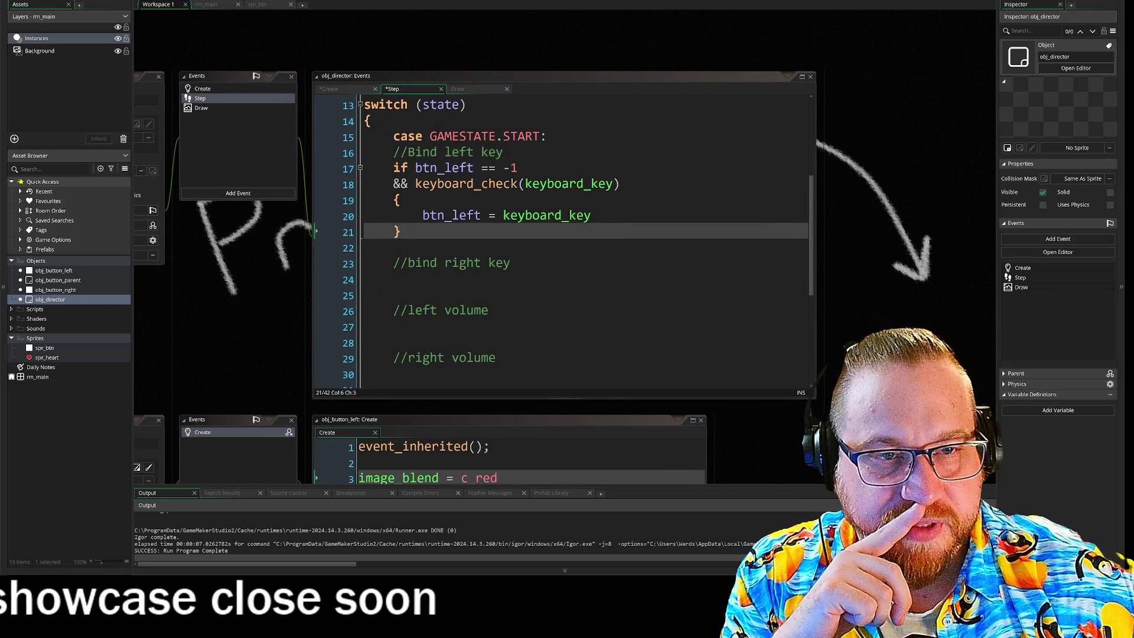
mouse_move(393, 169)
left_mouse_down()
mouse_move(393, 381)
mouse_move(393, 318)
left_mouse_up()
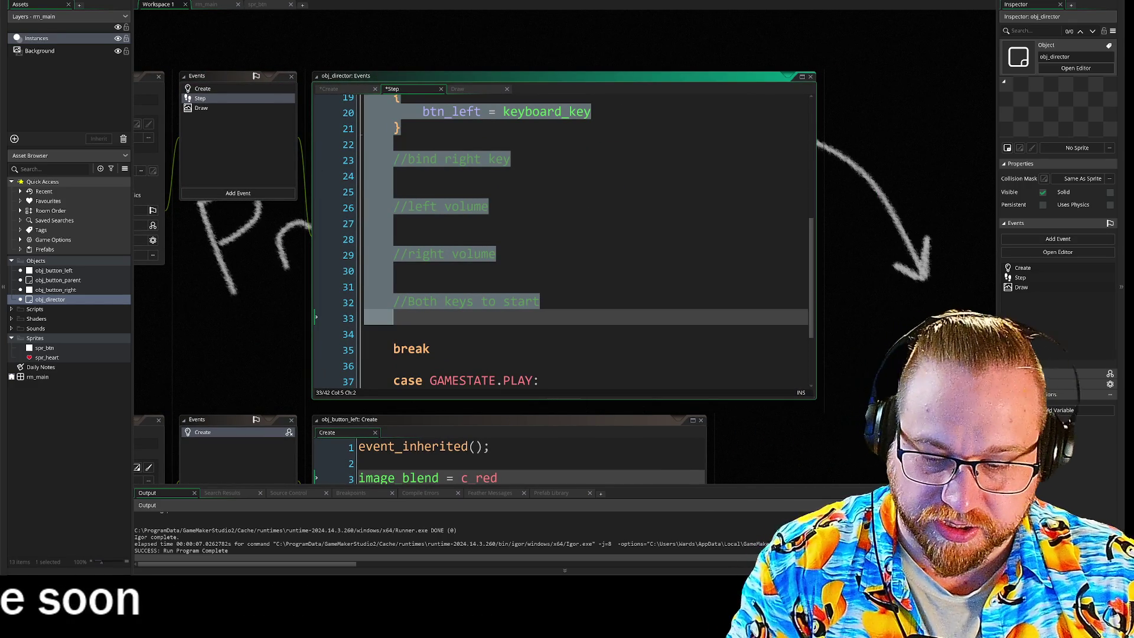
key("Tab")
key("Down")
scroll(561, 236, "up", 3)
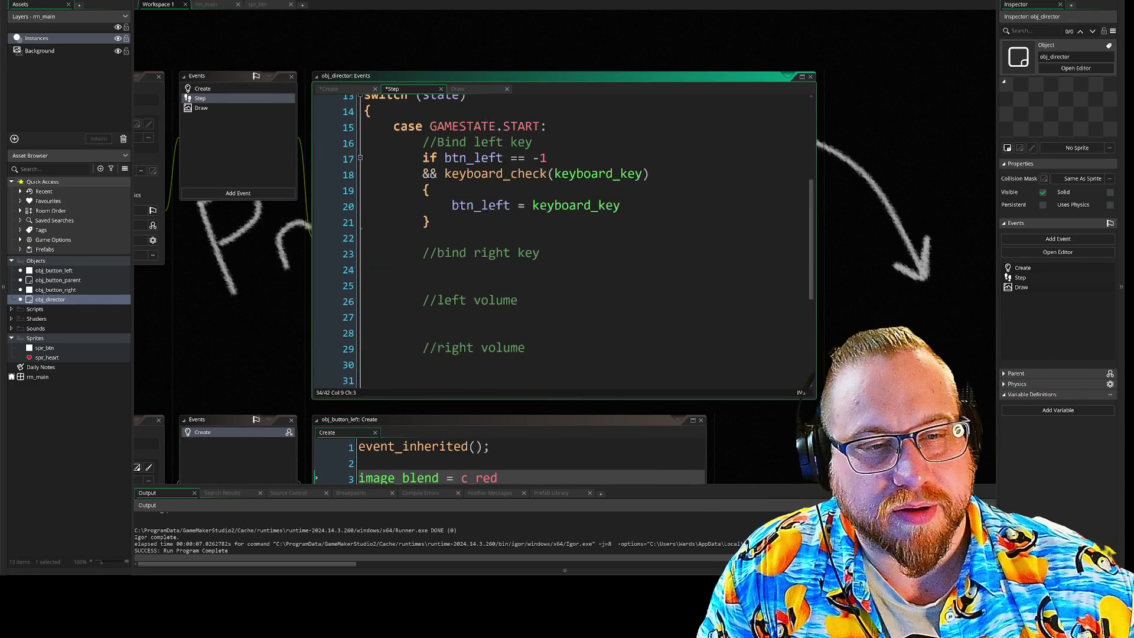
- Add 'switch (bind_state) {' under the START case and run the game to check
key("Return")
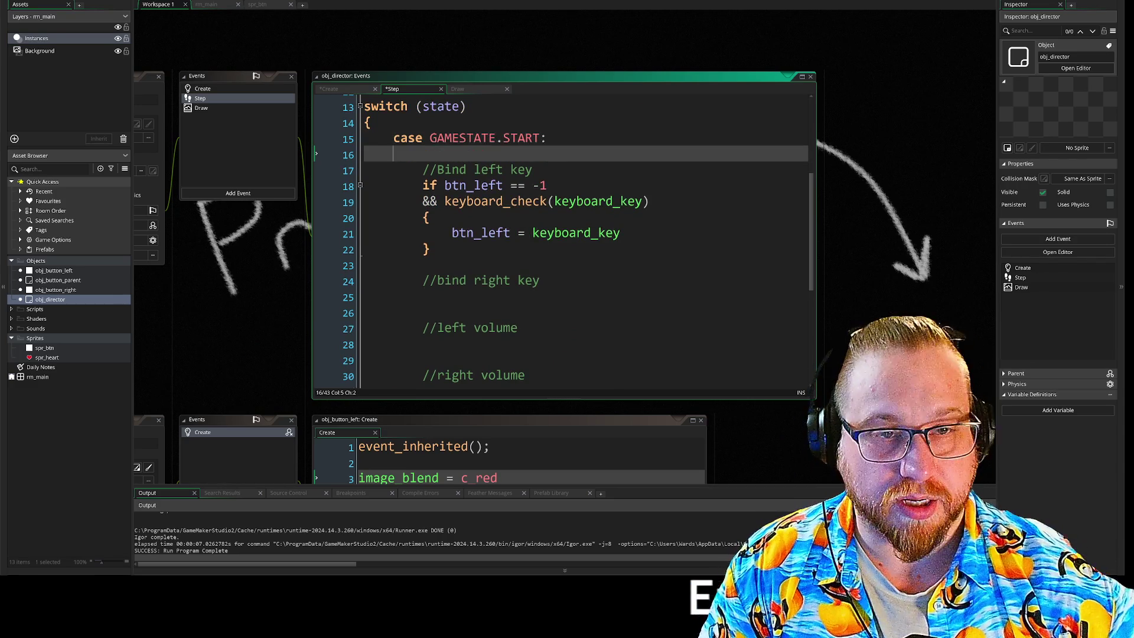
type("switch")
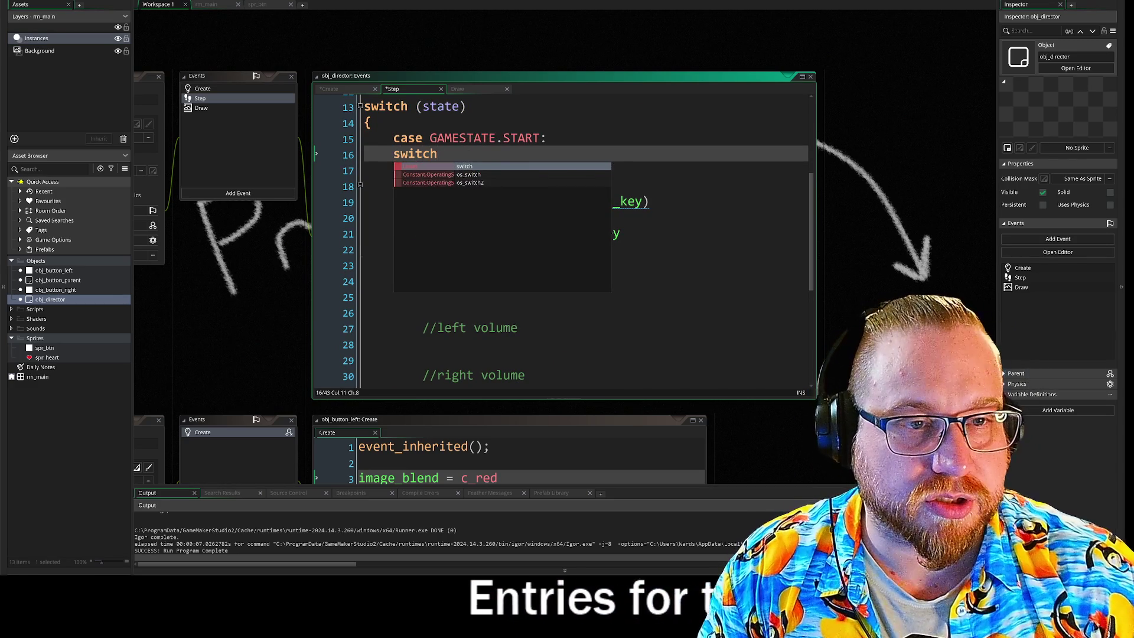
key("Escape")
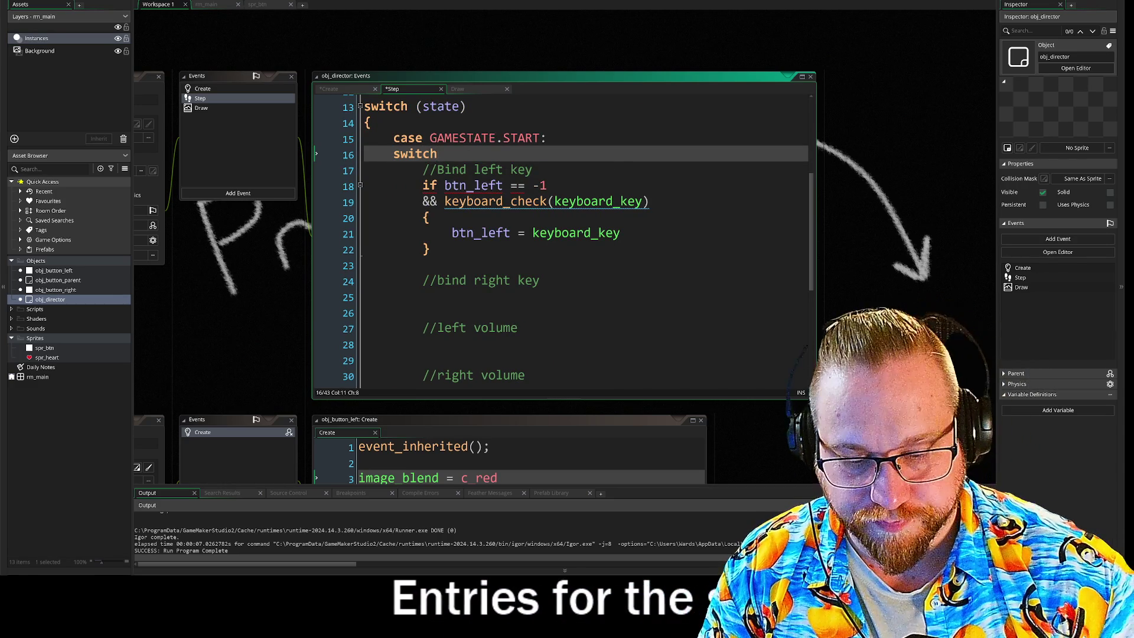
type("(")
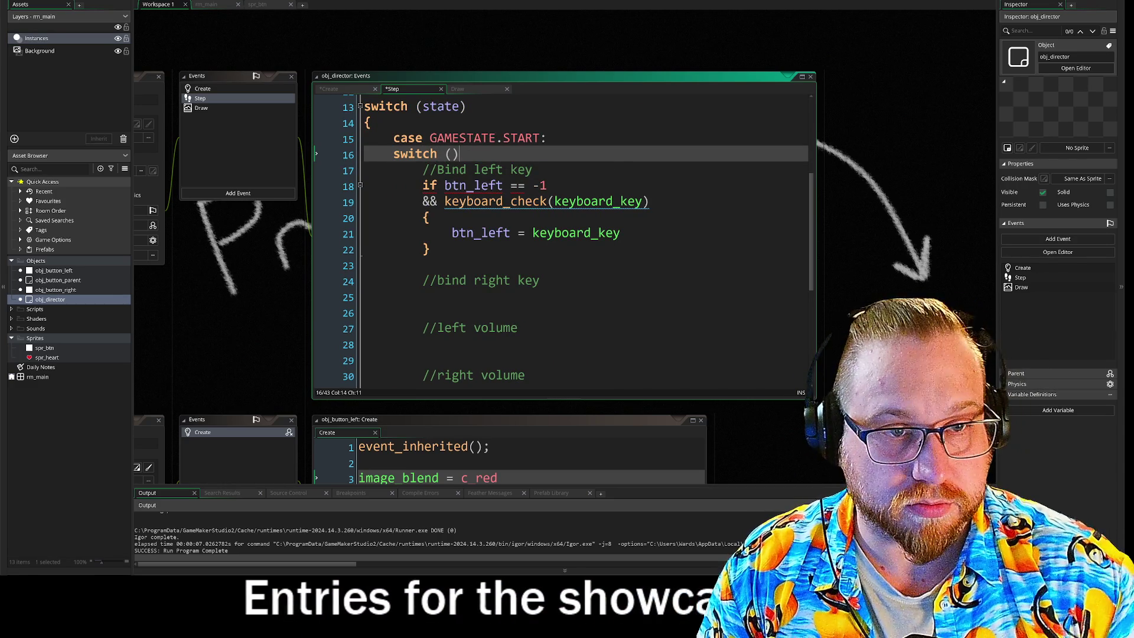
type("bind_state")
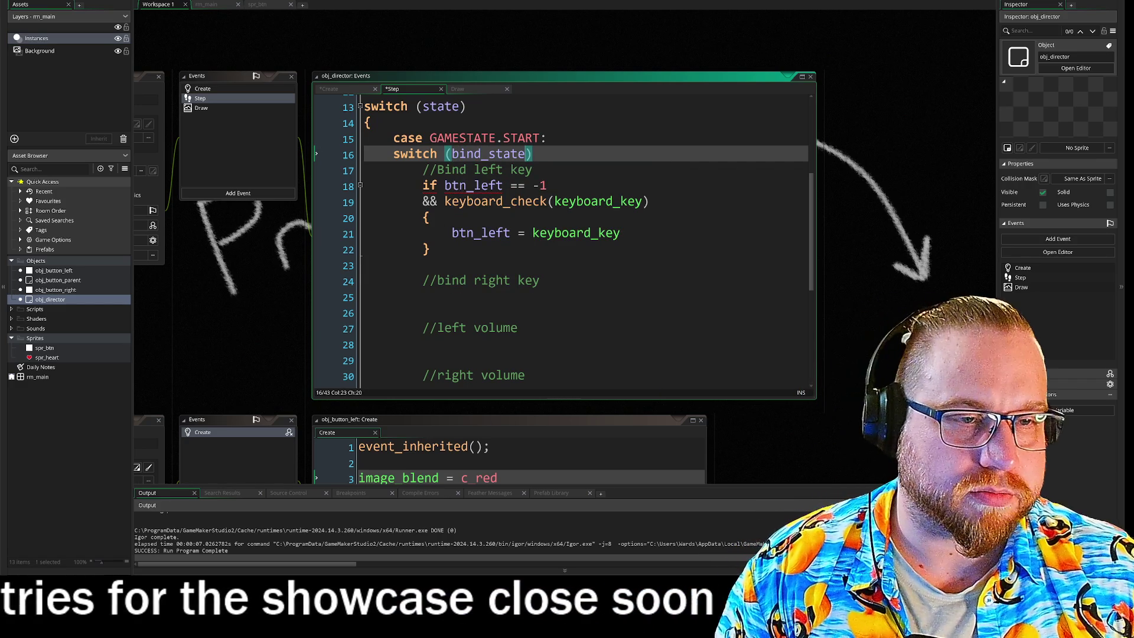
type(")")
key("Return")
type("{")
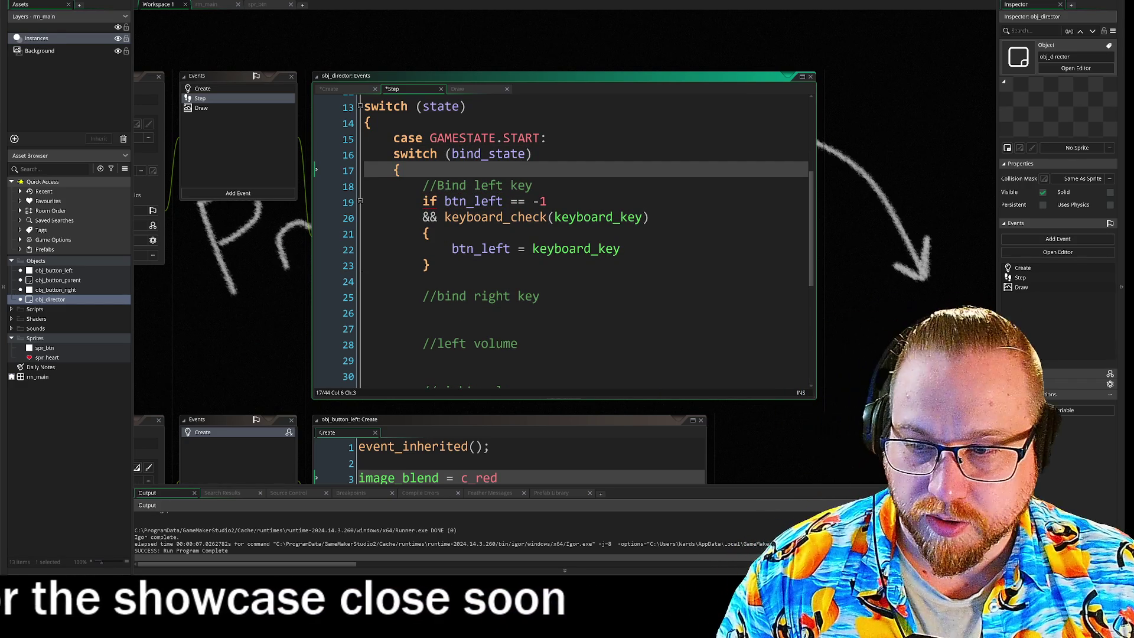
key("F5")
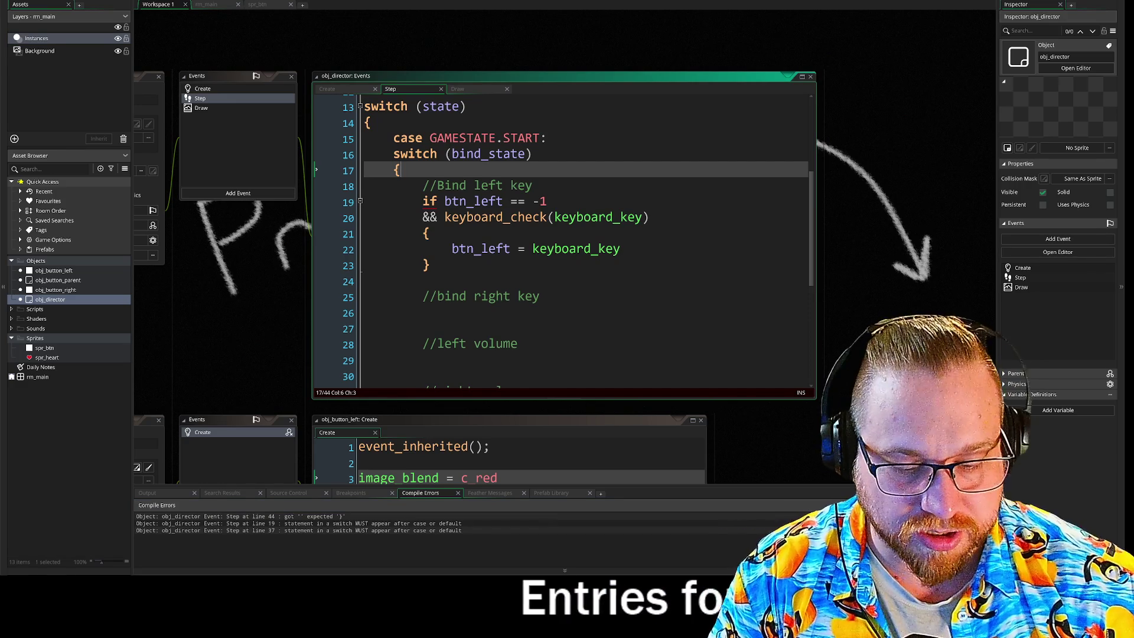
- Add 'case BINDSTATE.LEFT:' inside the switch above the left-key if block
key("Return")
type("case ")
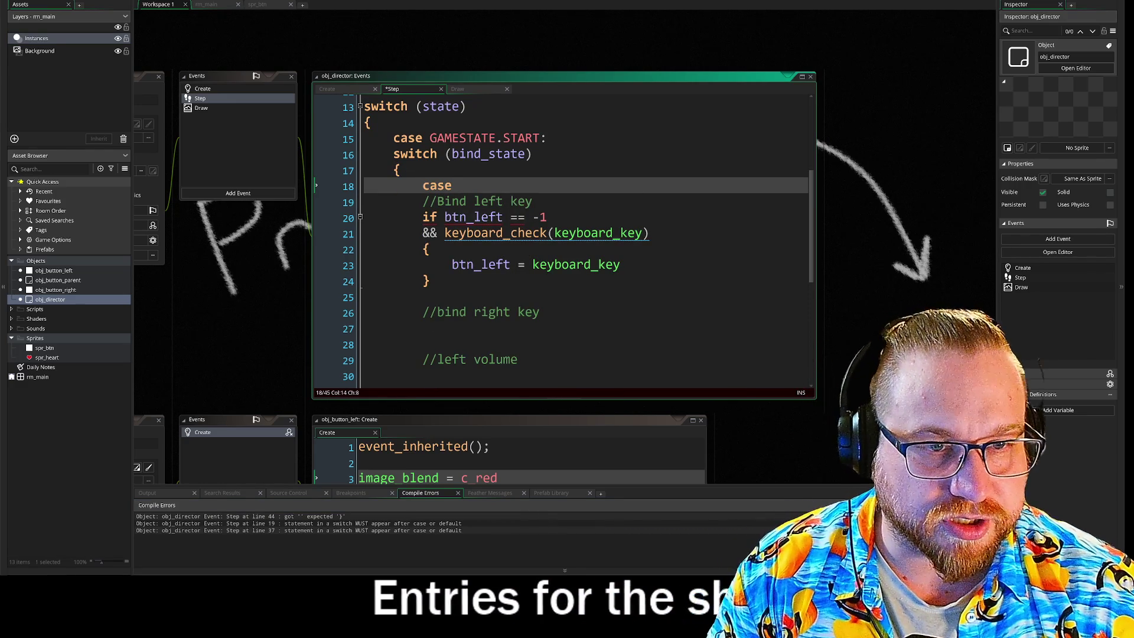
type("BI")
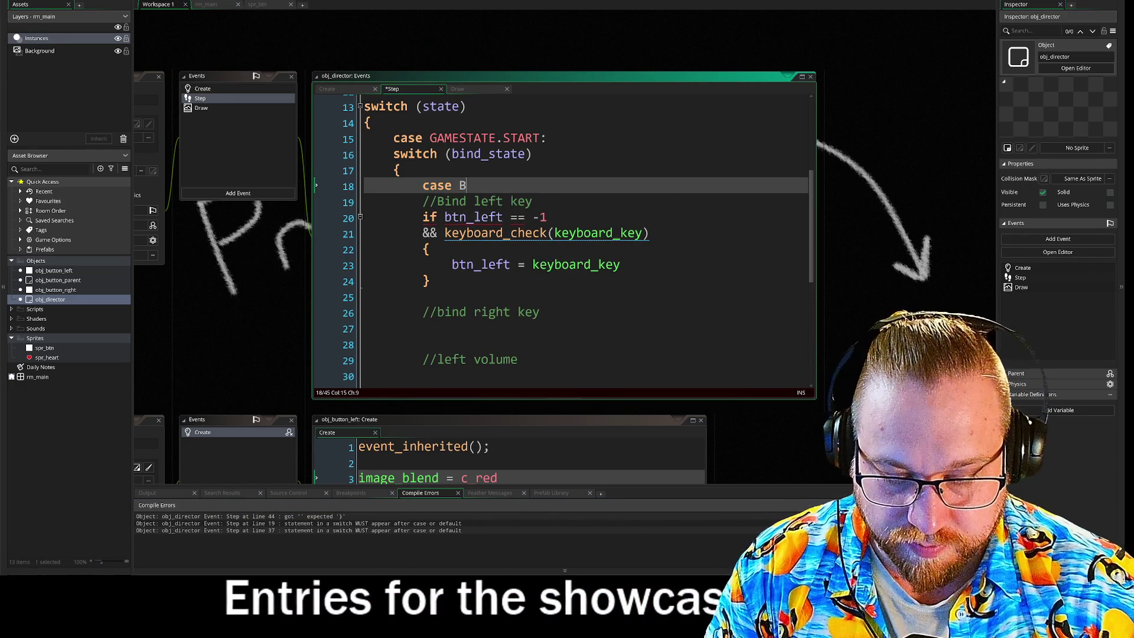
key("Return")
type(".LE")
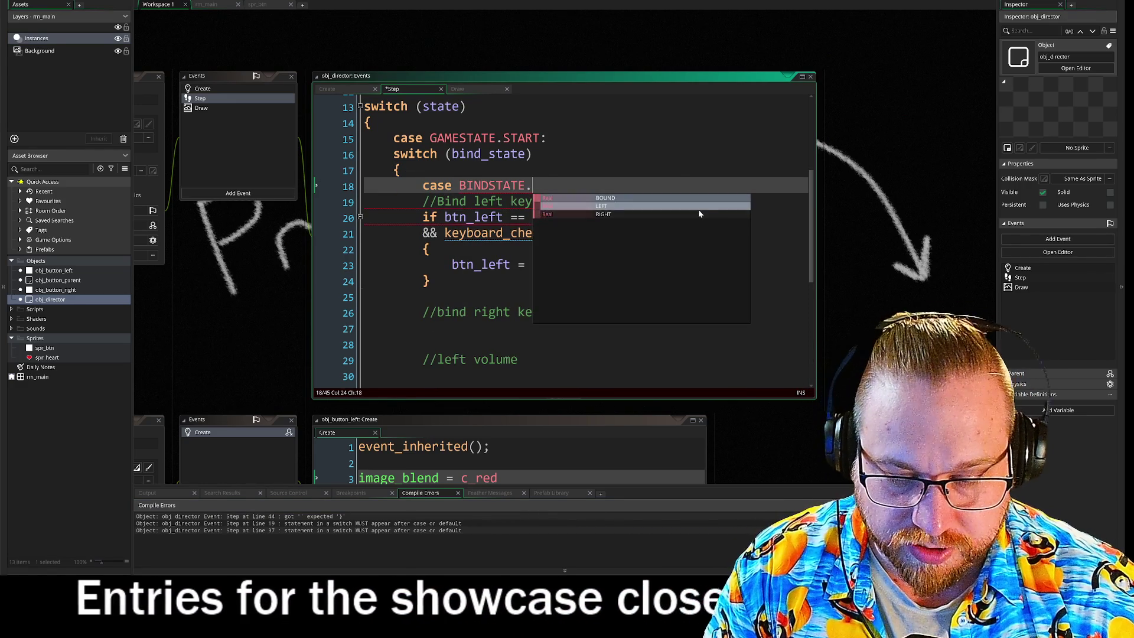
key("Return")
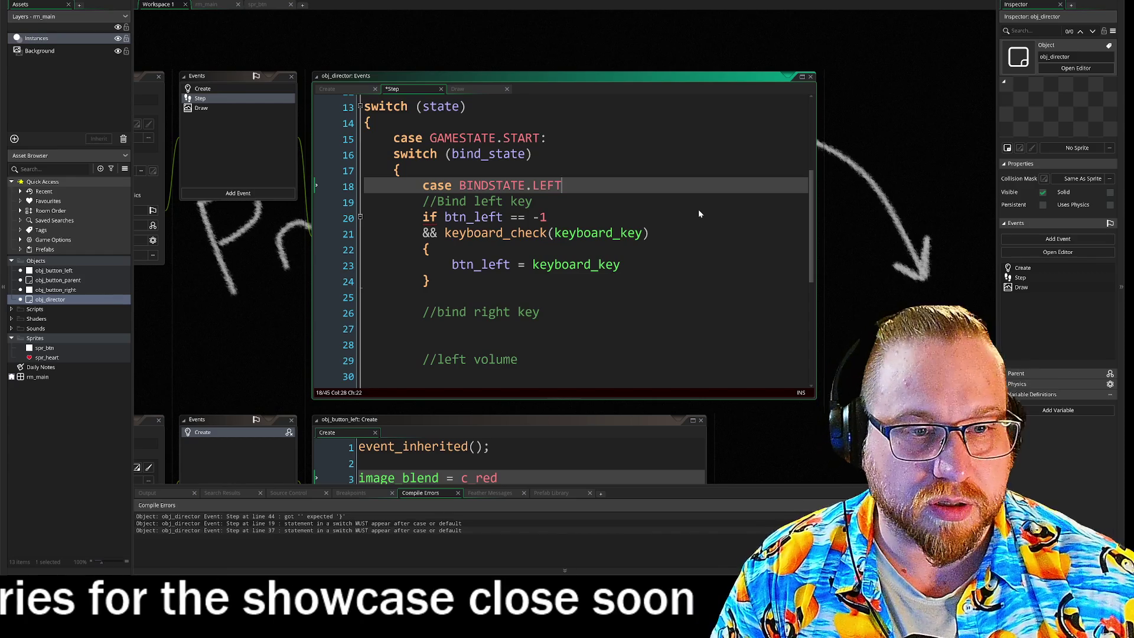
key("Down")
key("Down")
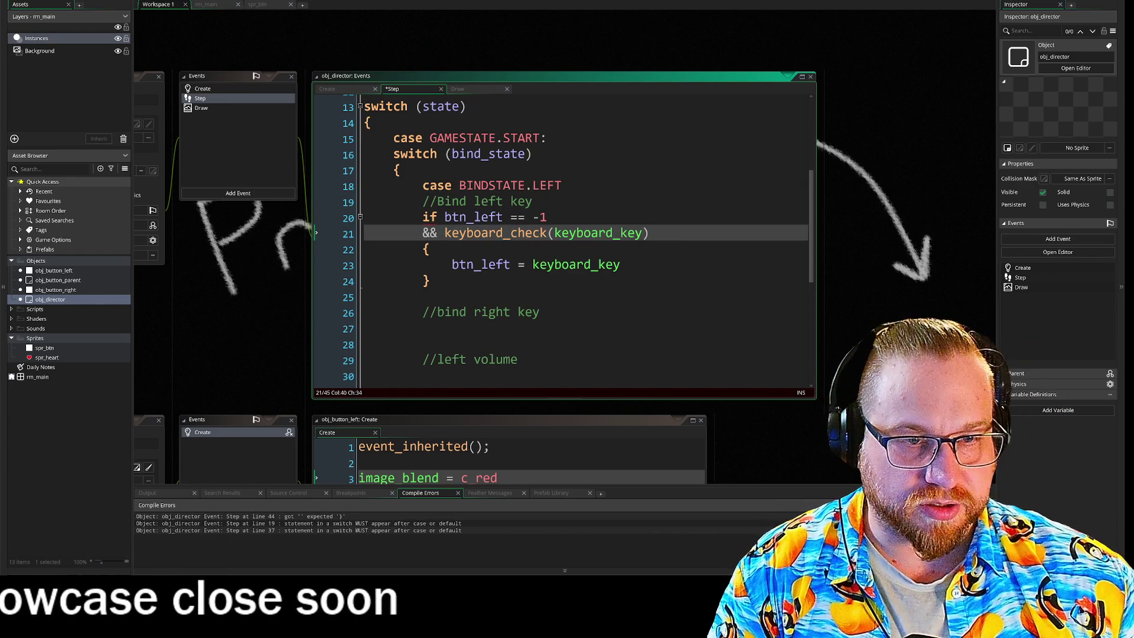
double_click(481, 264)
left_click(393, 297)
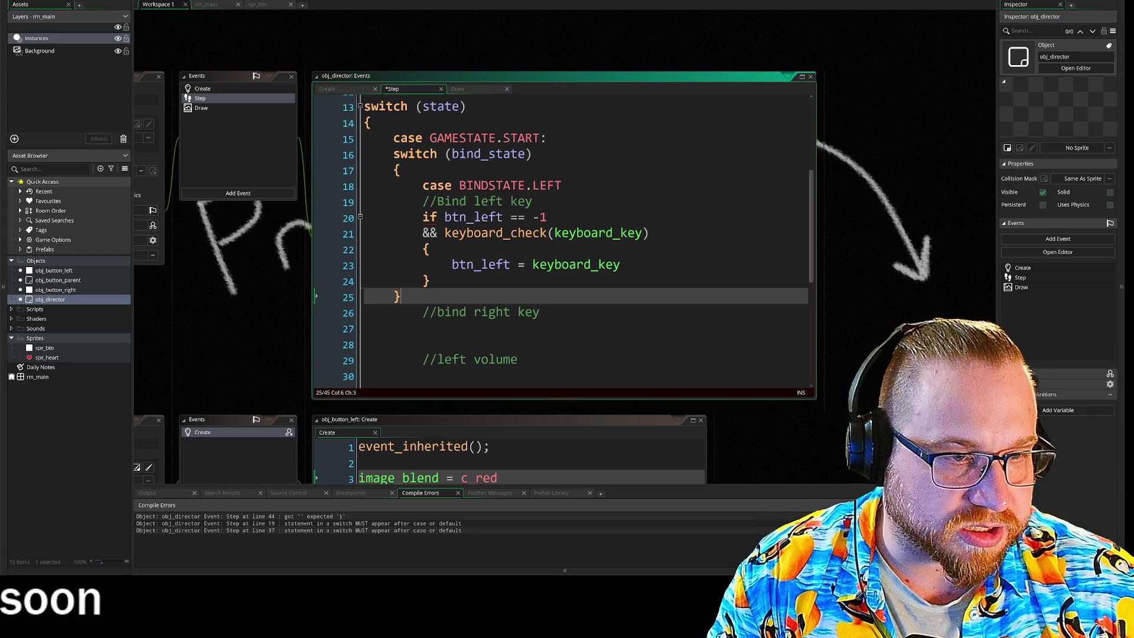
left_click(620, 264)
- After the btn_left assignment, add 'bind_state = BINDSTATE.RIGHT;'
key("Return")
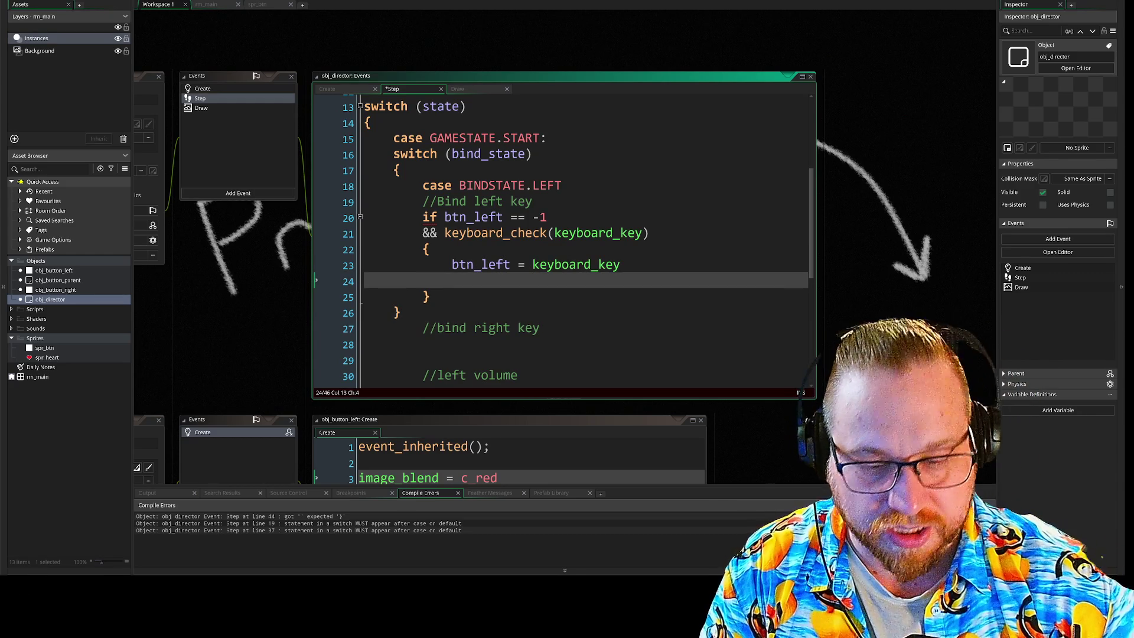
type("i")
key("BackSpace")
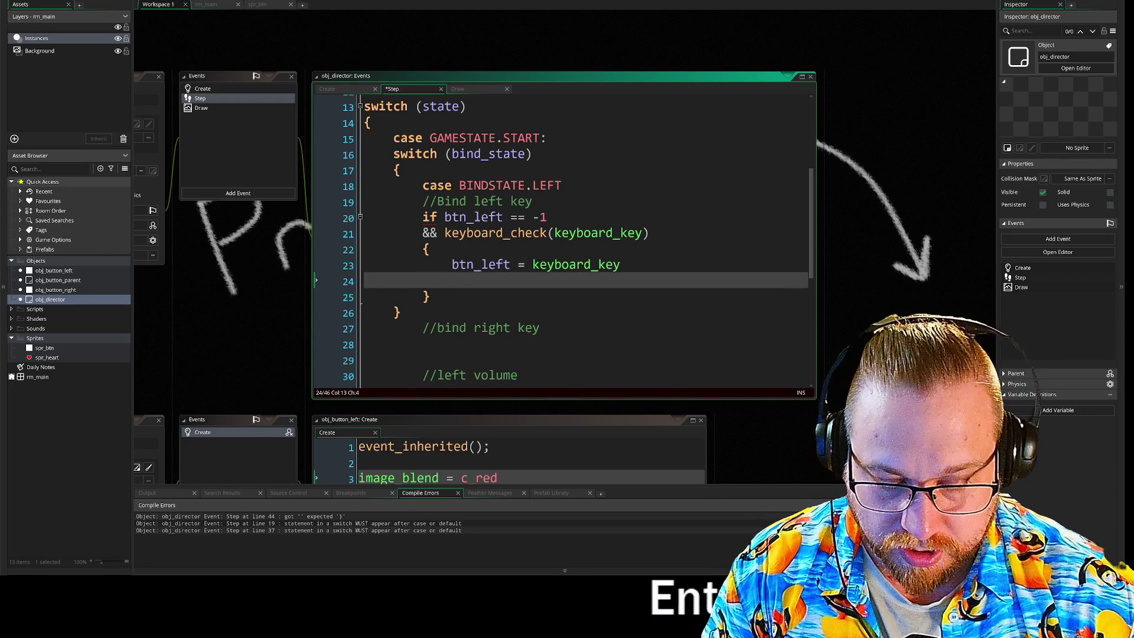
type("nd")
key("BackSpace")
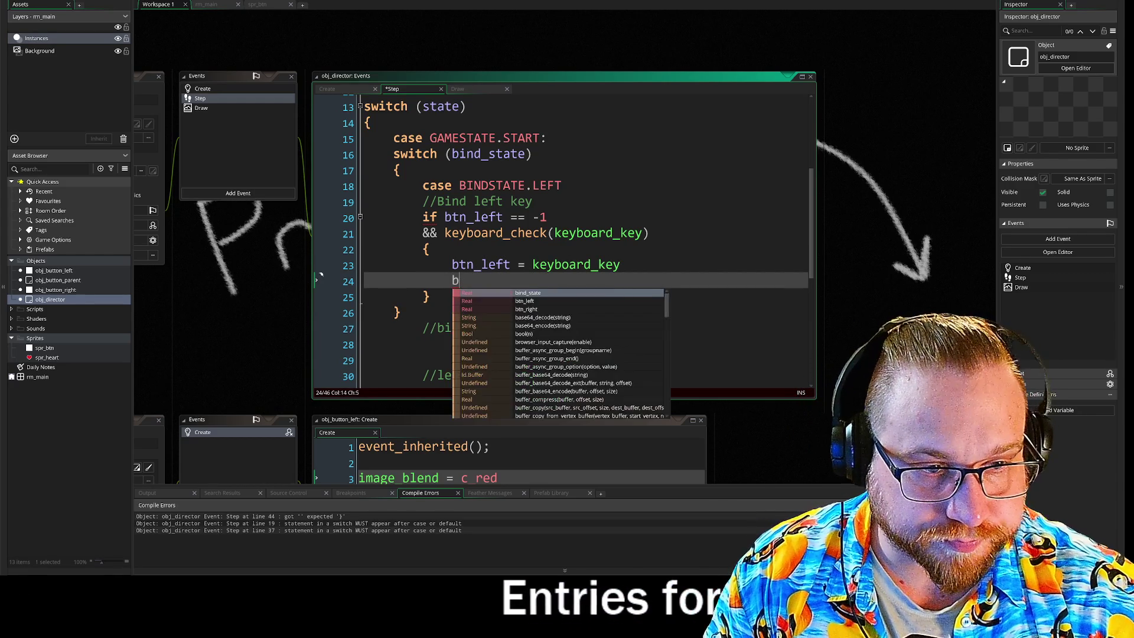
key("Return")
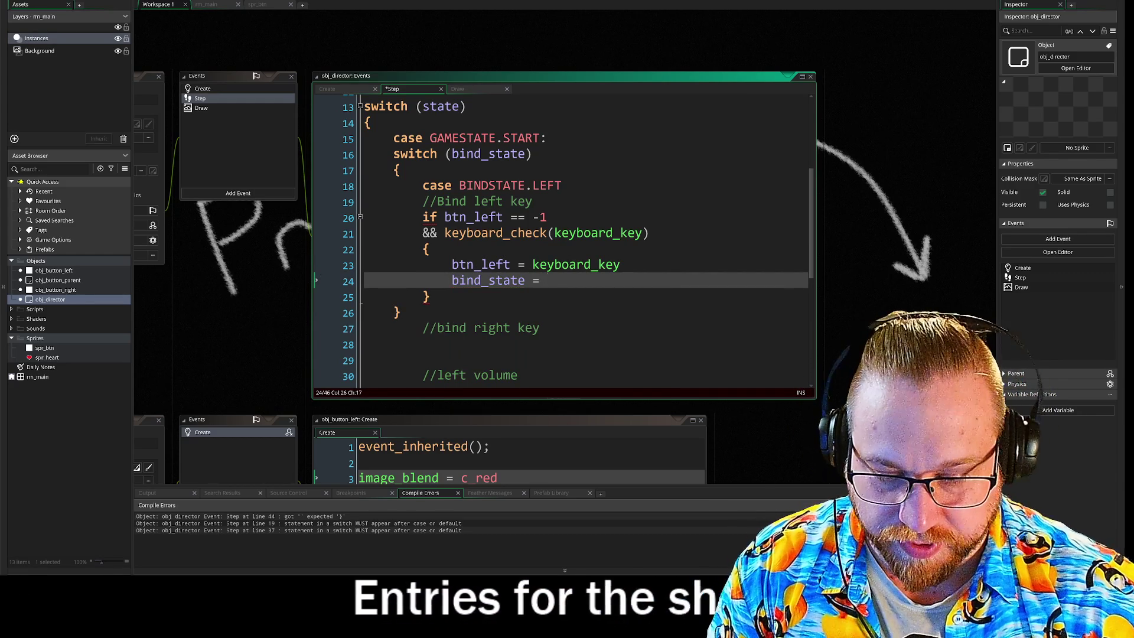
type("B")
key("Return")
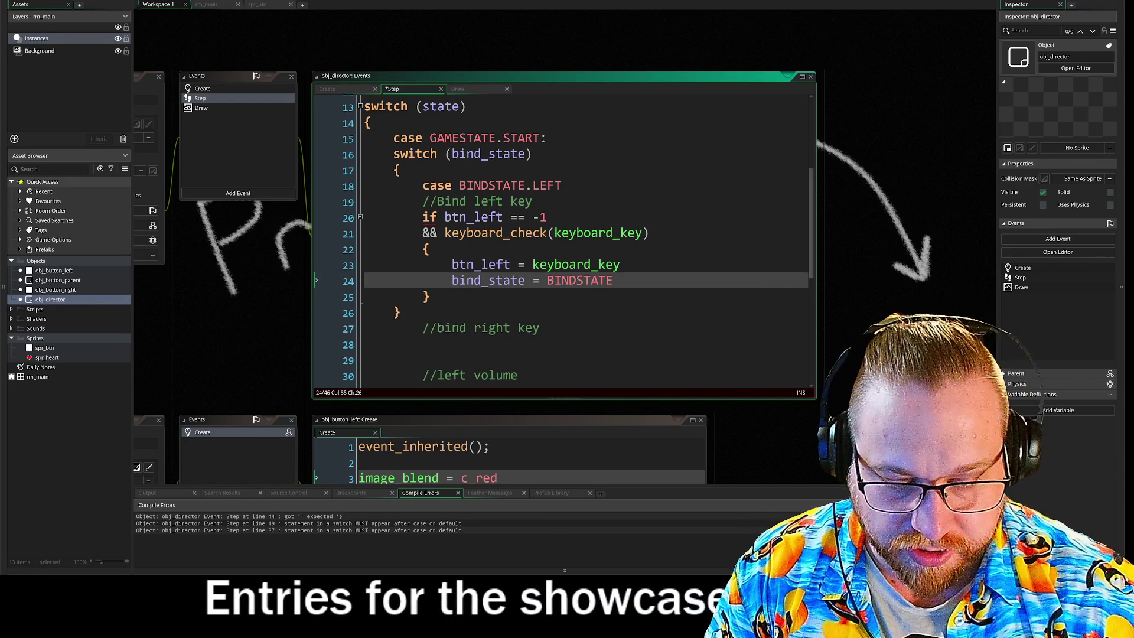
type(".R")
key("Return")
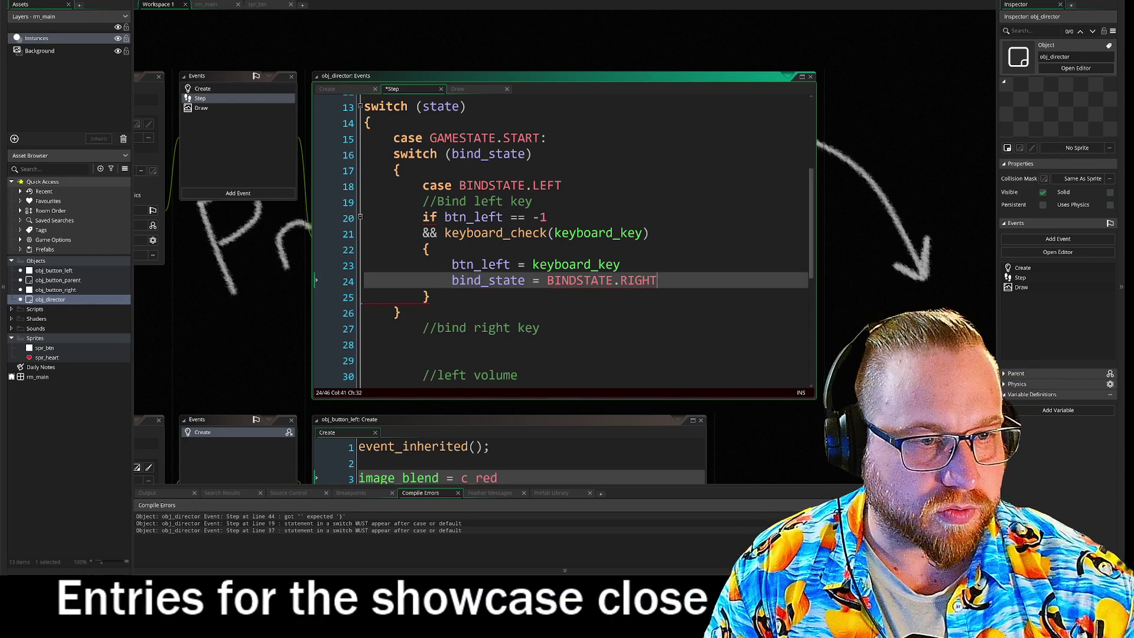
type(";")
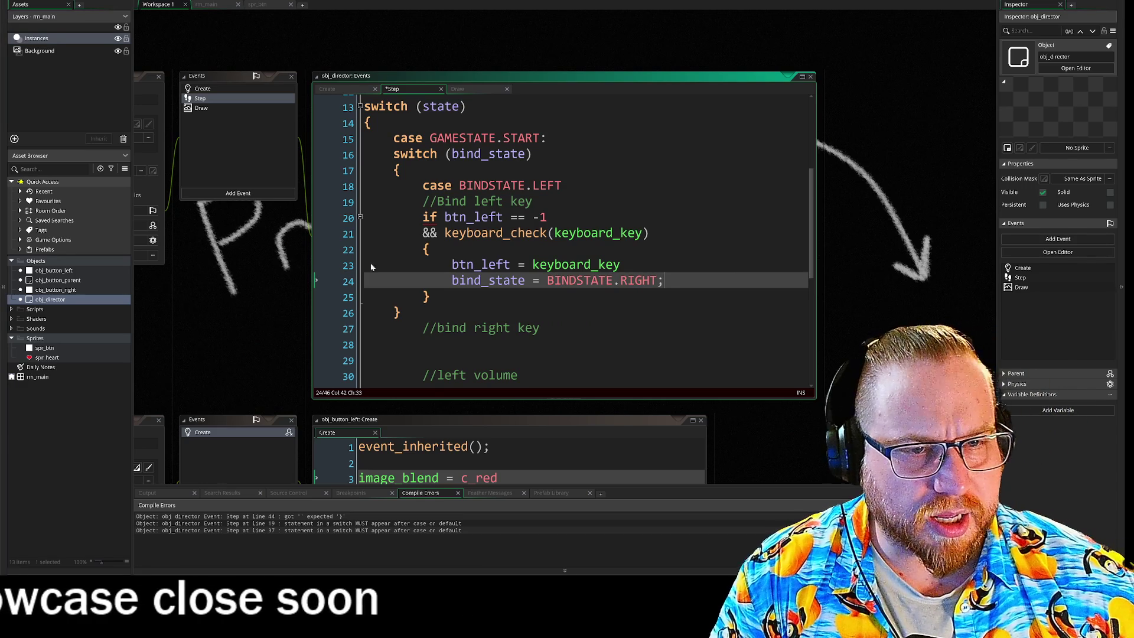
mouse_move(430, 218)
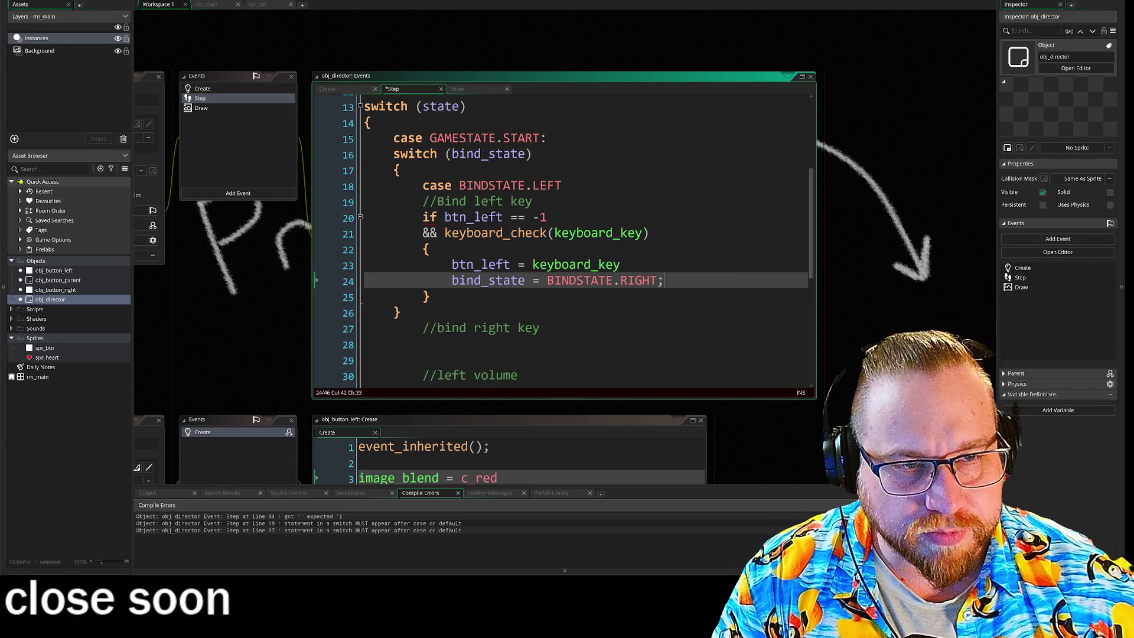
left_click(563, 185)
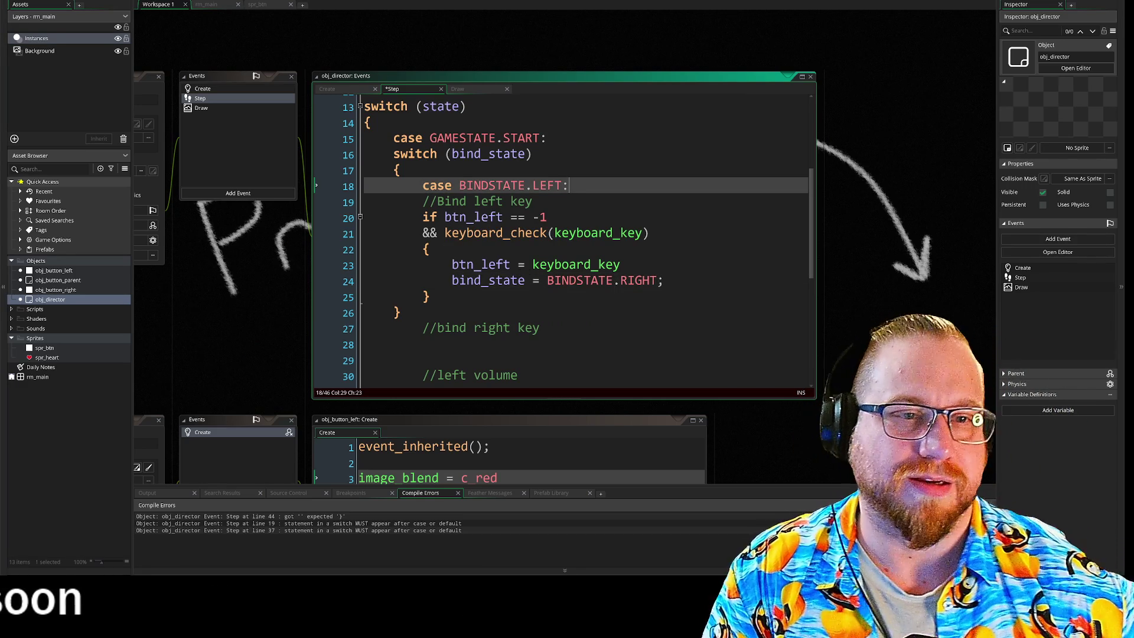
- Indent the left-key if block under the LEFT case and add 'break' after it
left_click_drag(423, 201, 532, 202)
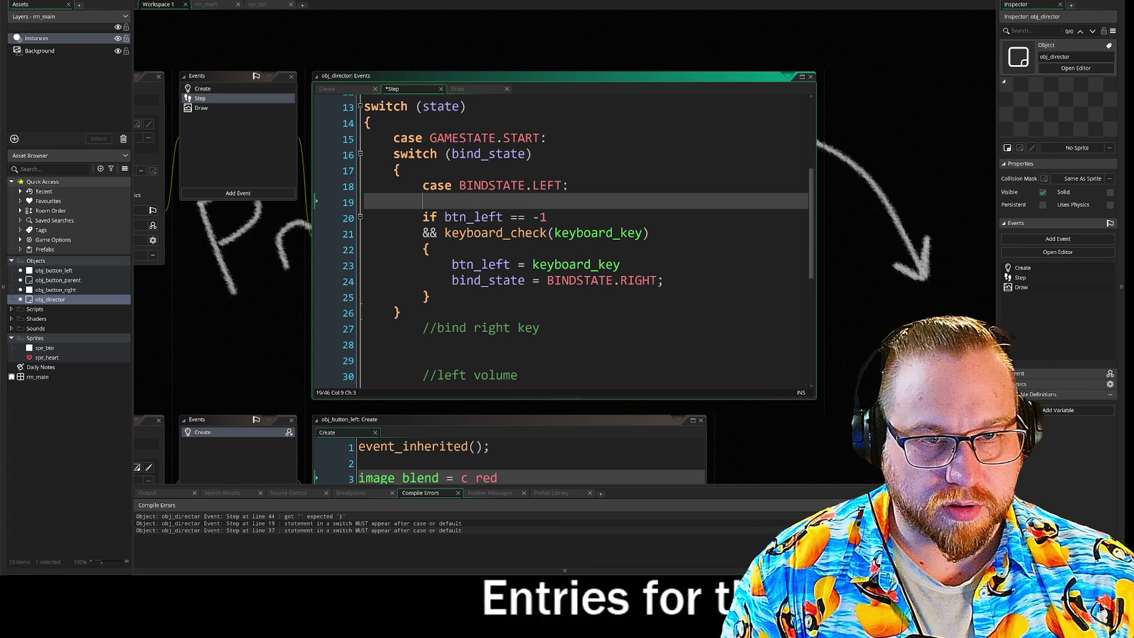
key("Down")
key("shift+Down")
key("shift+Down")
key("shift+Down")
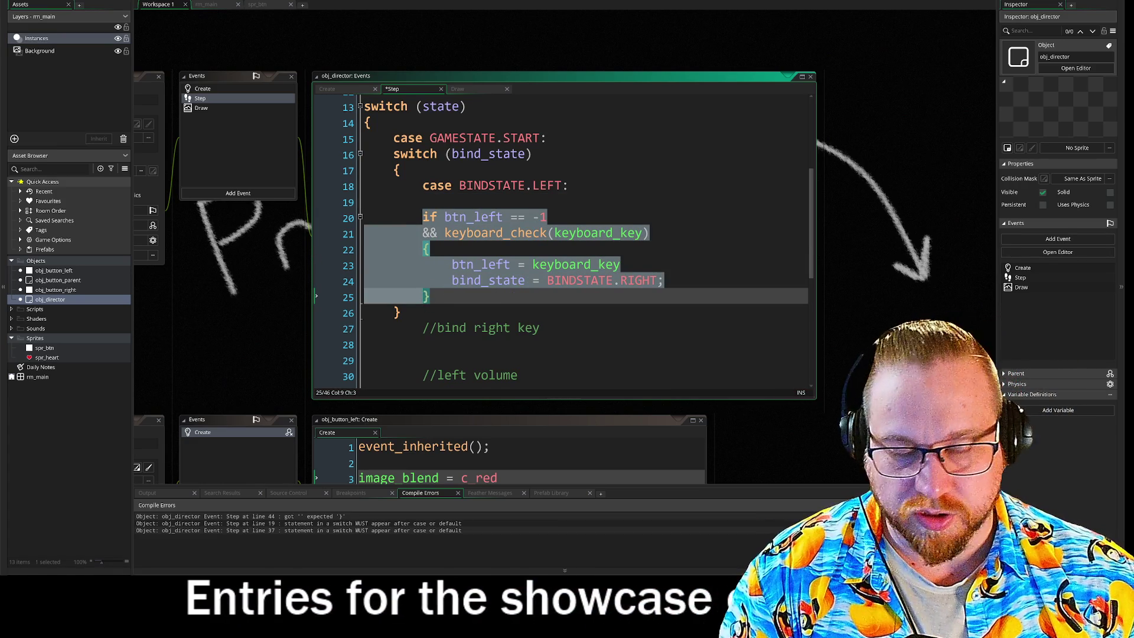
key("Tab")
key("Down")
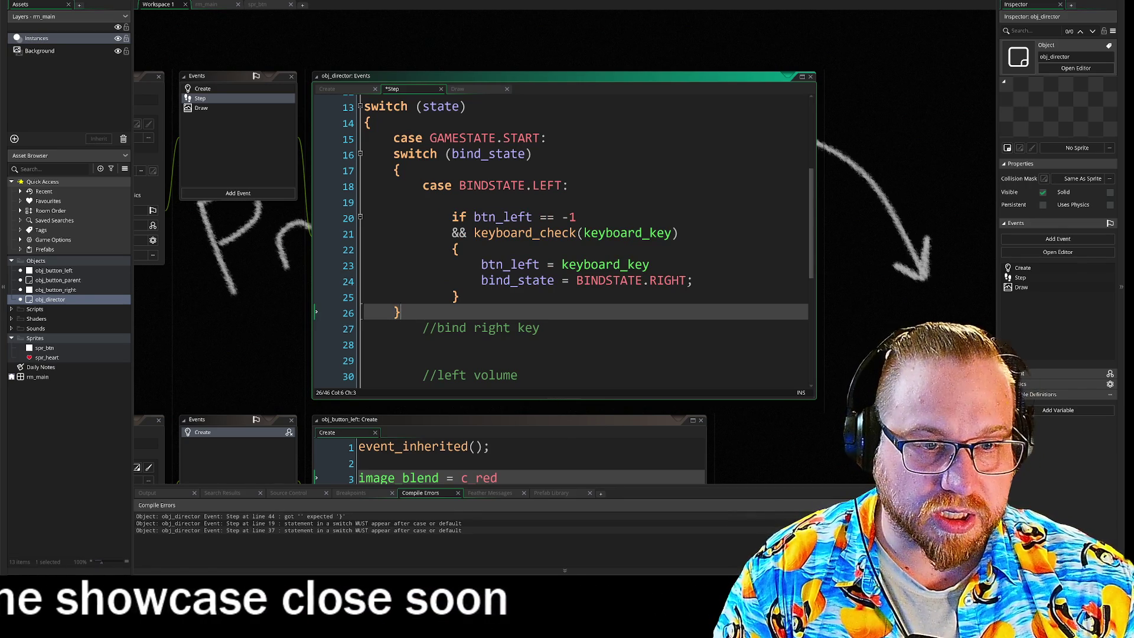
key("Left")
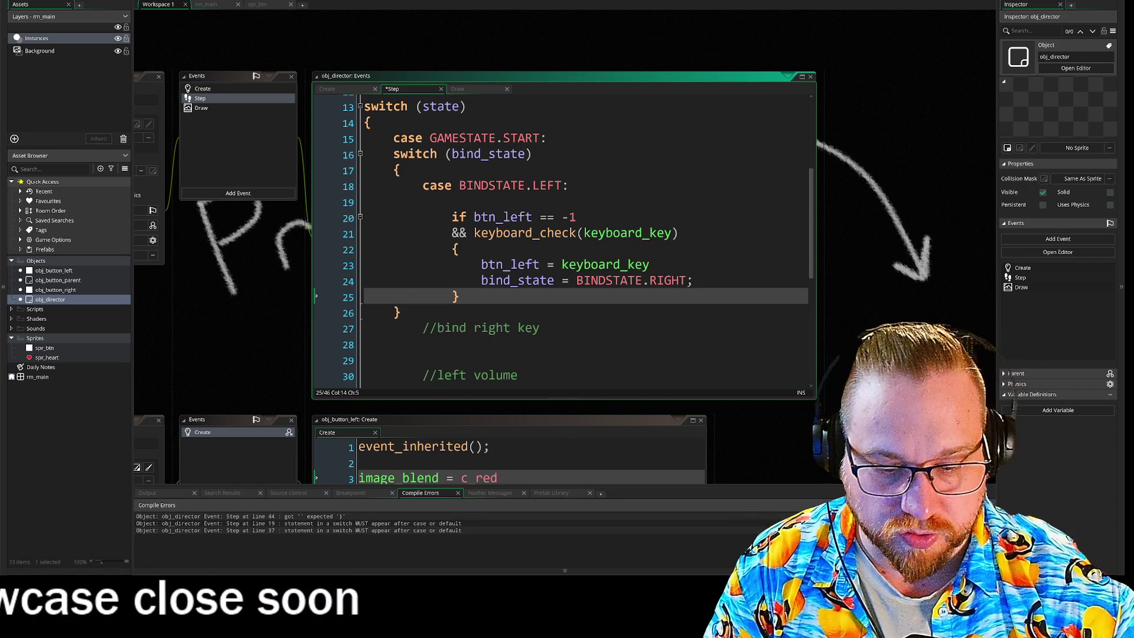
key("Return")
type("break")
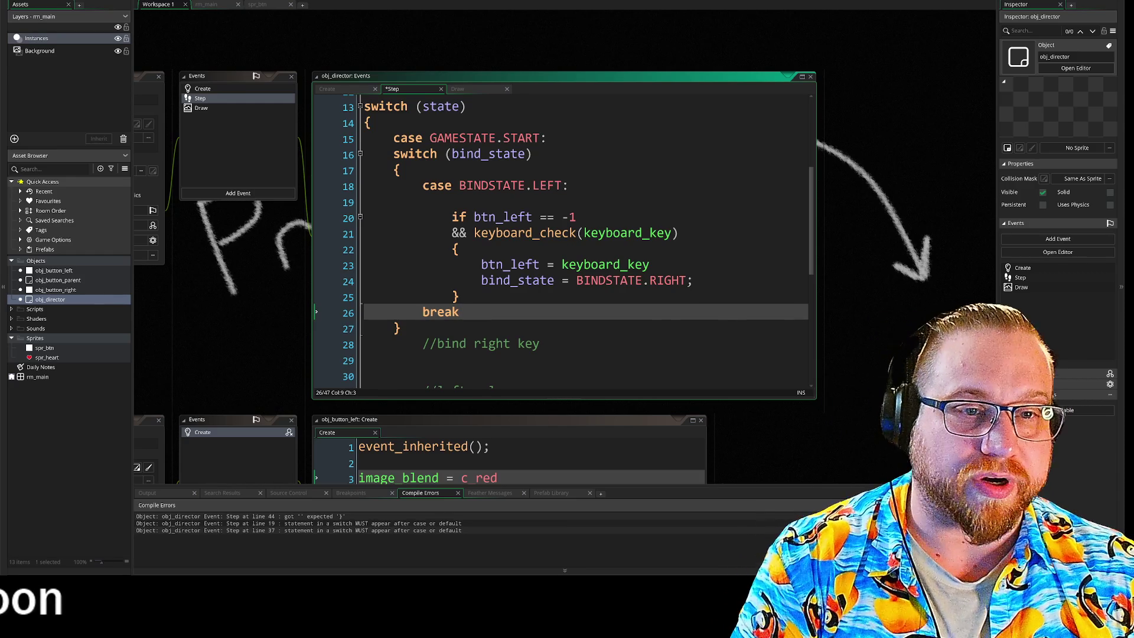
- Close the bind_state switch with a brace before the outer break, then save and run with F5
left_click(540, 344)
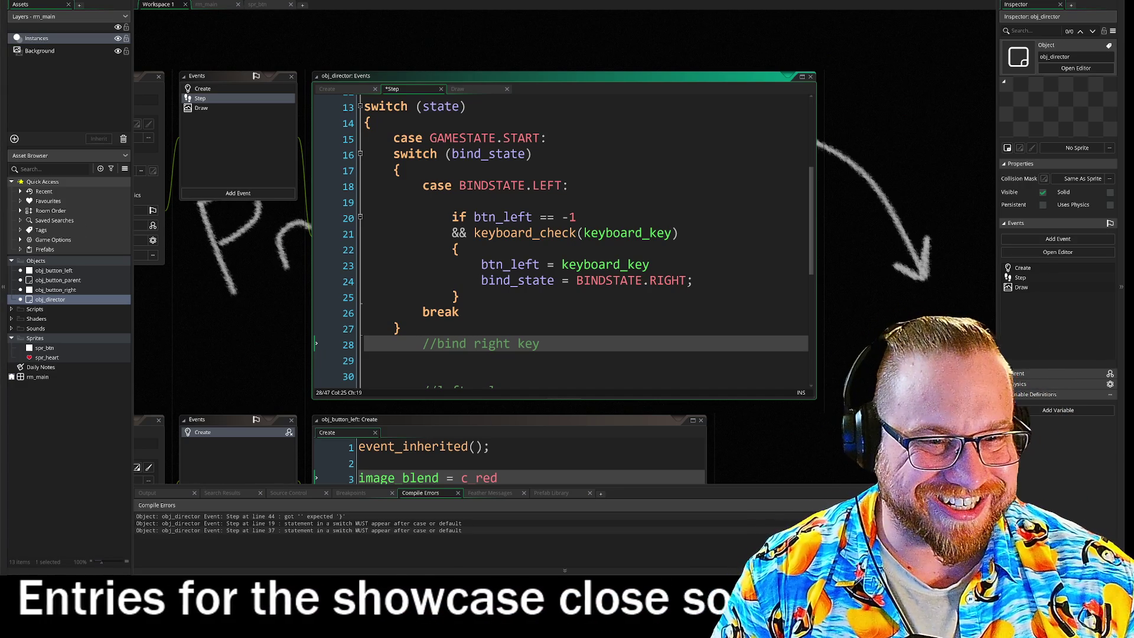
scroll(561, 236, "down", 1)
scroll(562, 237, "up", 1)
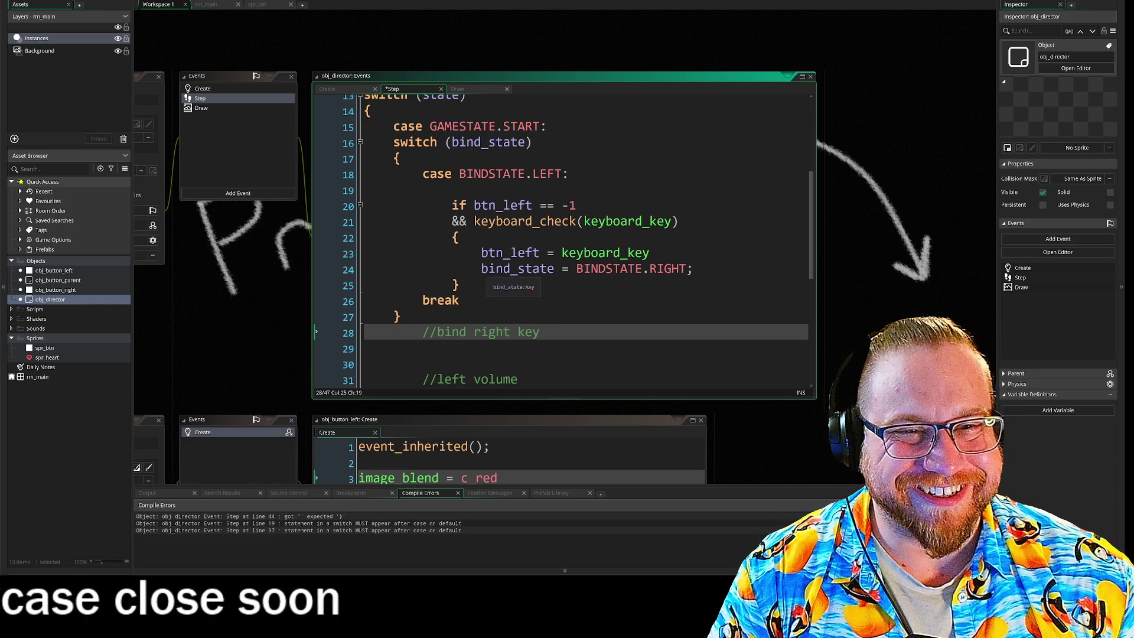
scroll(562, 236, "down", 4)
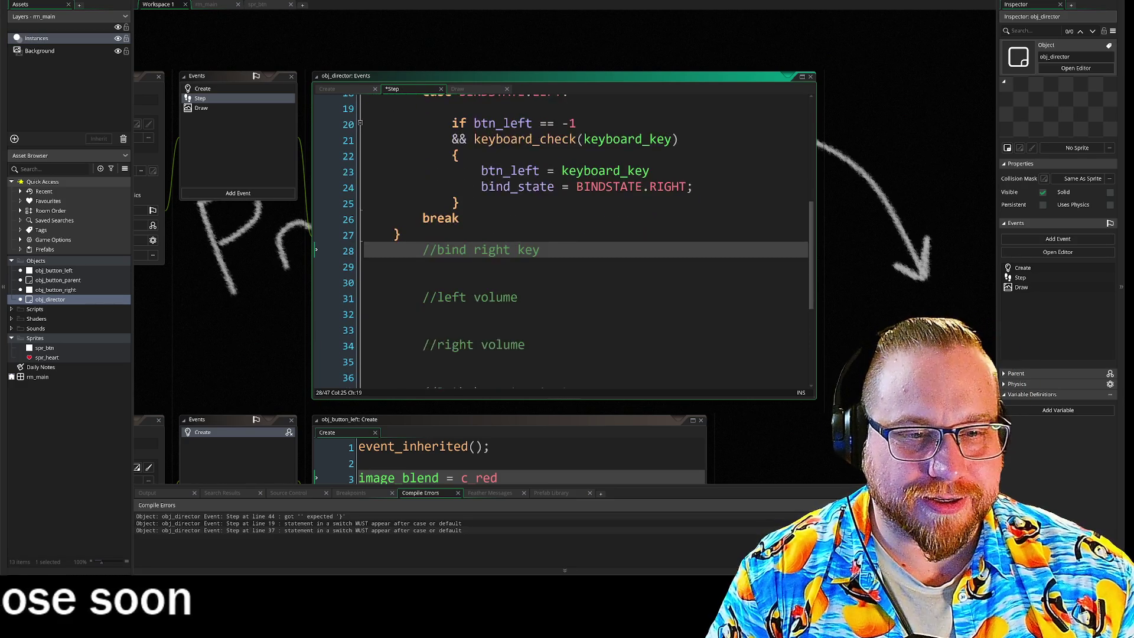
scroll(562, 236, "up", 5)
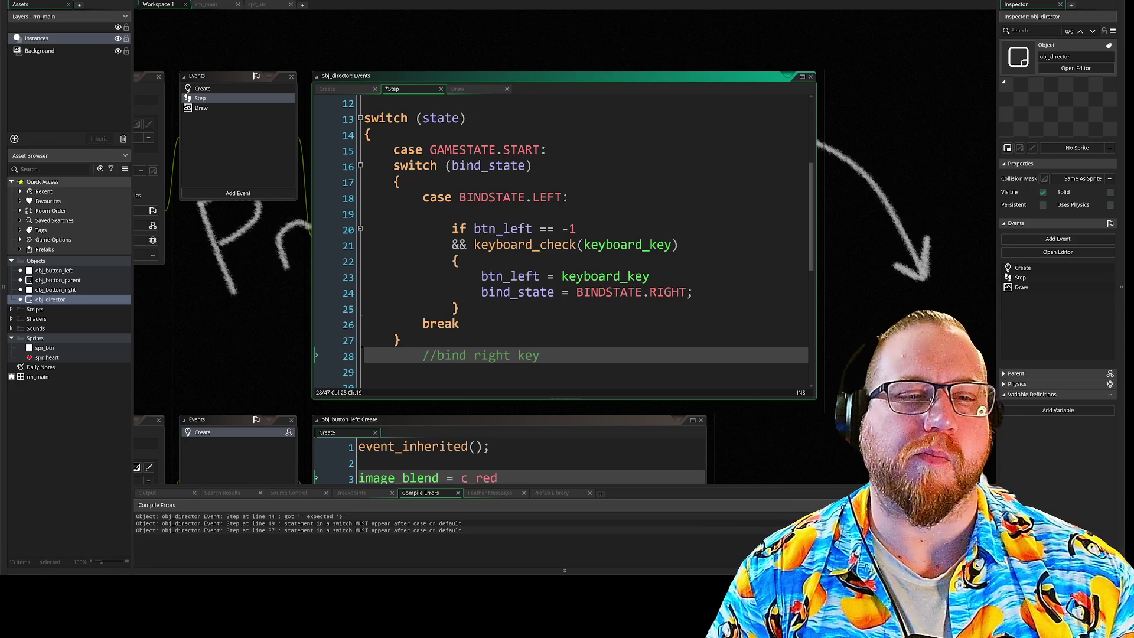
scroll(395, 306, "down", 1)
left_click(395, 306)
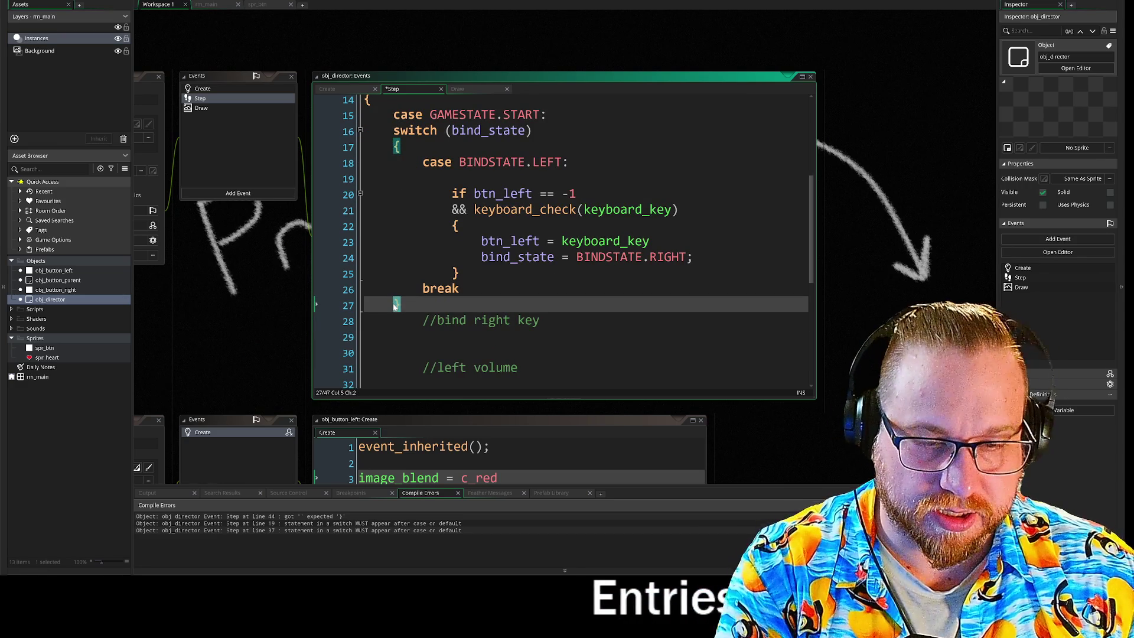
scroll(561, 236, "down", 3)
left_click(426, 343)
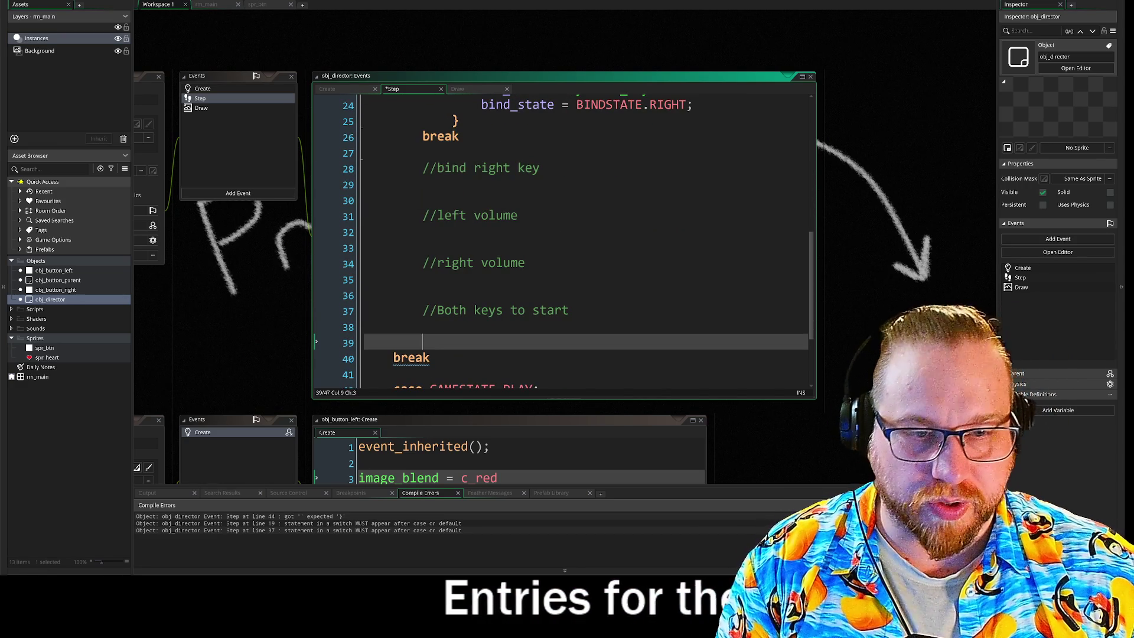
type("}")
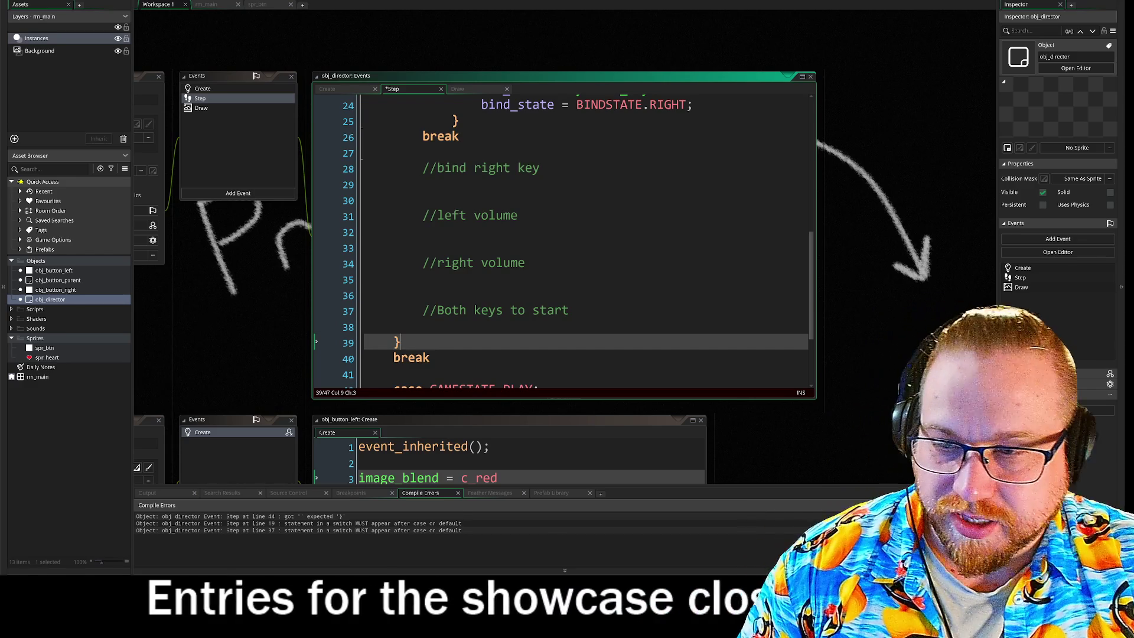
scroll(348, 261, "up", 3)
scroll(561, 237, "up", 2)
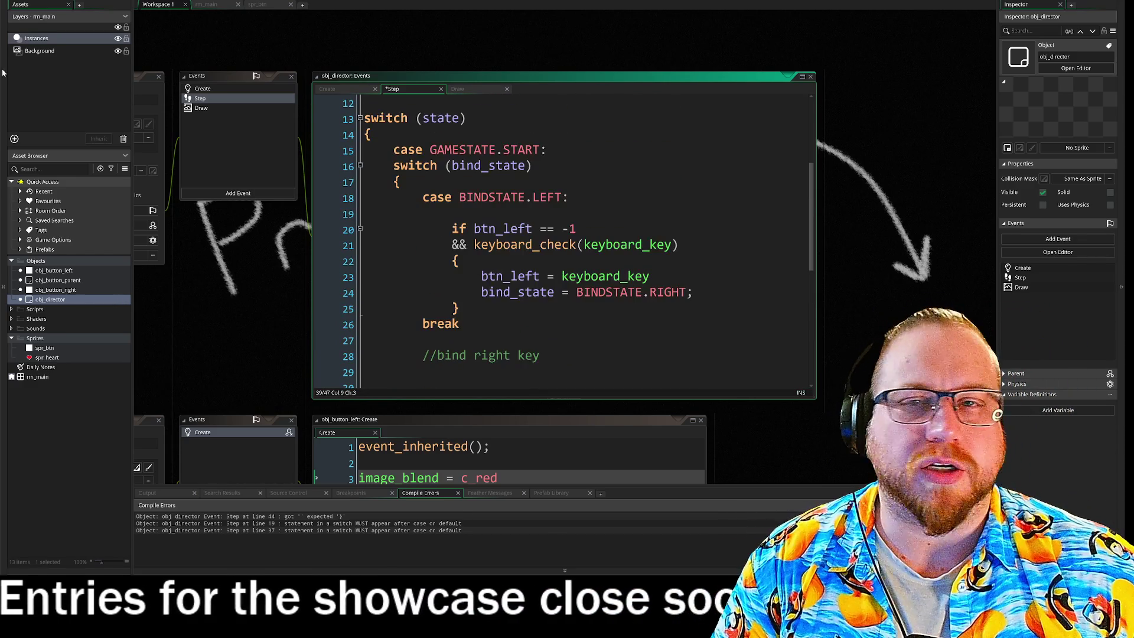
key("F5")
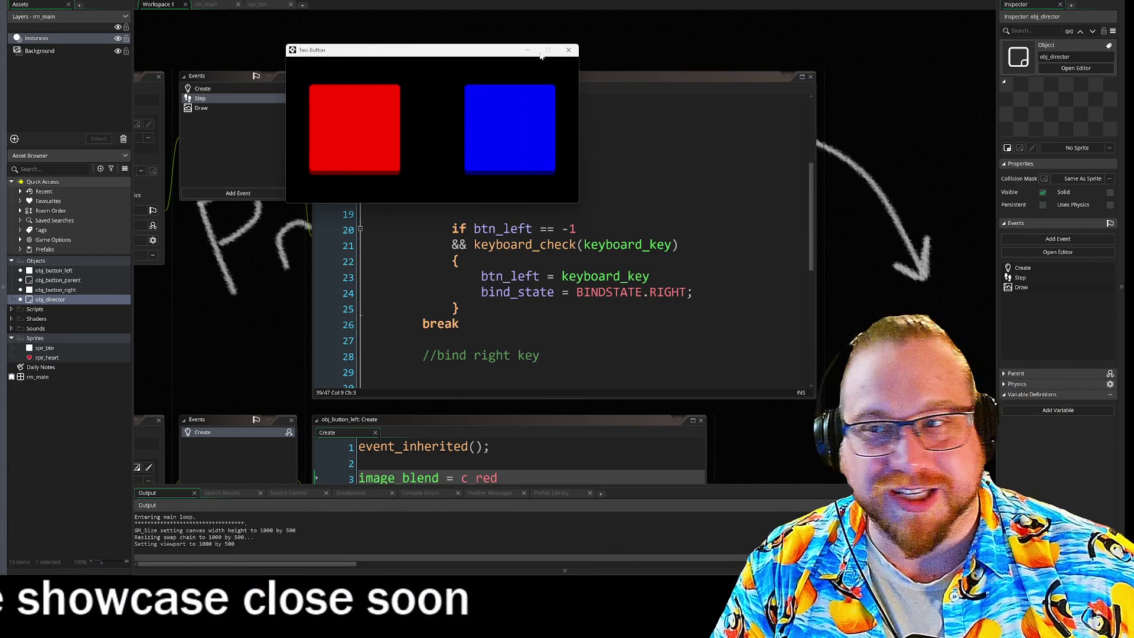
mouse_move(495, 58)
left_mouse_down()
mouse_move(565, 133)
mouse_move(584, 133)
left_mouse_up()
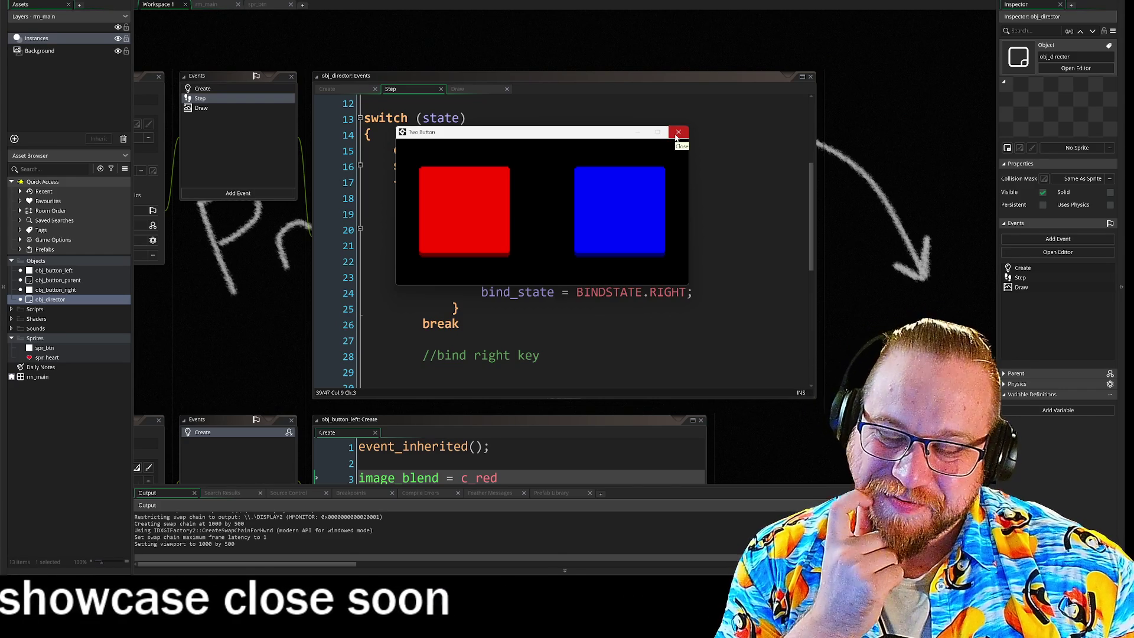
left_click(677, 133)
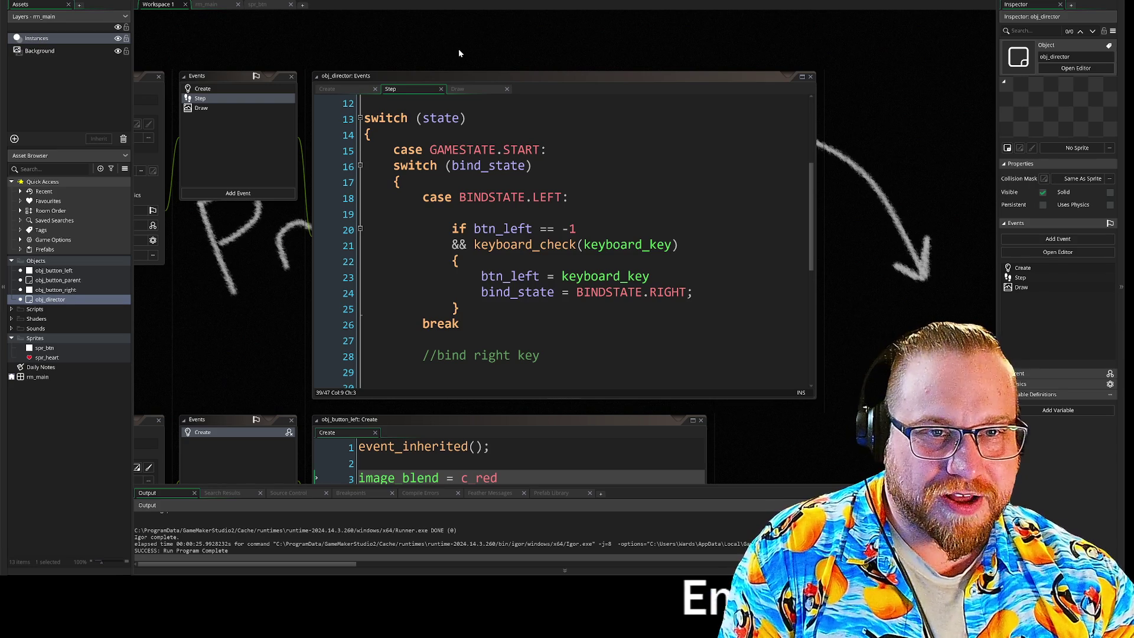
left_click_drag(910, 252, 870, 204)
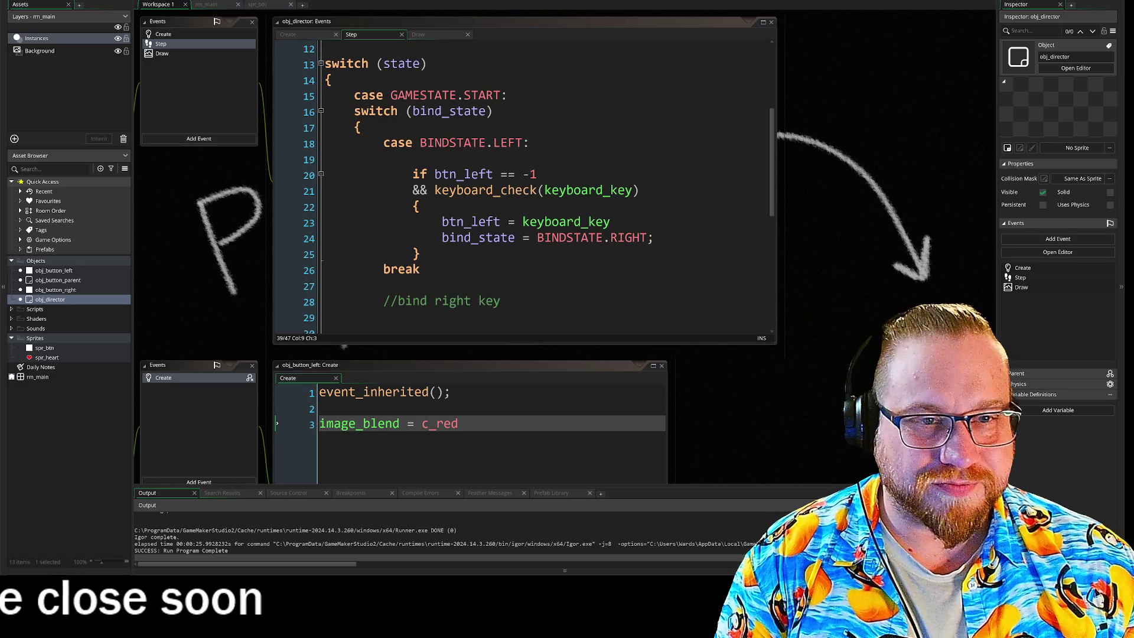
- Paste the LEFT case over the comment lines as a BINDSTATE.RIGHT case checking btn_right
scroll(523, 184, "down", 2)
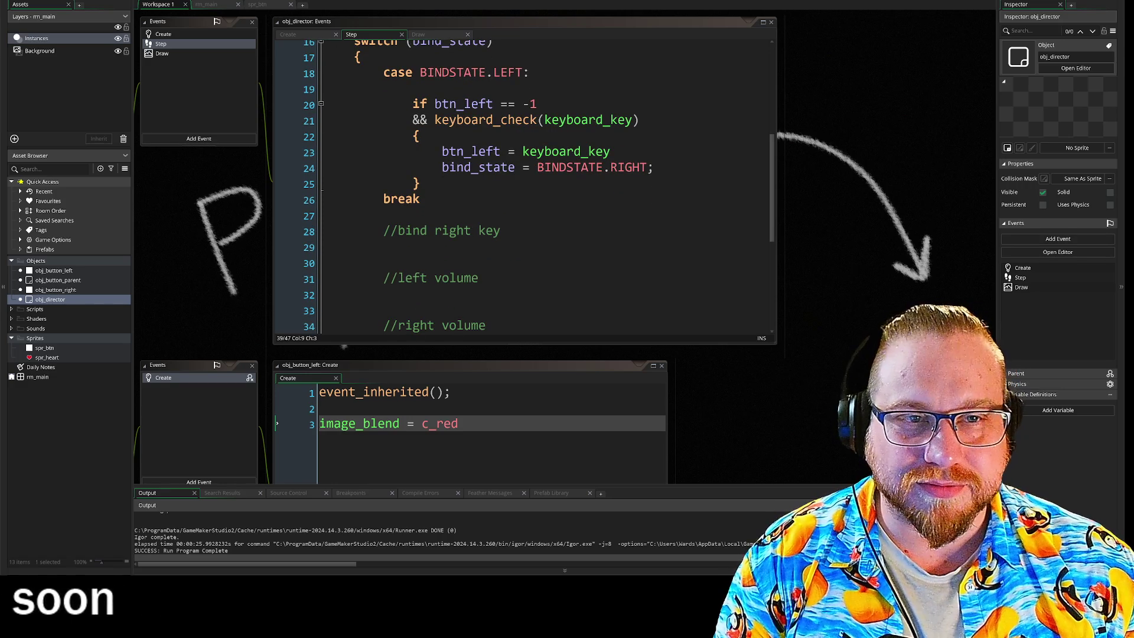
left_click_drag(423, 199, 290, 77)
key("ctrl+c")
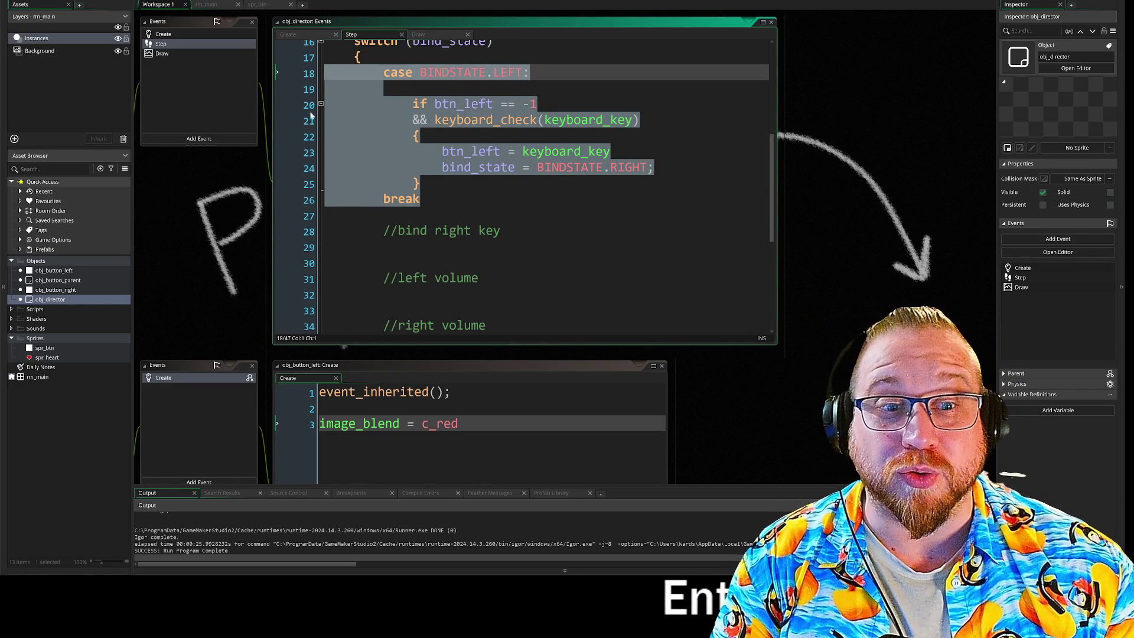
left_click_drag(355, 264, 308, 232)
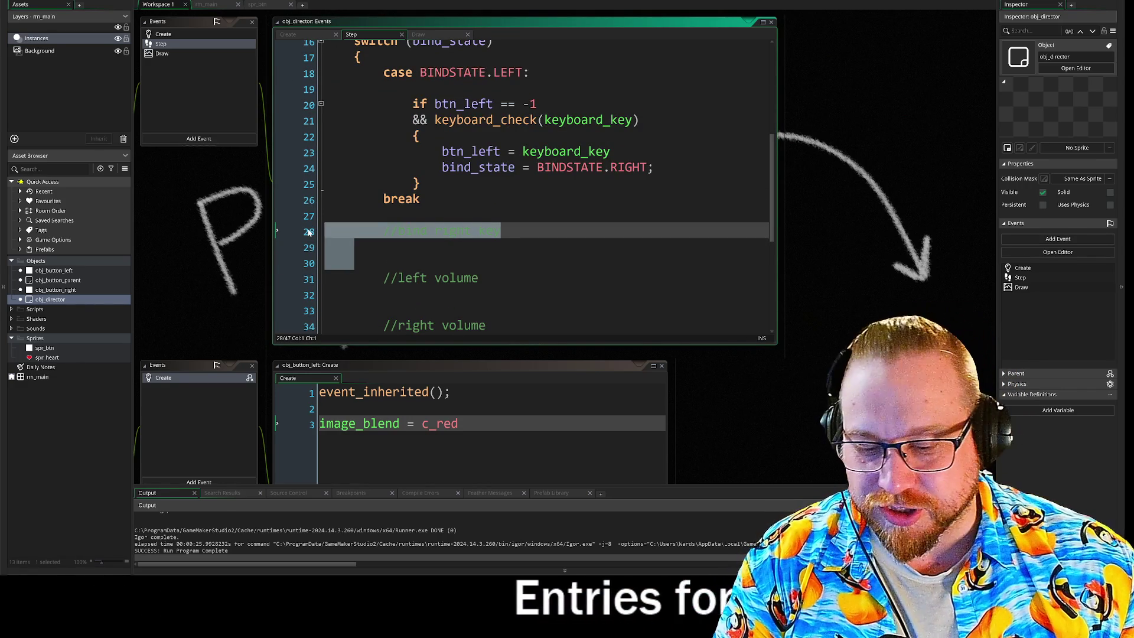
key("ctrl+v")
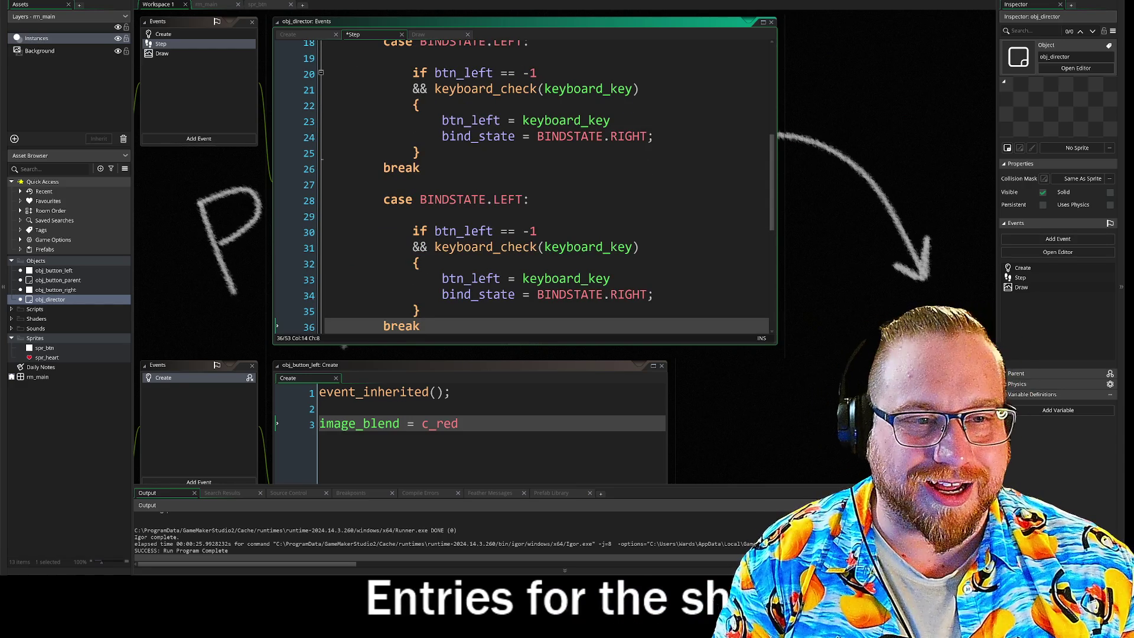
double_click(507, 199)
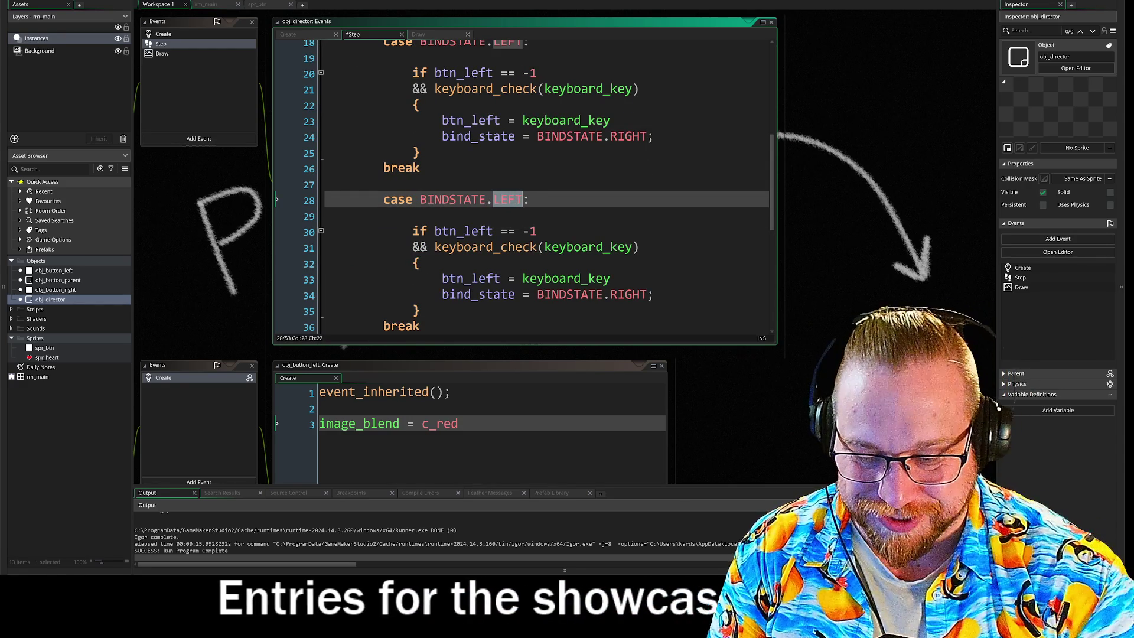
type("RIGHT")
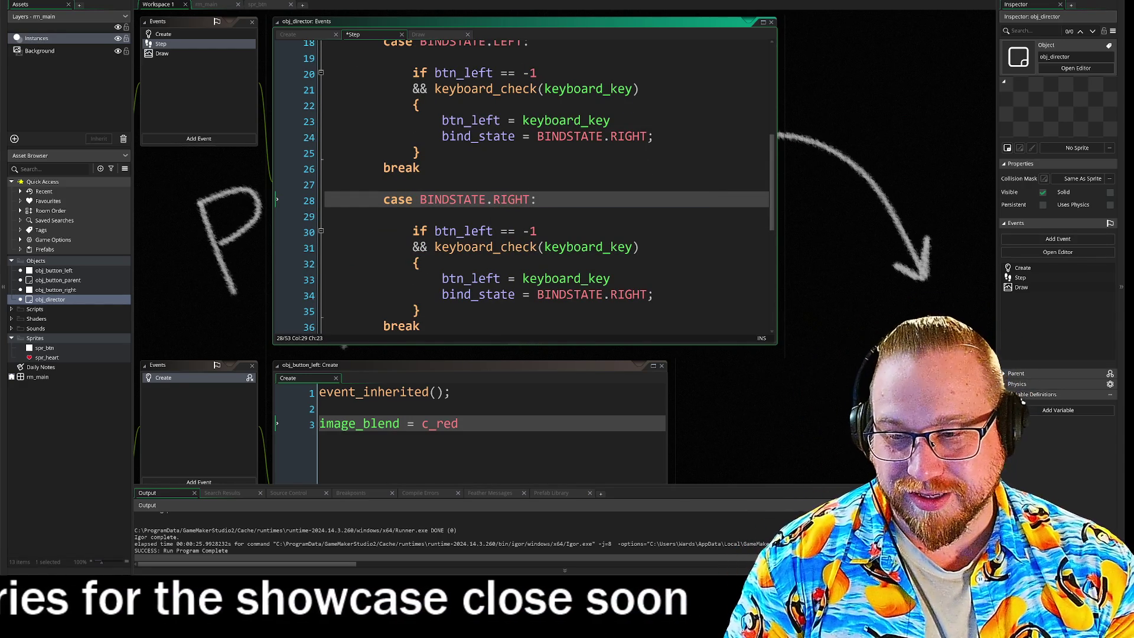
scroll(520, 189, "down", 1)
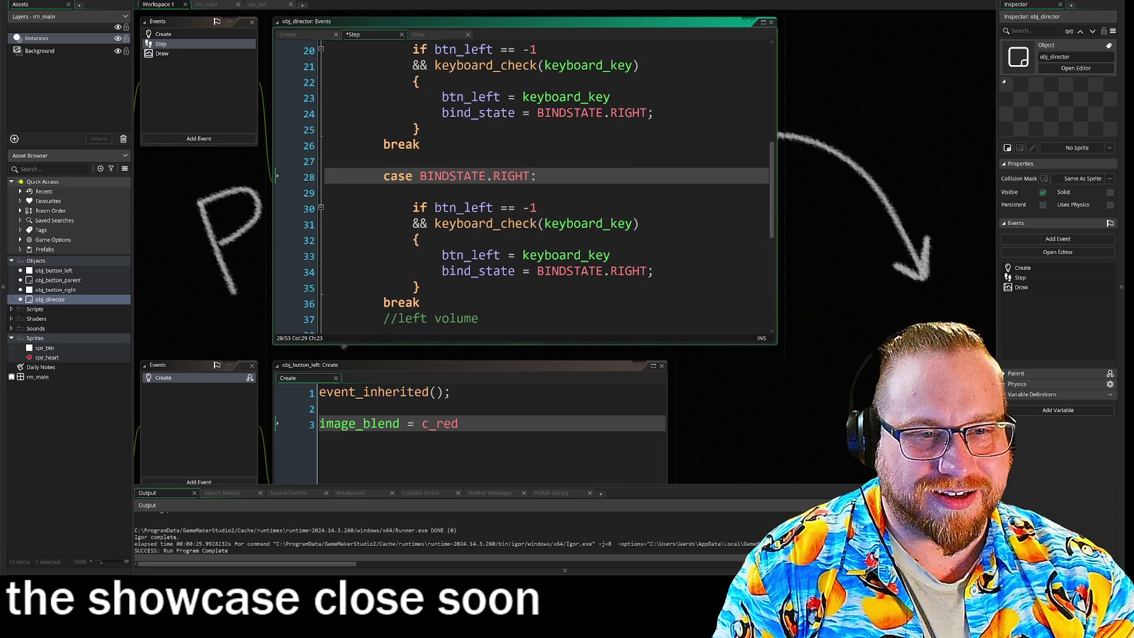
left_click_drag(471, 208, 492, 208)
type("right")
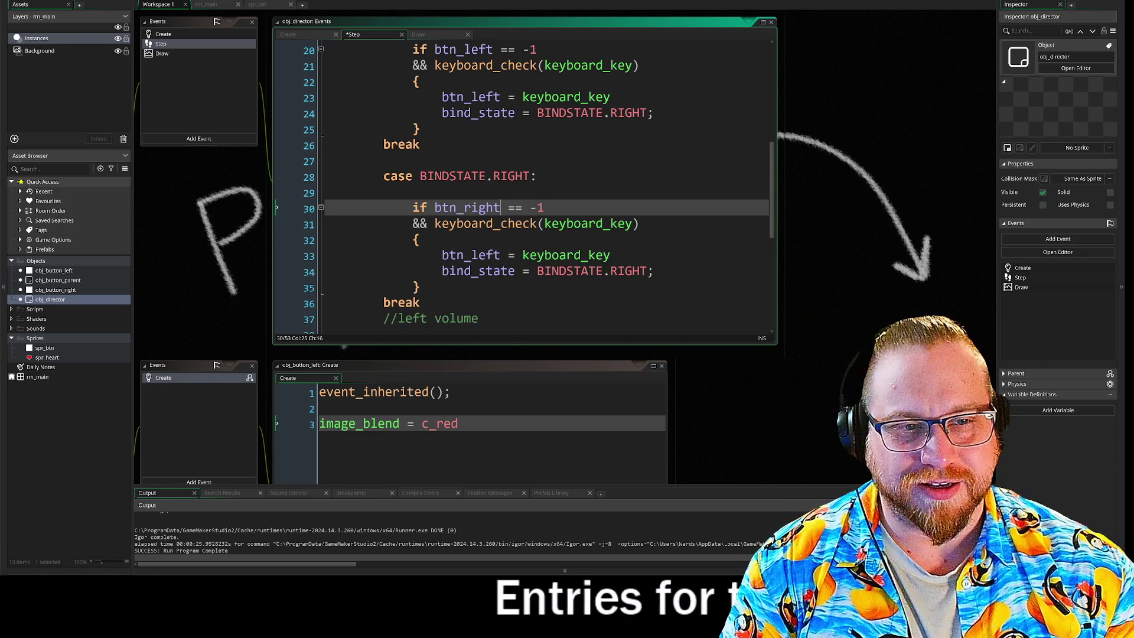
- Bring the wiring photo viewer over the editor and zoom into the photo
left_click(693, 288)
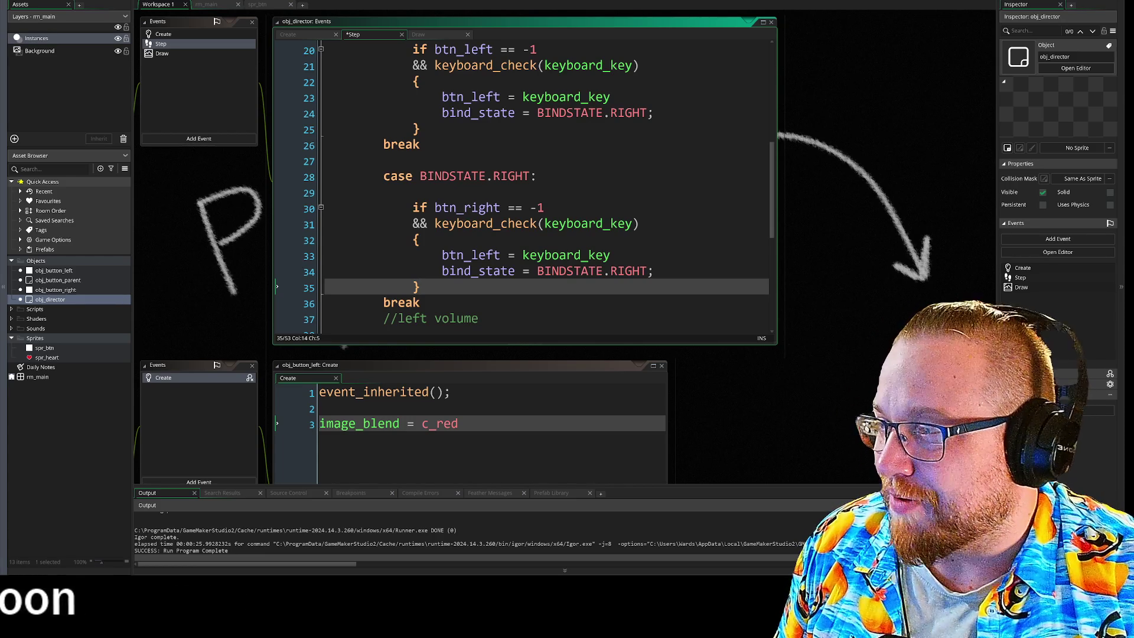
mouse_move(0, 119)
left_mouse_down()
mouse_move(279, 82)
mouse_move(372, 33)
mouse_move(373, 11)
mouse_move(353, 42)
mouse_move(363, 52)
left_mouse_up()
left_click(492, 331)
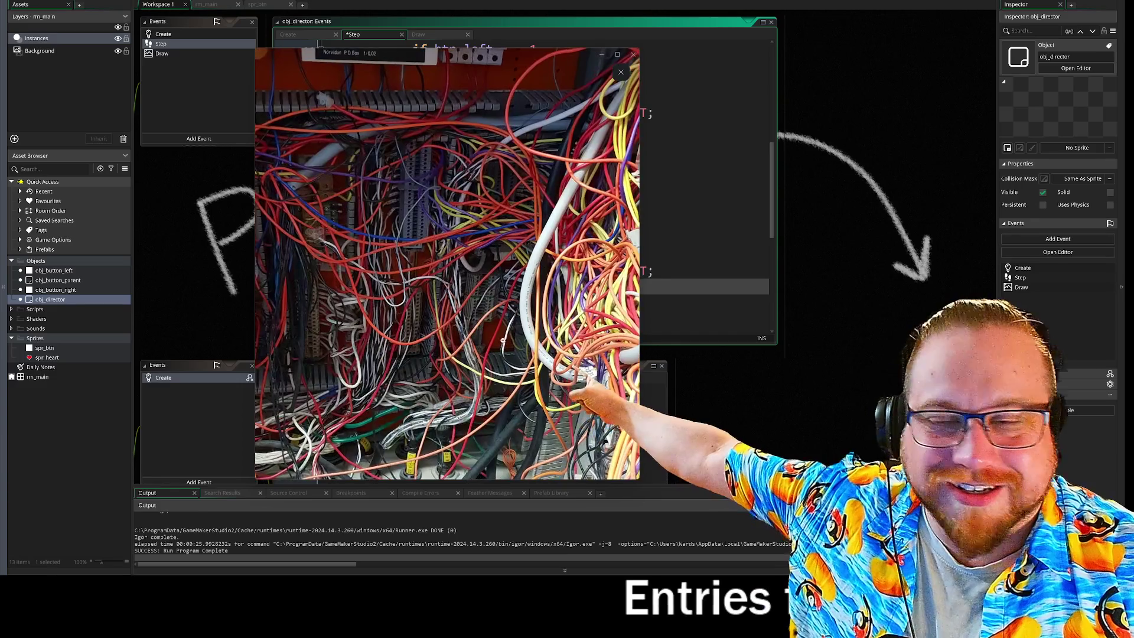
- Zoom back out of the wiring photo and drag the viewer off to the left screen edge
left_click(480, 282)
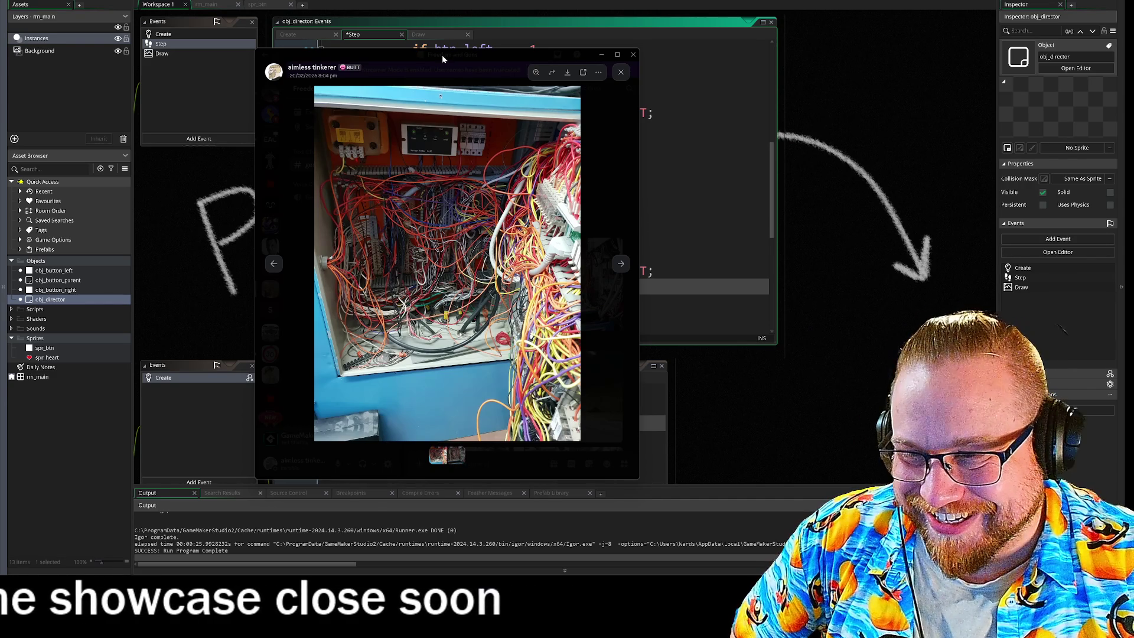
left_click_drag(442, 55, 0, 37)
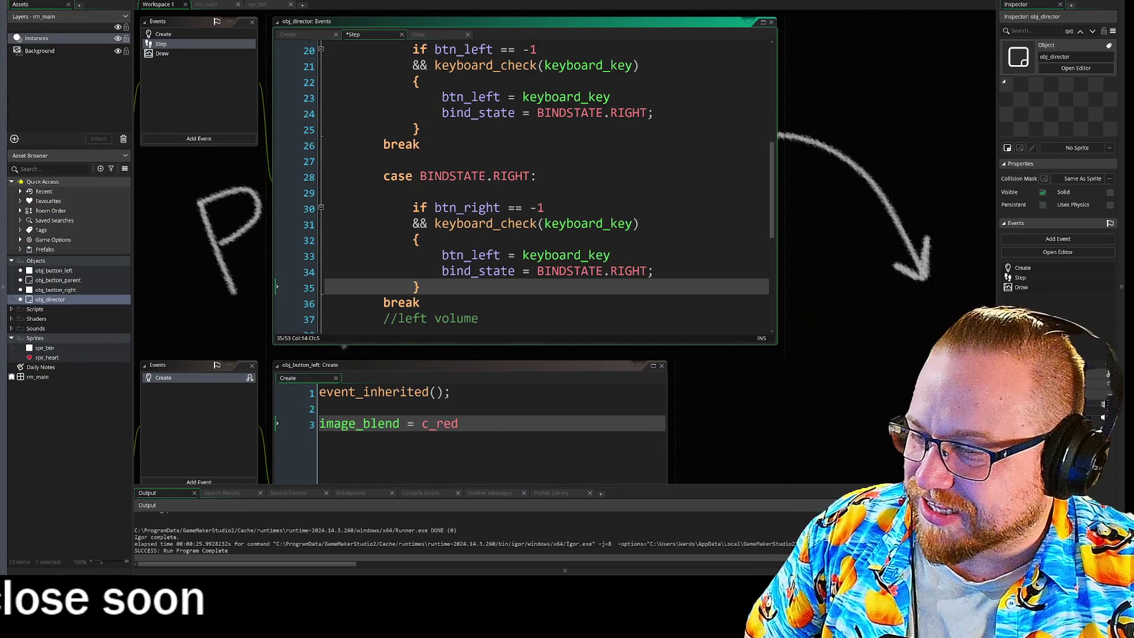